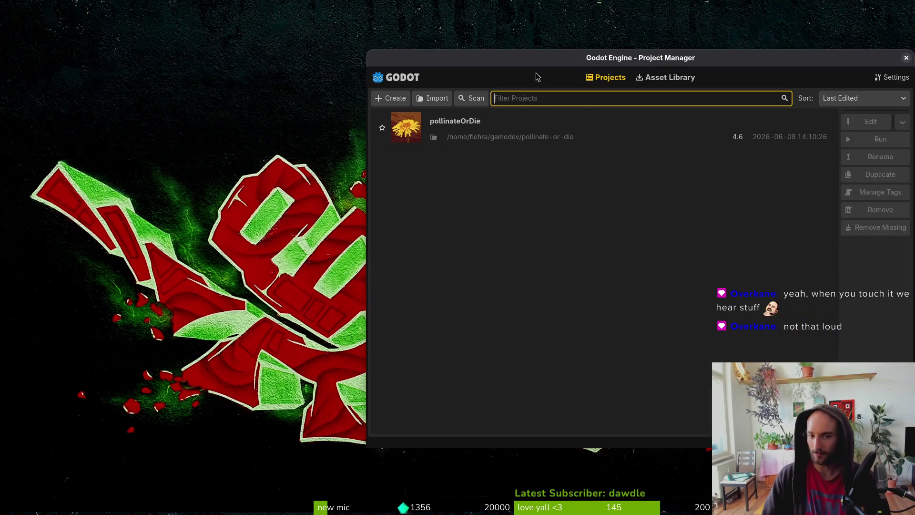
Open the pollinateOrDie project from the Project Manager in the Godot editor.
{"action": "double_click", "coordinate": [562, 127]}
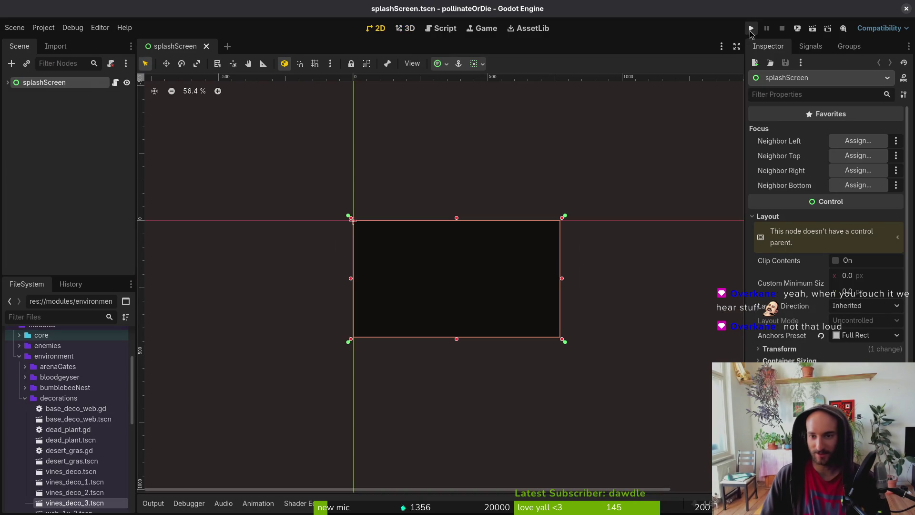
Run the game in a maximized window and start playing from the main menu.
{"action": "left_click", "coordinate": [751, 28]}
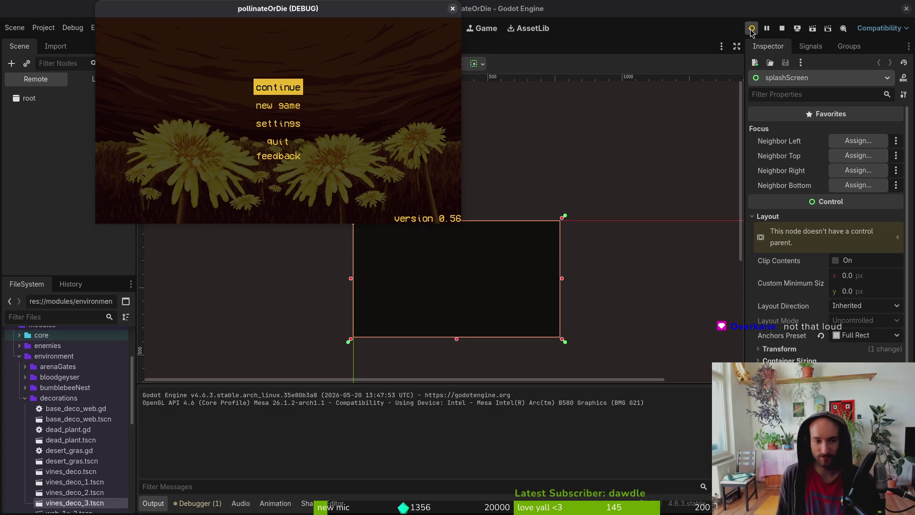
{"action": "double_click", "coordinate": [408, 8]}
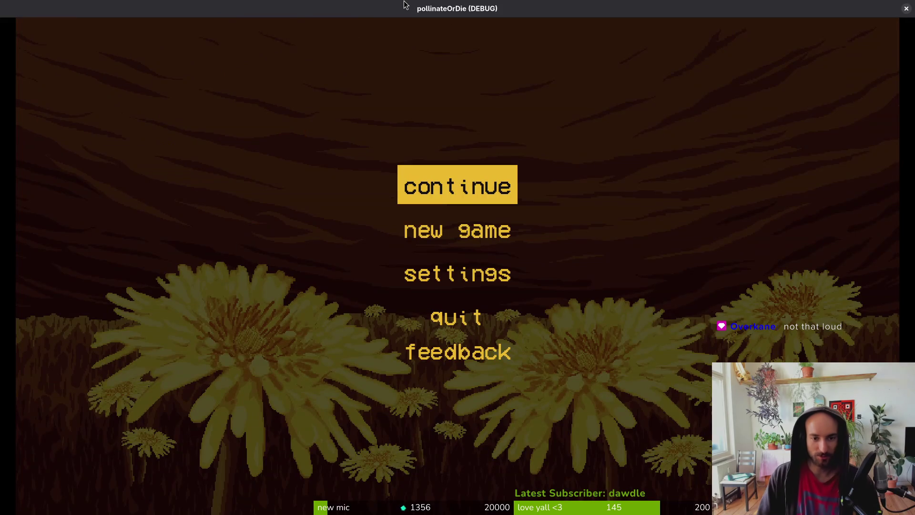
{"action": "key", "text": "Return"}
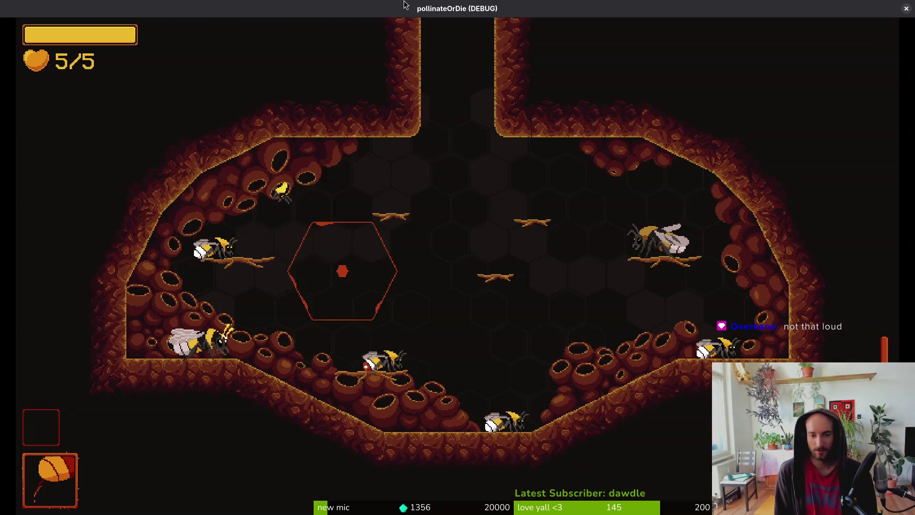
Load vine level 3-9 from the debug level menu, then pause and close the game.
{"action": "key", "text": "F1"}
{"action": "key", "text": "Left"}
{"action": "key", "text": "Down"}
{"action": "key", "text": "Down"}
{"action": "key", "text": "Down"}
{"action": "key", "text": "Up"}
{"action": "key", "text": "Up"}
{"action": "key", "text": "Up"}
{"action": "key", "text": "Up"}
{"action": "key", "text": "Up"}
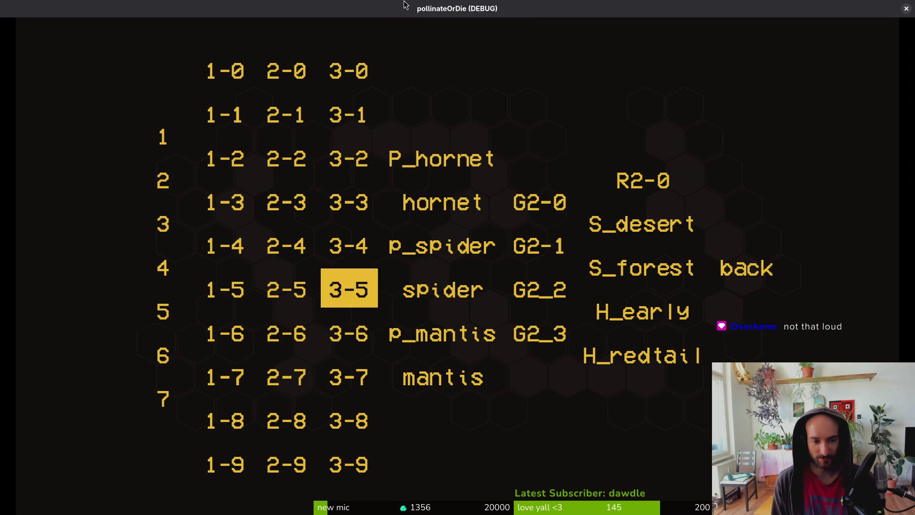
{"action": "key", "text": "Down"}
{"action": "key", "text": "Down"}
{"action": "key", "text": "Down"}
{"action": "key", "text": "Return"}
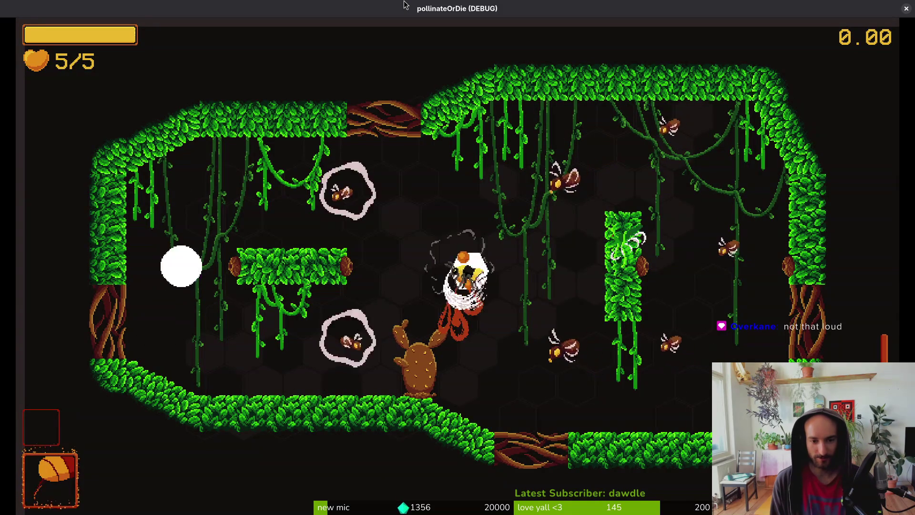
{"action": "key", "text": "Escape"}
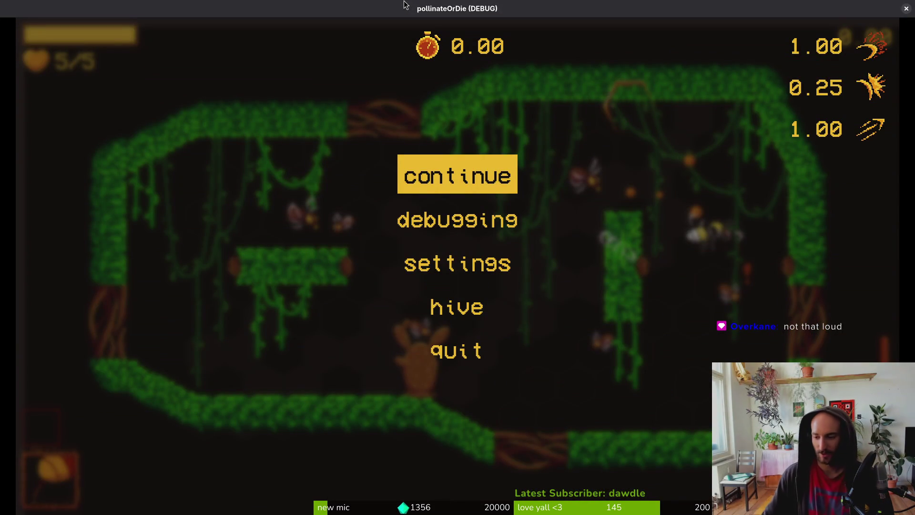
{"action": "key", "text": "alt+F4"}
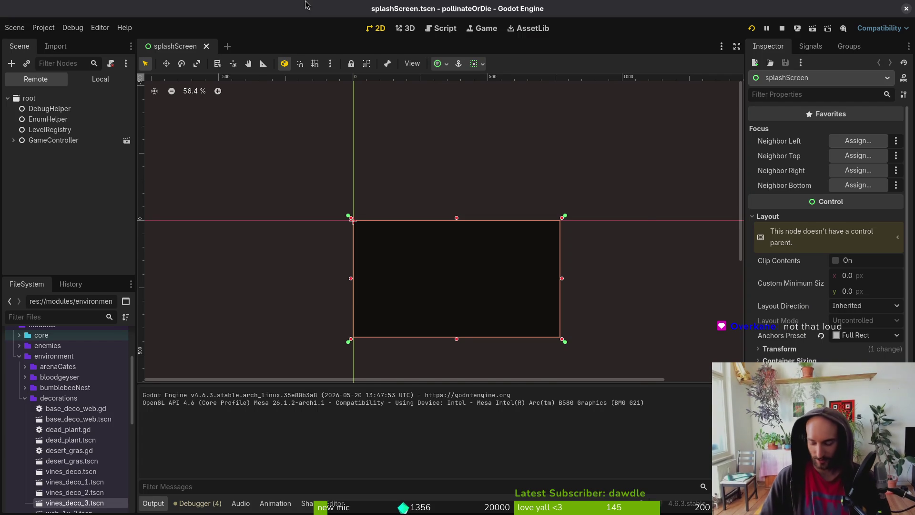
Quick-open level_3_9.tscn and delete enemySpawnMarker9.
{"action": "key", "text": "ctrl+shift+o"}
{"action": "type", "text": "l39"}
{"action": "key", "text": "Return"}
{"action": "scroll", "coordinate": [475, 200], "scroll_direction": "up", "scroll_amount": 7}
{"action": "left_click", "coordinate": [500, 198]}
{"action": "key", "text": "Delete"}
{"action": "key", "text": "Return"}
Delete enemySpawnMarker8, save level_3_9, and relaunch the game.
{"action": "left_click", "coordinate": [520, 190]}
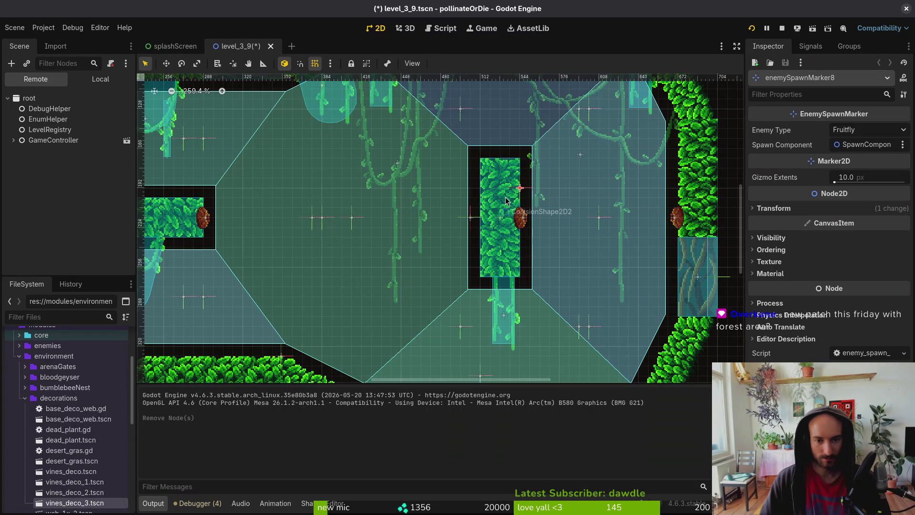
{"action": "scroll", "coordinate": [500, 197], "scroll_direction": "down", "scroll_amount": 5}
{"action": "left_click", "coordinate": [72, 81]}
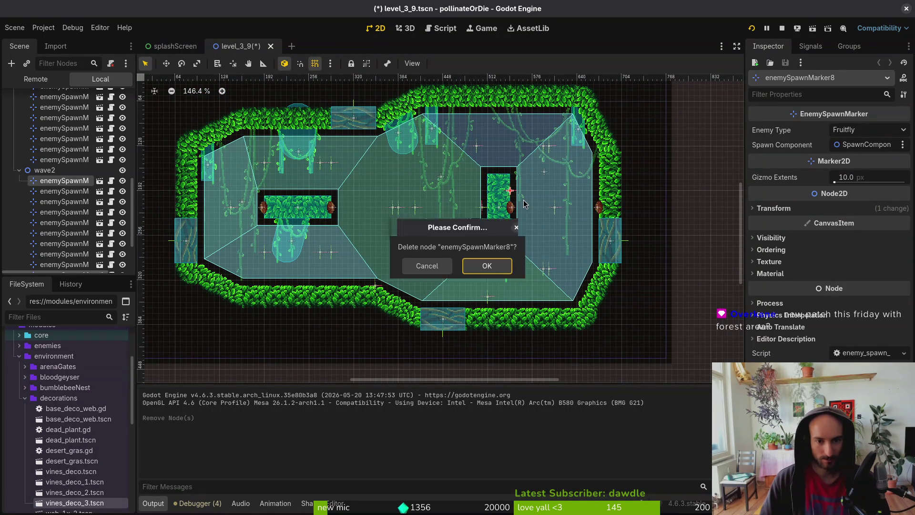
{"action": "key", "text": "Delete"}
{"action": "key", "text": "ctrl+s"}
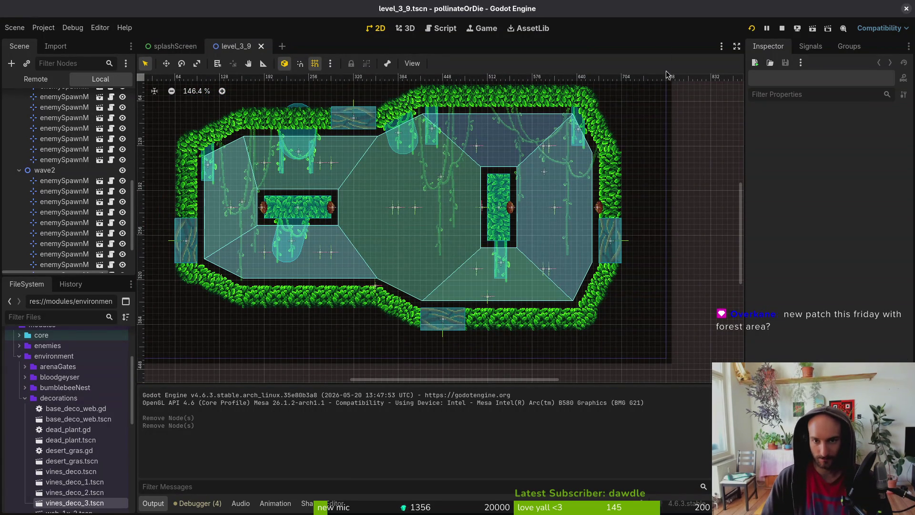
{"action": "left_click", "coordinate": [749, 28]}
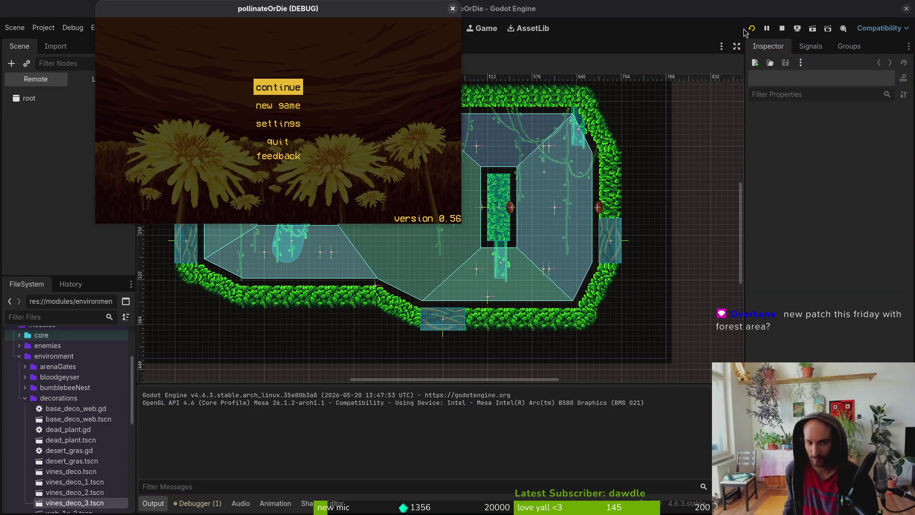
Start the game and load level 3-5 from the debug level-select menu.
{"action": "key", "text": "Return"}
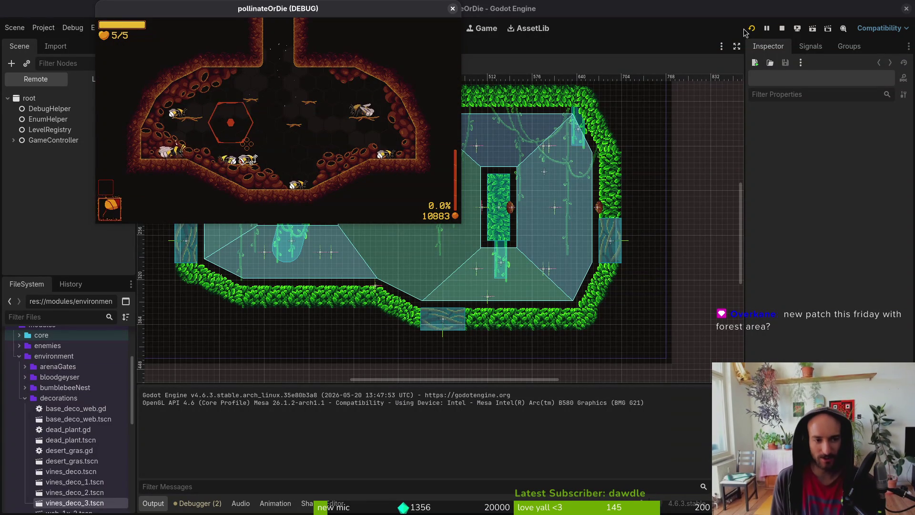
{"action": "key", "text": "F1"}
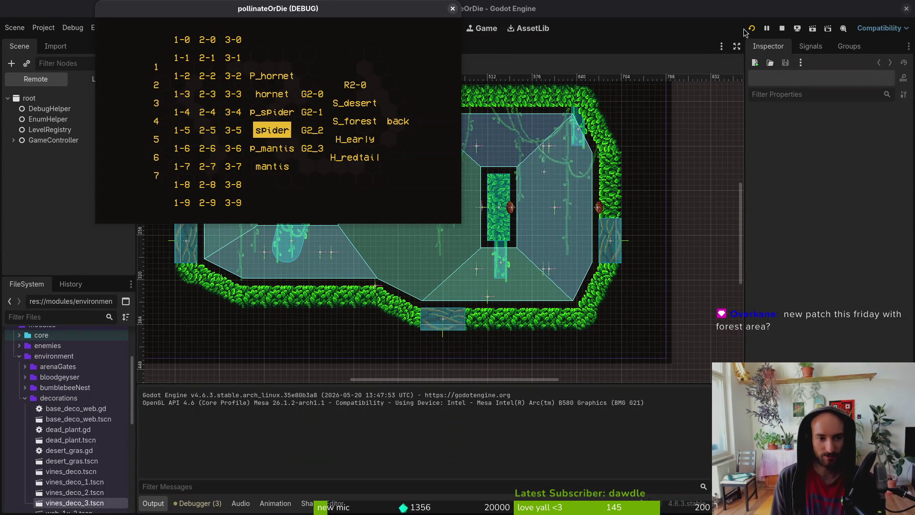
{"action": "key", "text": "Down"}
{"action": "key", "text": "Right"}
{"action": "key", "text": "Up"}
{"action": "key", "text": "Left"}
{"action": "key", "text": "Left"}
{"action": "key", "text": "Down"}
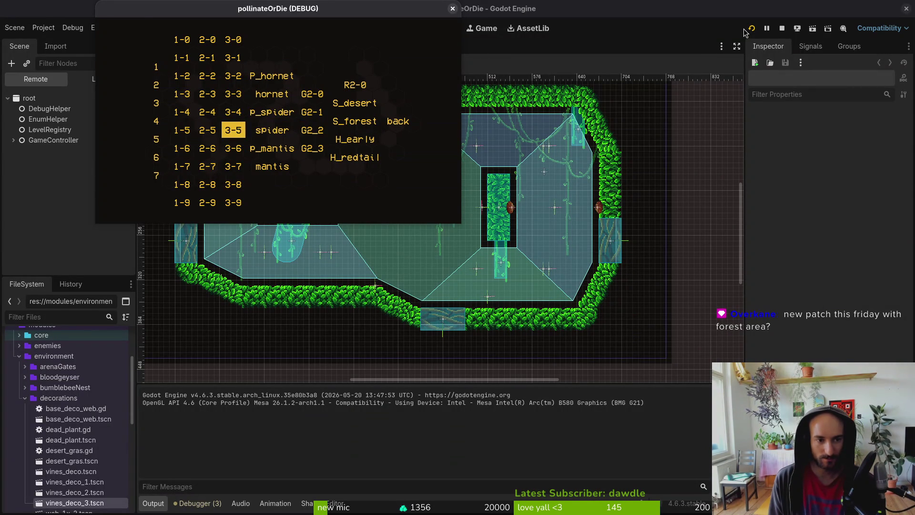
{"action": "key", "text": "Return"}
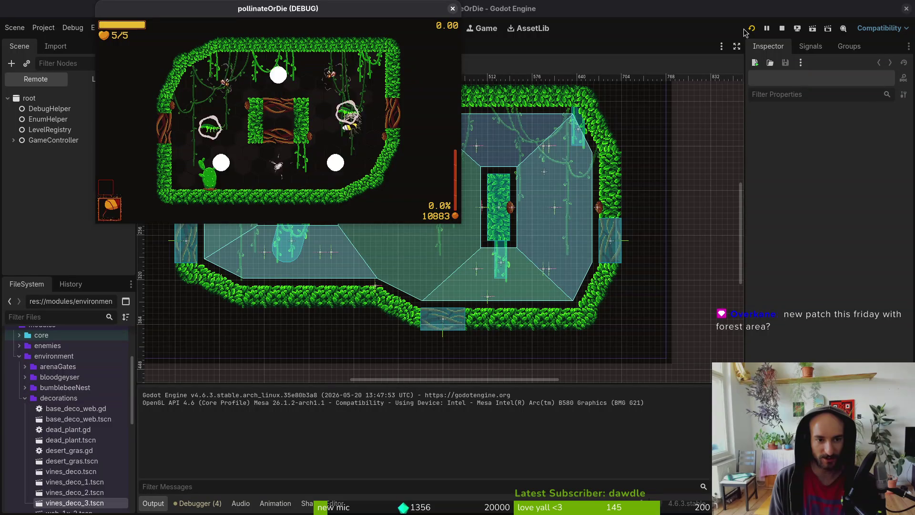
Fly the bee around level 3-5 and land it on the cactus flower.
{"action": "key", "text": "Left"}
{"action": "key", "text": "Down"}
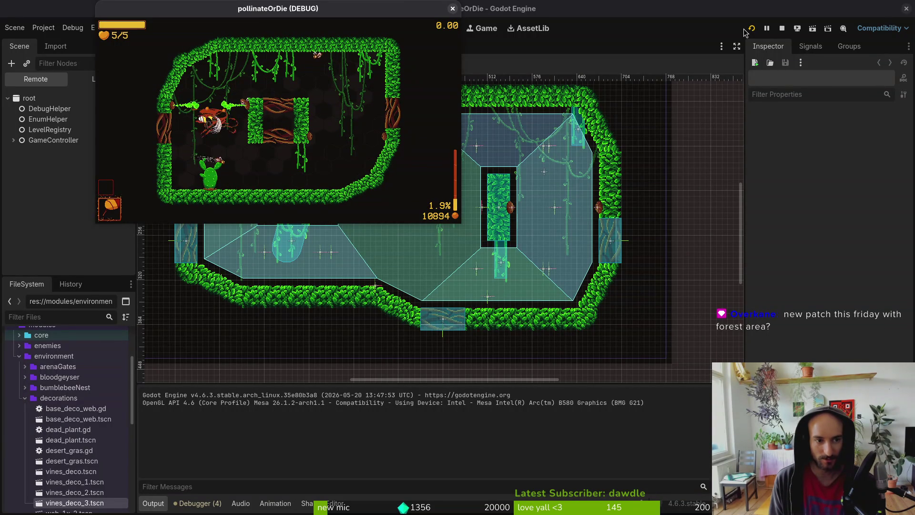
{"action": "key", "text": "Right"}
{"action": "key", "text": "Up"}
{"action": "key", "text": "Left"}
{"action": "key", "text": "Right"}
{"action": "key", "text": "Down"}
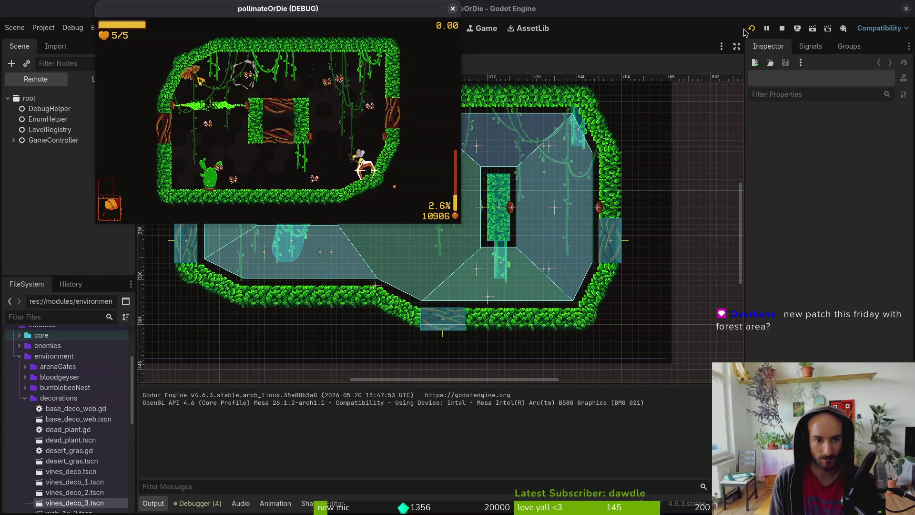
{"action": "key", "text": "Up"}
{"action": "key", "text": "Left"}
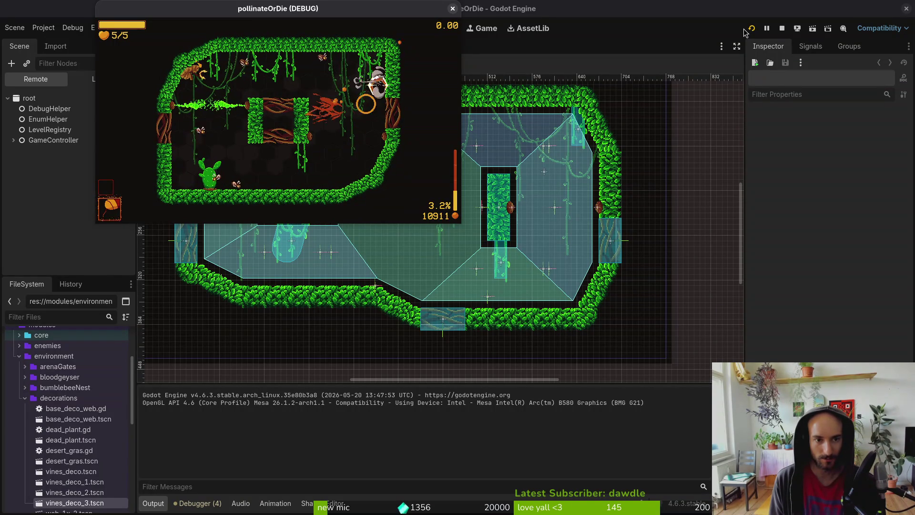
{"action": "key", "text": "Left"}
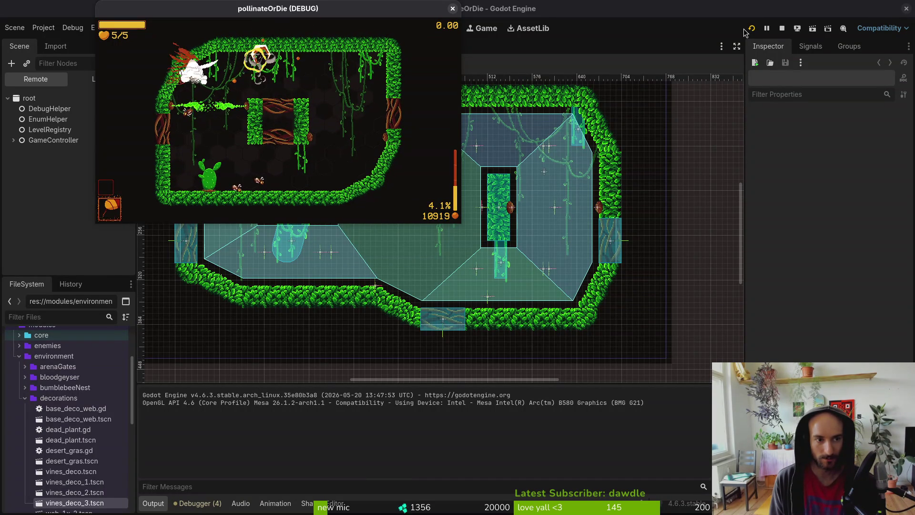
{"action": "key", "text": "Left"}
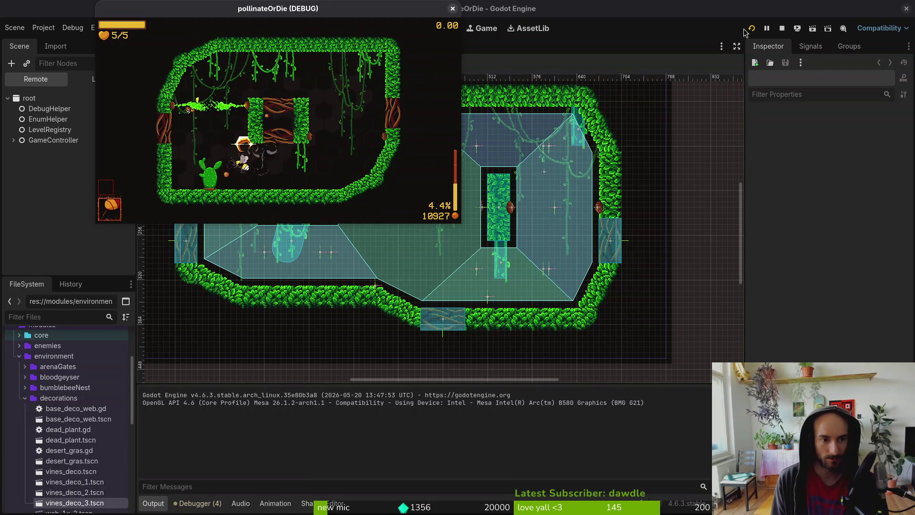
{"action": "key", "text": "Left"}
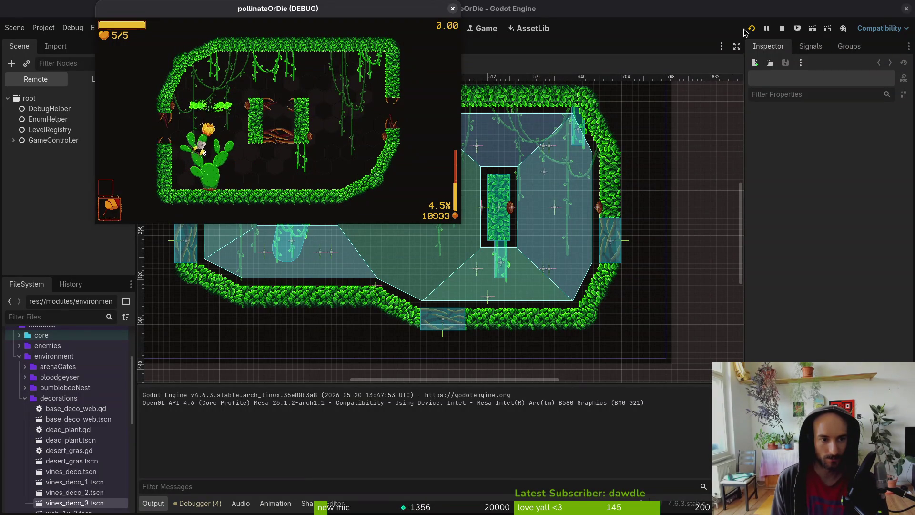
Collect the slash damage upgrade, fly into the next level, and reopen the debug menu.
{"action": "key", "text": "Up"}
{"action": "key", "text": "Right"}
{"action": "key", "text": "Down"}
{"action": "key", "text": "Up"}
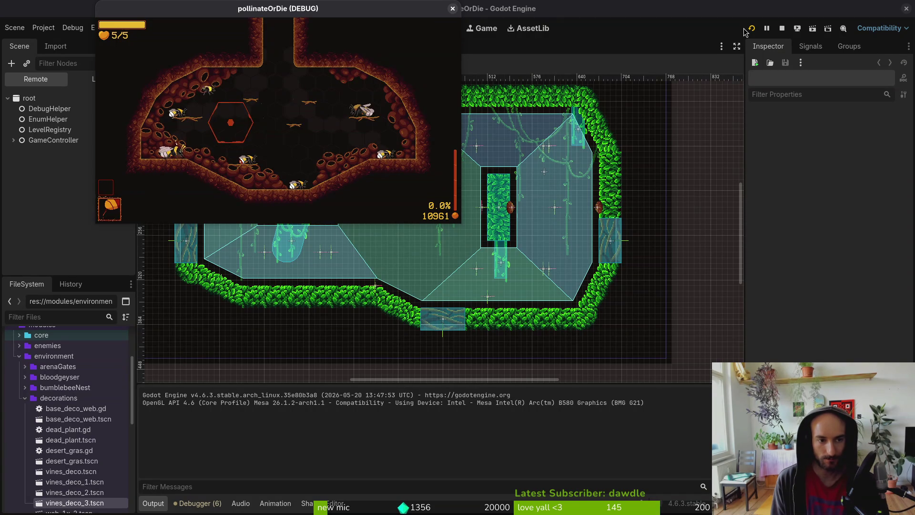
{"action": "key", "text": "Escape"}
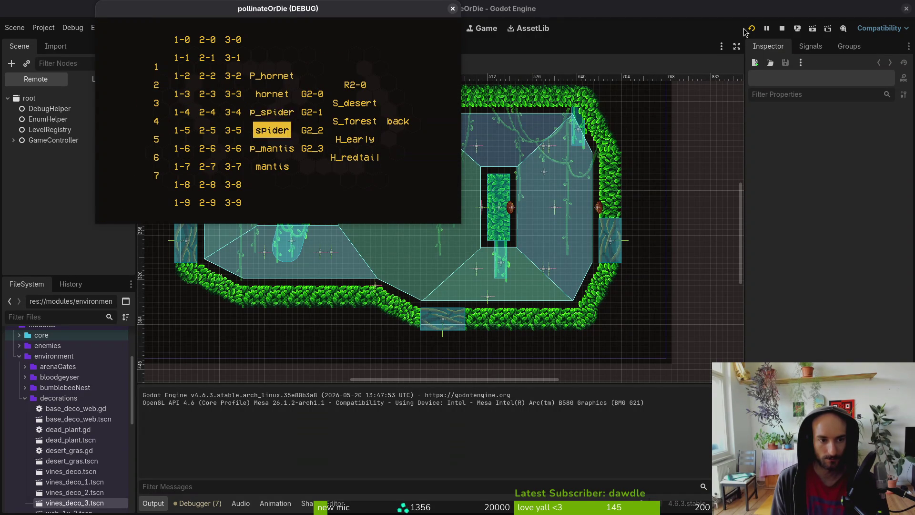
Play the chosen level, then load a vine level from the debug level menu.
{"action": "key", "text": "Return"}
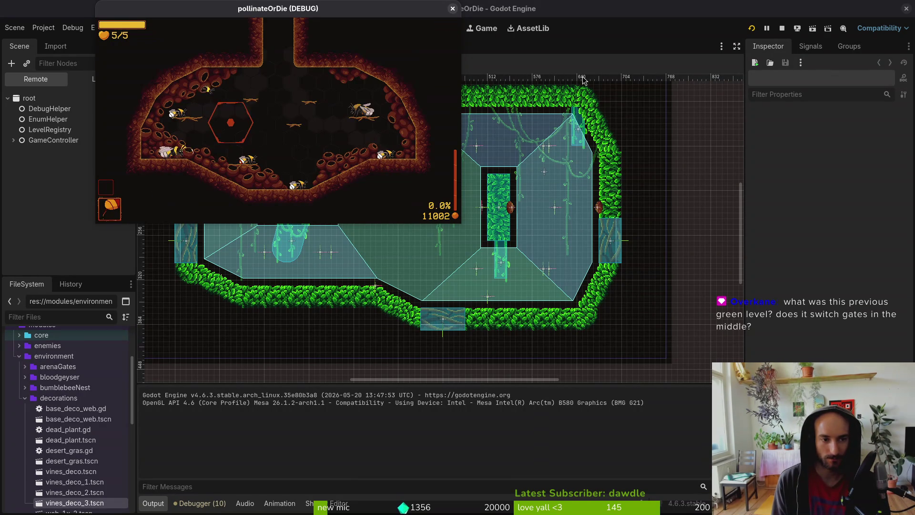
{"action": "key", "text": "F1"}
{"action": "key", "text": "Up"}
{"action": "key", "text": "Left"}
{"action": "key", "text": "Down"}
{"action": "key", "text": "Return"}
Pollinate the cactus, clear the mushroom cloud, and play on until reaching the nest.
{"action": "key", "text": "Up"}
{"action": "key", "text": "Left"}
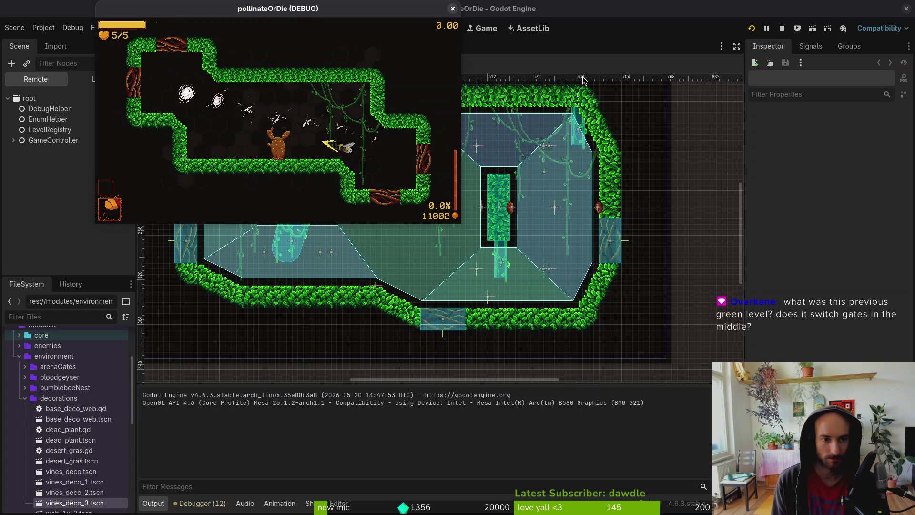
{"action": "key", "text": "Right"}
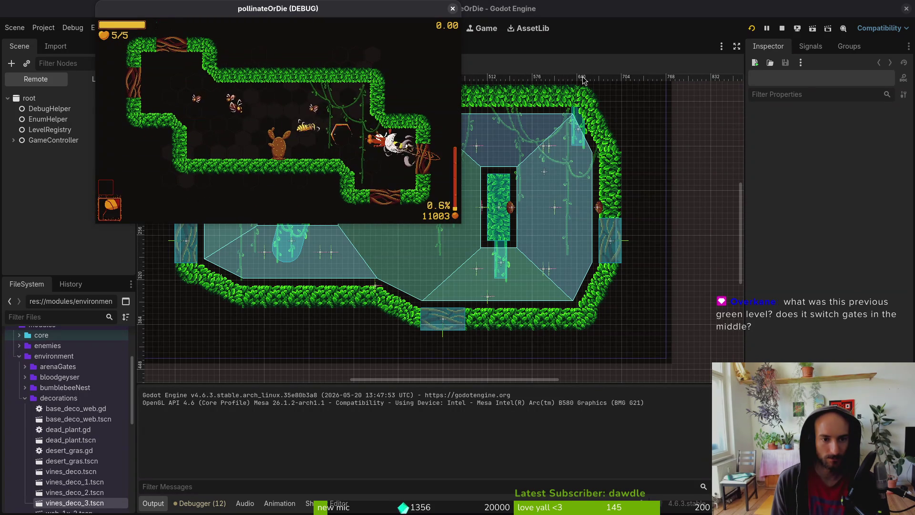
{"action": "key", "text": "Left"}
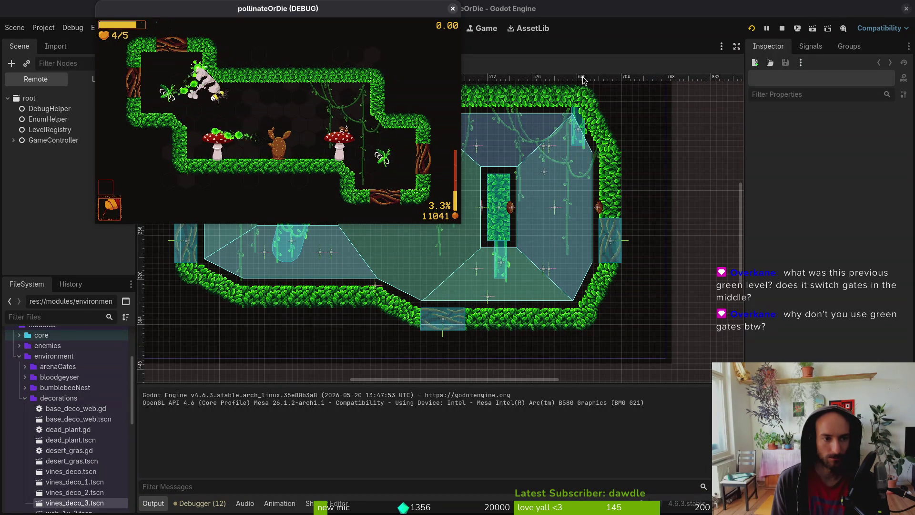
{"action": "key", "text": "Right"}
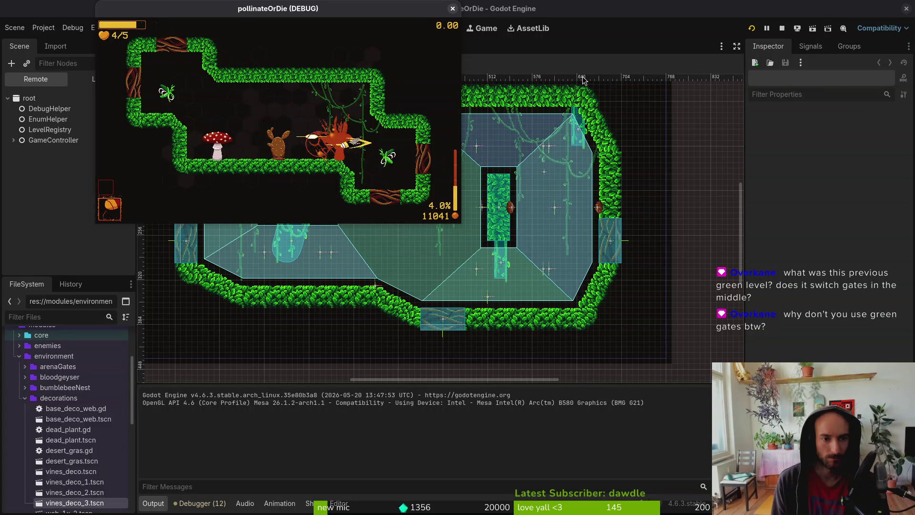
{"action": "key", "text": "Left"}
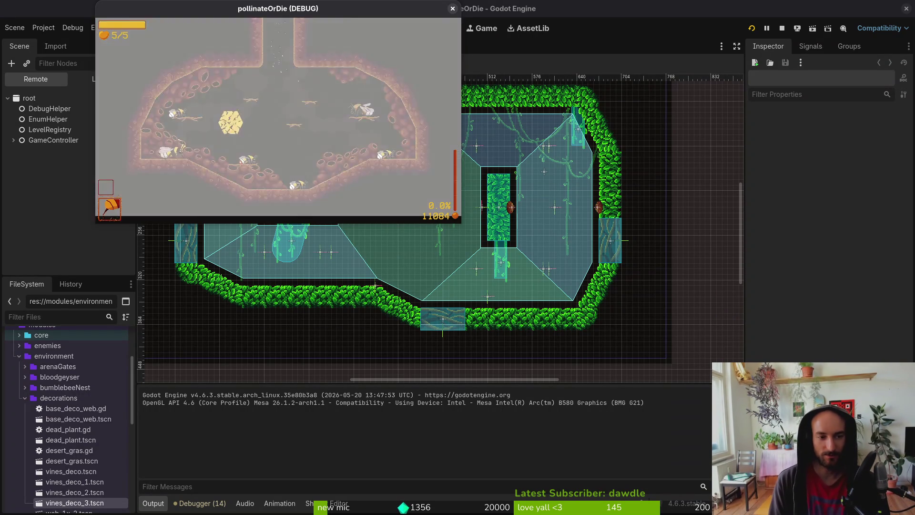
{"action": "key", "text": "Escape"}
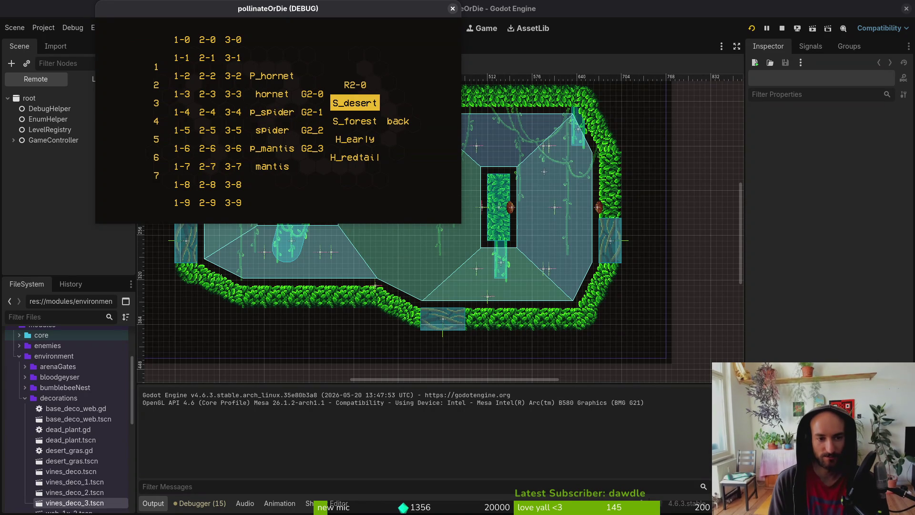
Select 'back' in the debug menu to return to the nest and keep playing.
{"action": "key", "text": "Left"}
{"action": "key", "text": "Right"}
{"action": "key", "text": "Left"}
{"action": "key", "text": "Right"}
{"action": "key", "text": "Return"}
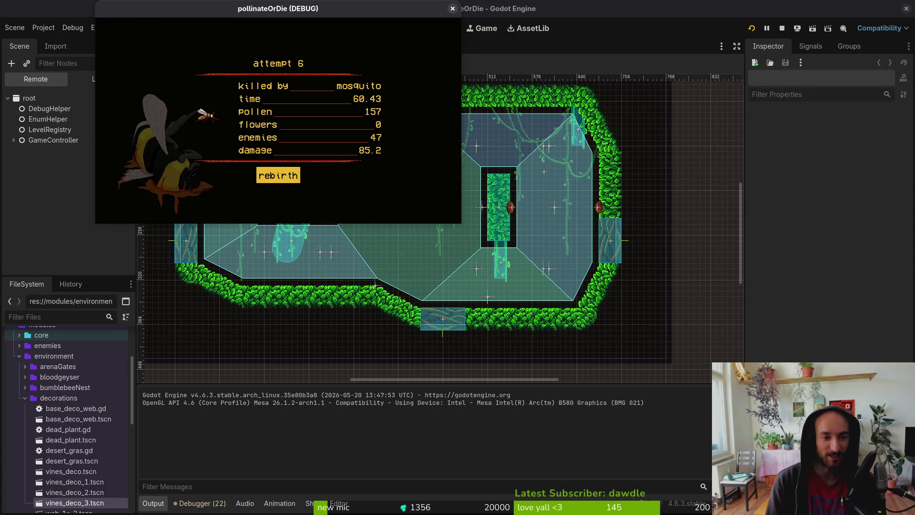
After the mosquito death, start a new run and reopen the debug level-select menu.
{"action": "key", "text": "Return"}
{"action": "key", "text": "Escape"}
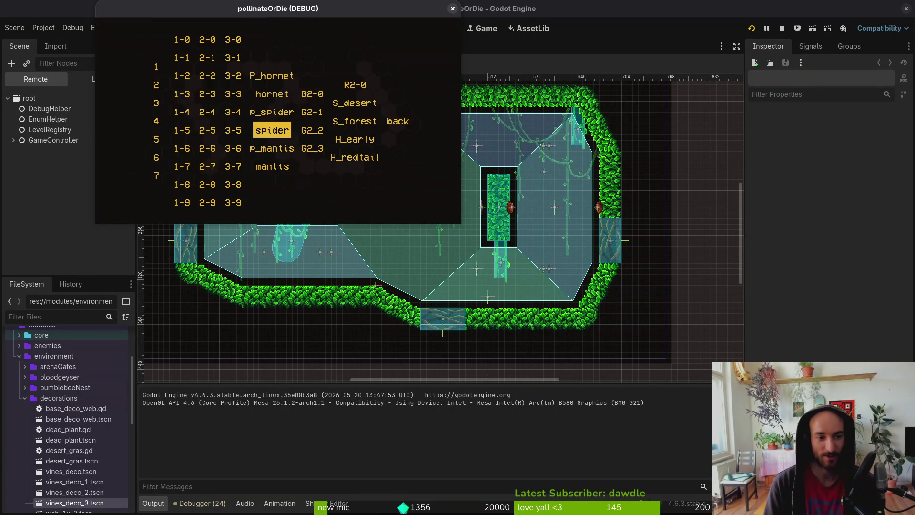
{"action": "key", "text": "Up"}
{"action": "key", "text": "Right"}
{"action": "key", "text": "Right"}
{"action": "key", "text": "Up"}
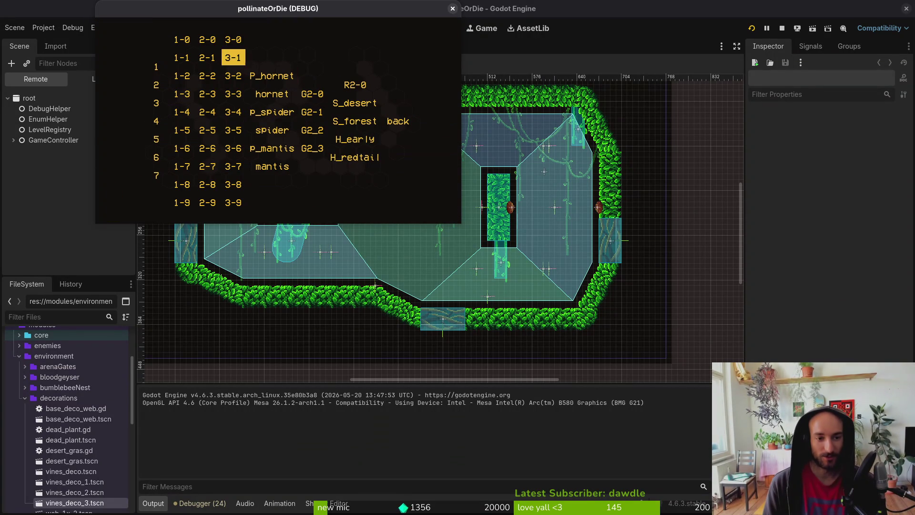
{"action": "key", "text": "Right"}
{"action": "key", "text": "Right"}
Close the debug menu with 'back' and play through the hive to the shopkeeper's cave.
{"action": "key", "text": "Return"}
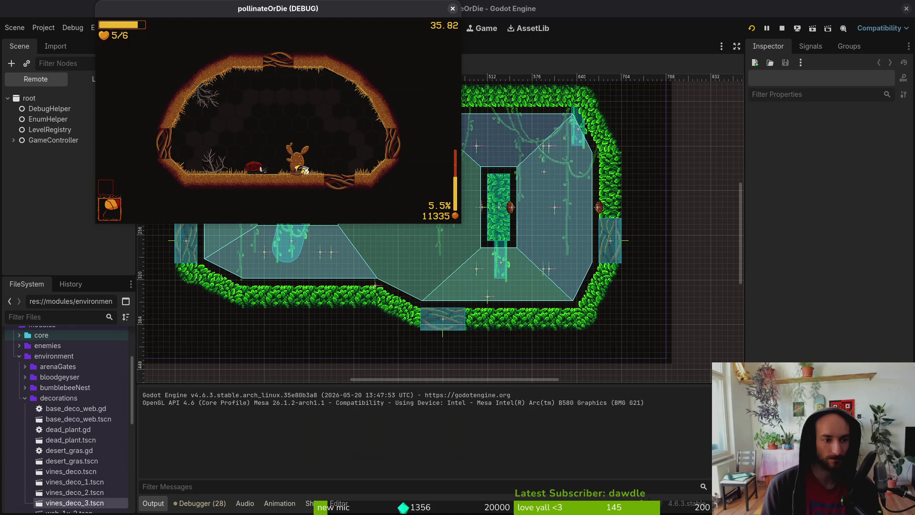
Buy the Protein item from the shopkeeper's item shop.
{"action": "key", "text": "e"}
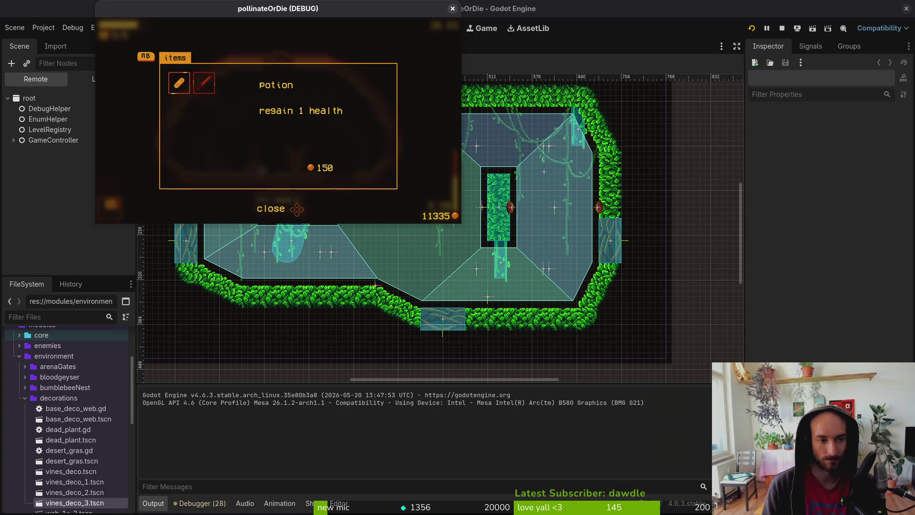
{"action": "key", "text": "e"}
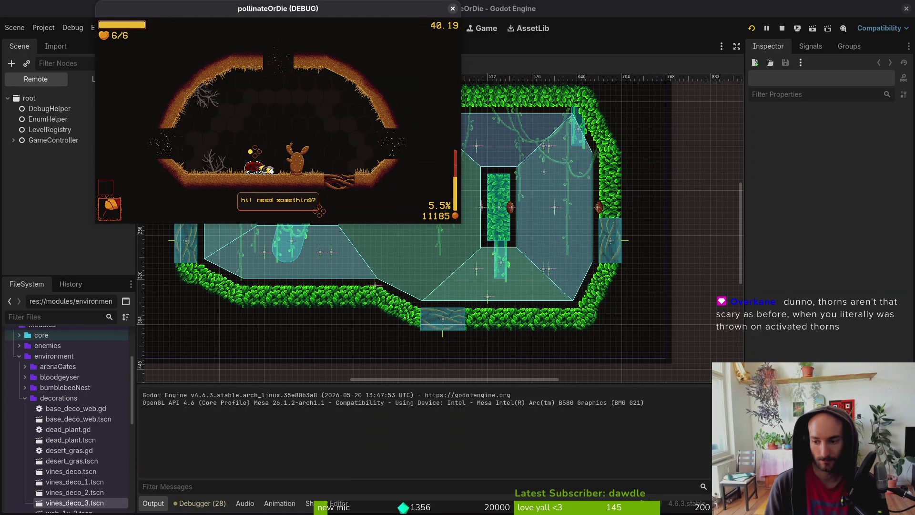
{"action": "key", "text": "e"}
{"action": "key", "text": "Right"}
{"action": "key", "text": "Left"}
{"action": "key", "text": "Right"}
{"action": "key", "text": "Return"}
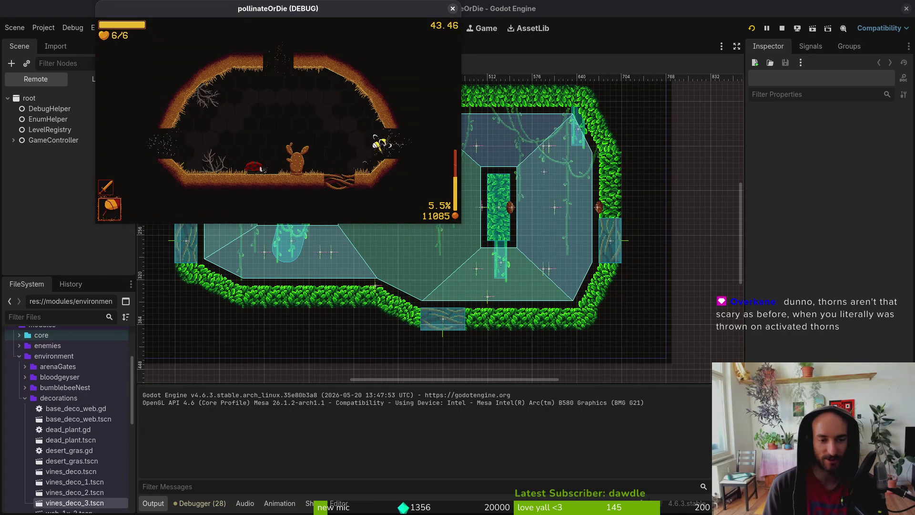
Dash into the arena room and attack enemies from the top-left corner.
{"action": "key", "text": "Right"}
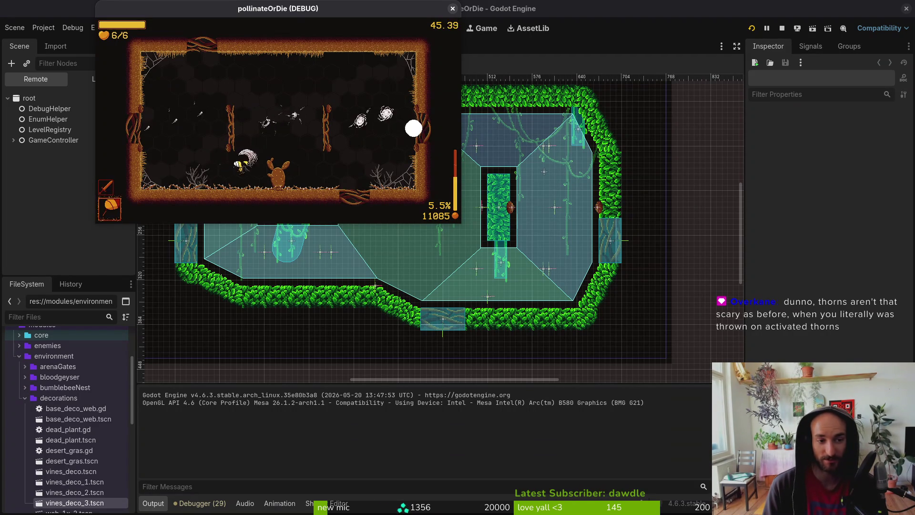
{"action": "key", "text": "Left"}
{"action": "key", "text": "Left"}
{"action": "key", "text": "Up"}
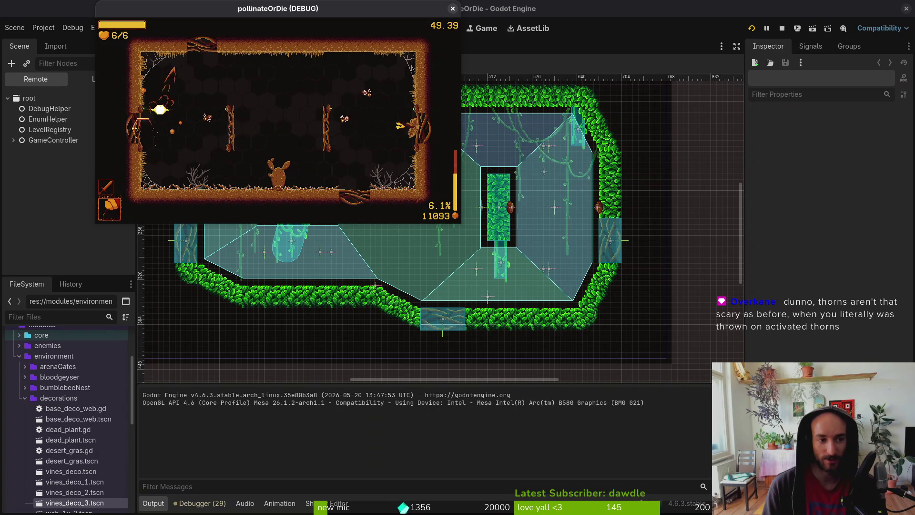
{"action": "key", "text": "Down"}
{"action": "key", "text": "Right"}
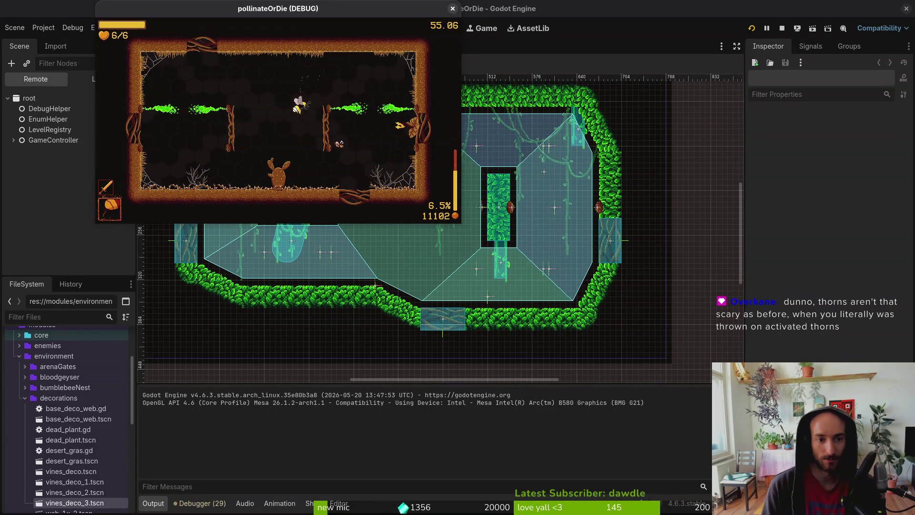
{"action": "key", "text": "Right"}
{"action": "key", "text": "Left"}
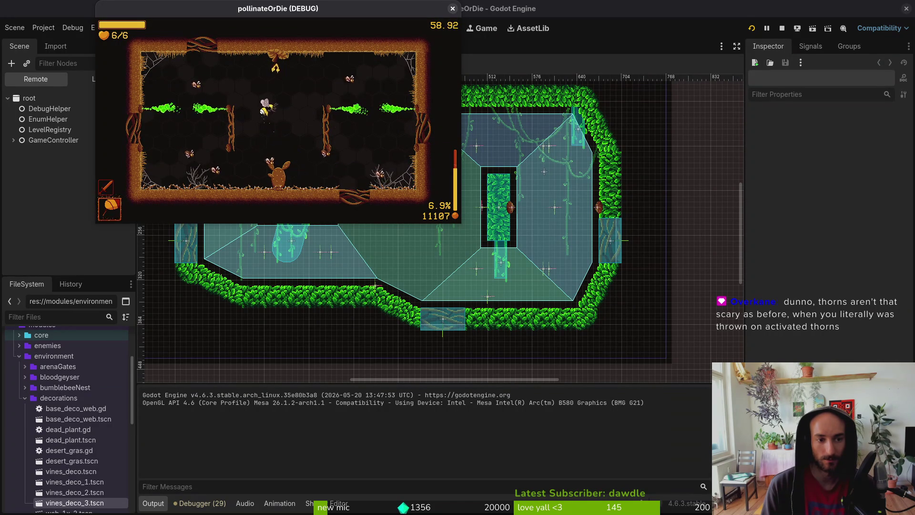
Slash through the remaining arena enemies along the ceiling and floor, then fly up.
{"action": "key", "text": "Up"}
{"action": "key", "text": "Right"}
{"action": "key", "text": "Down"}
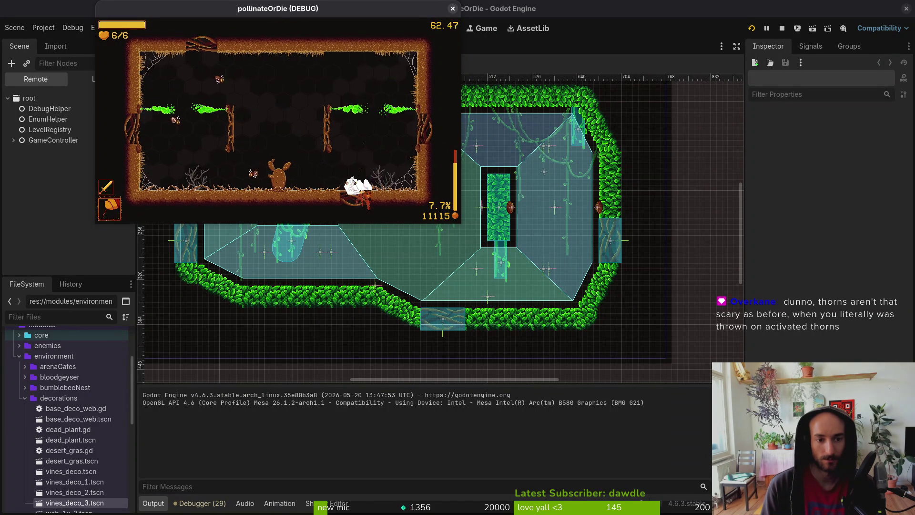
{"action": "key", "text": "Left"}
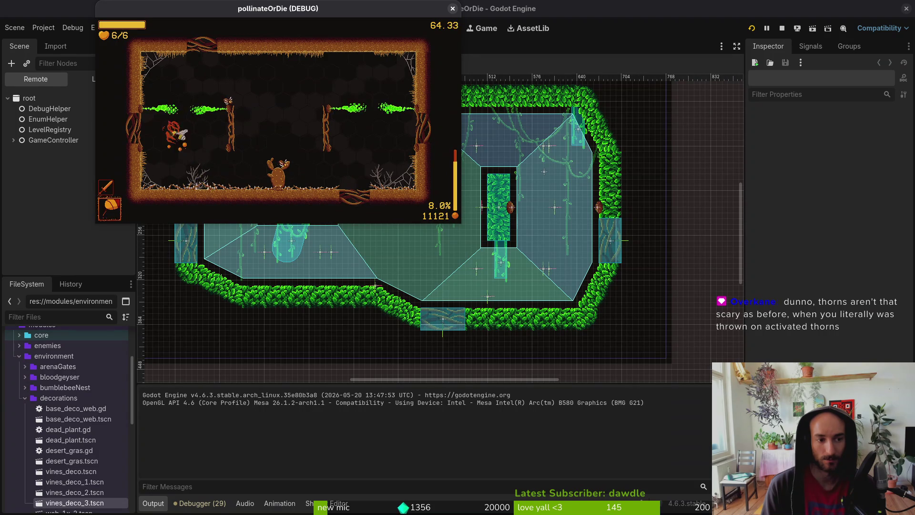
{"action": "key", "text": "Right"}
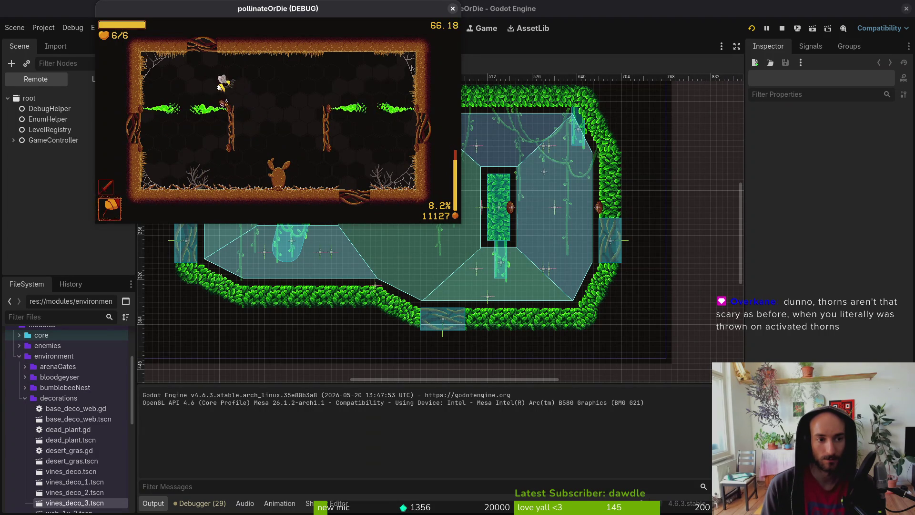
{"action": "key", "text": "Right"}
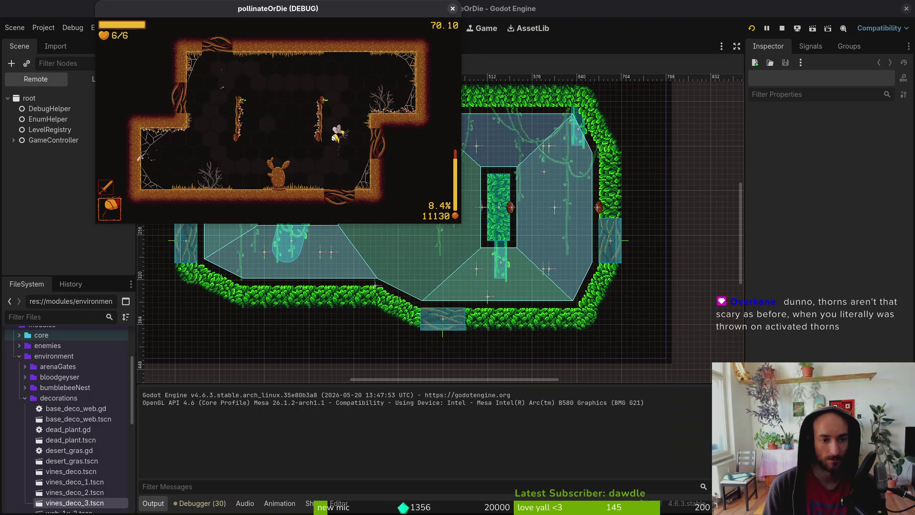
{"action": "key", "text": "Left"}
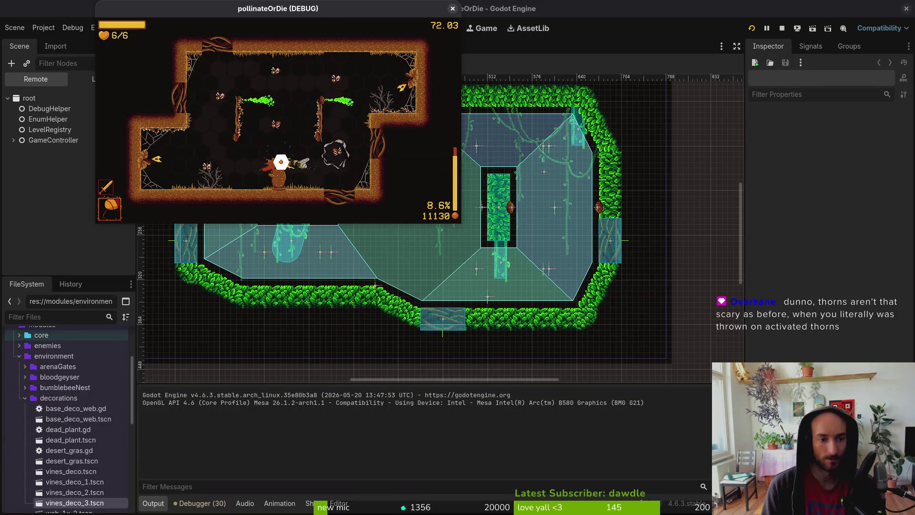
{"action": "key", "text": "Up"}
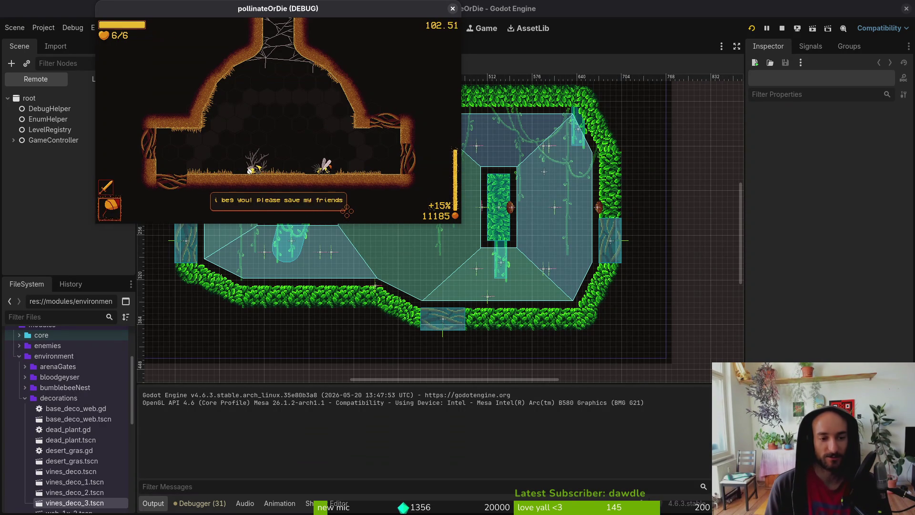
Fly up the tunnel into the spider-web room and slash the spider boss.
{"action": "key", "text": "Up"}
{"action": "key", "text": "Right"}
{"action": "key", "text": "space"}
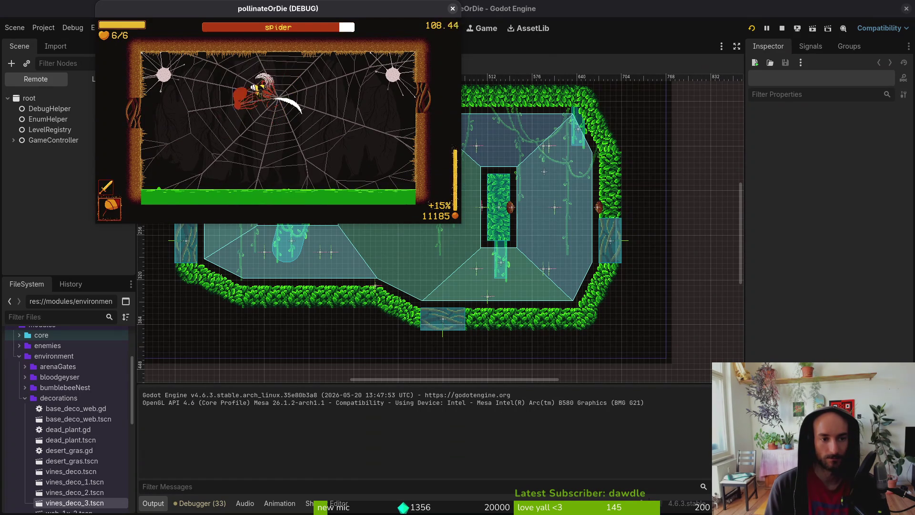
Dodge falling rocks while slashing the spider boss around the web.
{"action": "key", "text": "Right"}
{"action": "key", "text": "Up"}
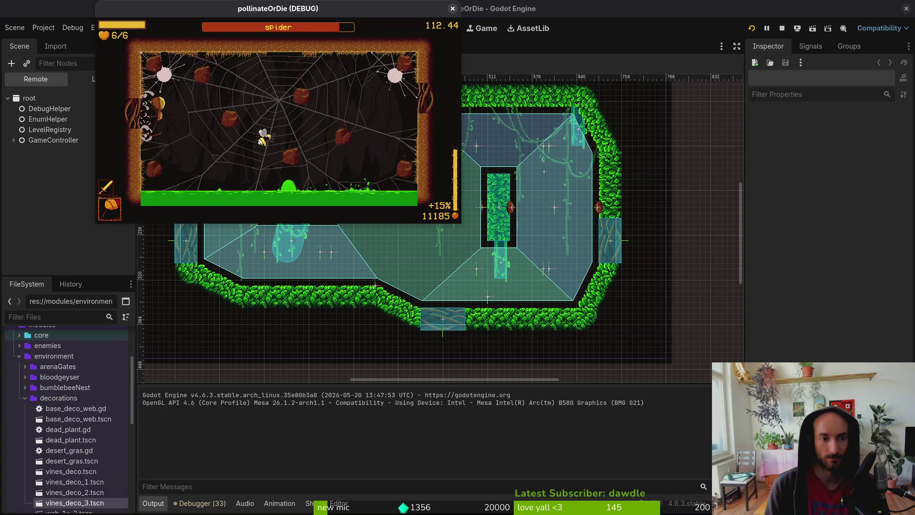
{"action": "key", "text": "Left"}
{"action": "key", "text": "space"}
{"action": "key", "text": "Up"}
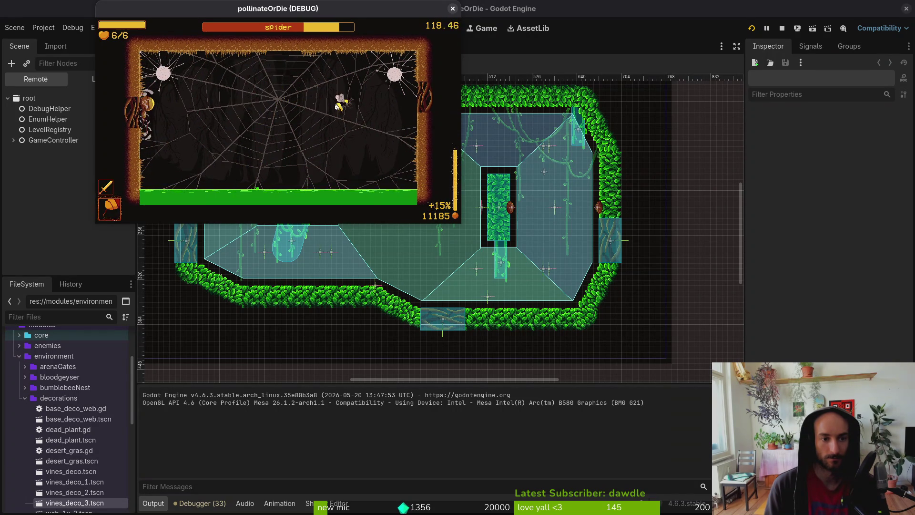
{"action": "key", "text": "Right"}
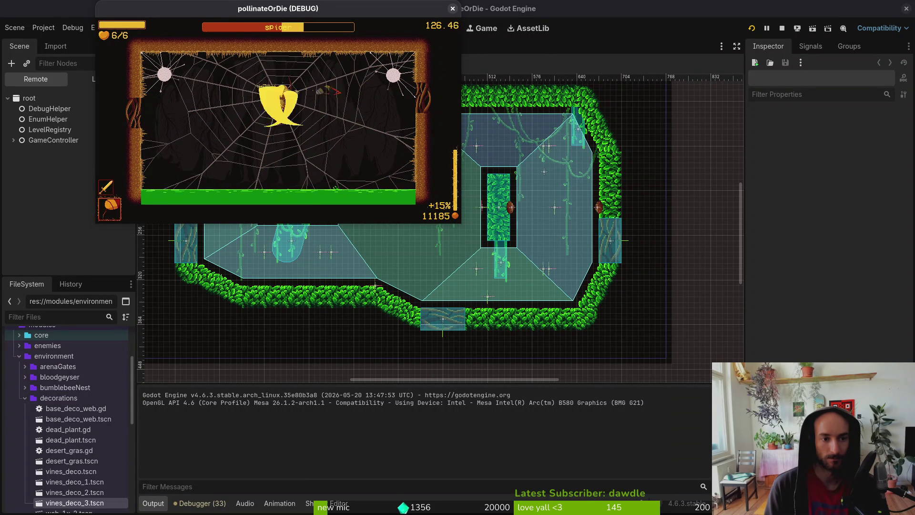
{"action": "key", "text": "Down"}
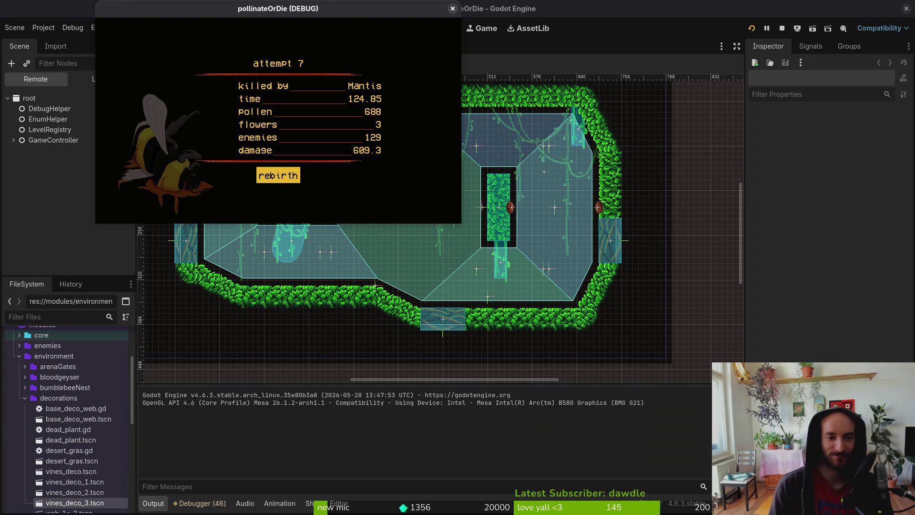
Trigger 'rebirth' on the death screen to start a fresh run in the hive at 5/5 health.
{"action": "key", "text": "Return"}
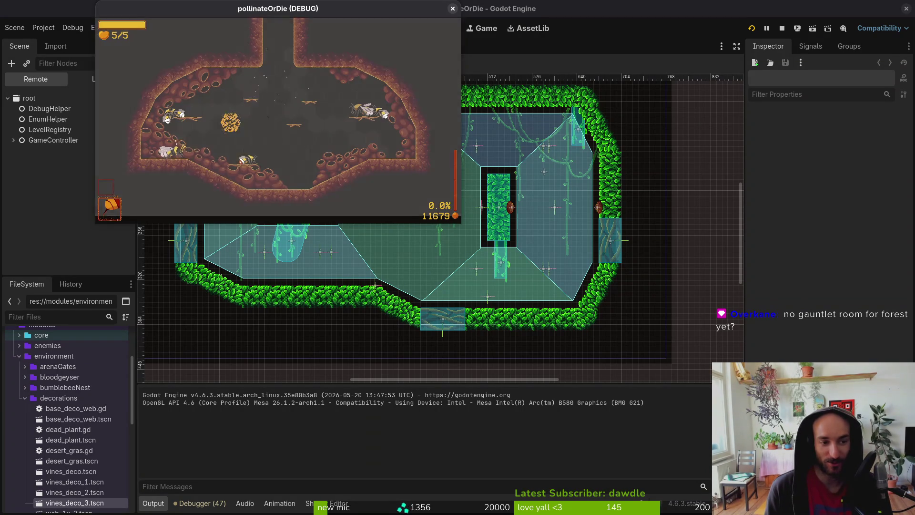
Load the p_mantis level from the debug level select, play a while, then pause.
{"action": "key", "text": "Escape"}
{"action": "key", "text": "Right"}
{"action": "key", "text": "Left"}
{"action": "key", "text": "Return"}
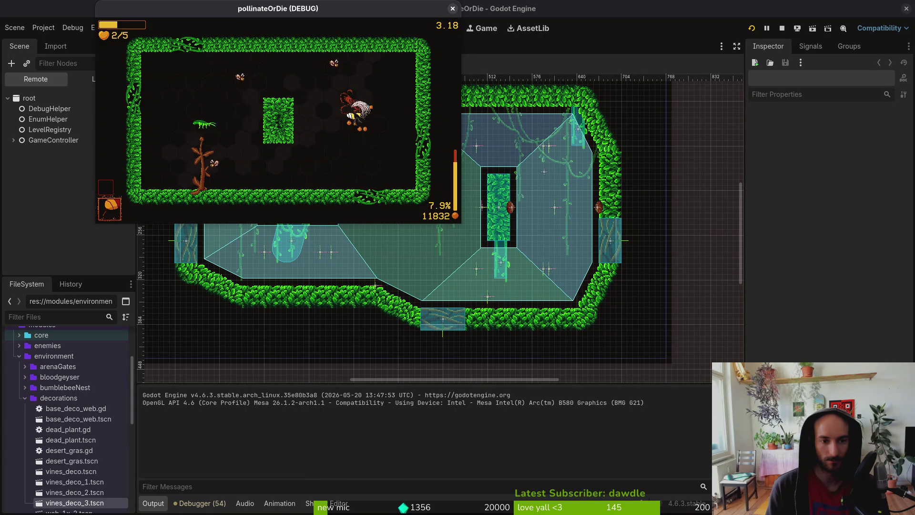
{"action": "key", "text": "Escape"}
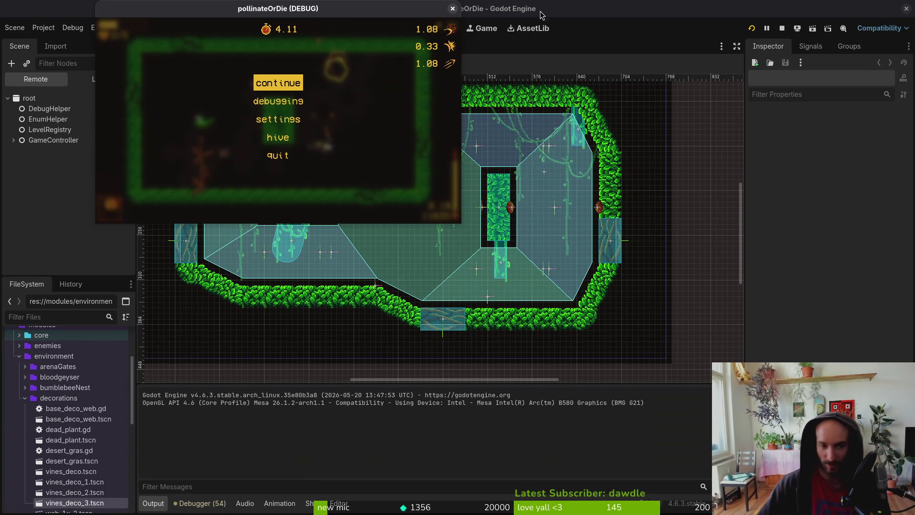
Stop the running game, open preboss_mantis.tscn and select its mantisArenaGate node.
{"action": "left_click", "coordinate": [453, 9]}
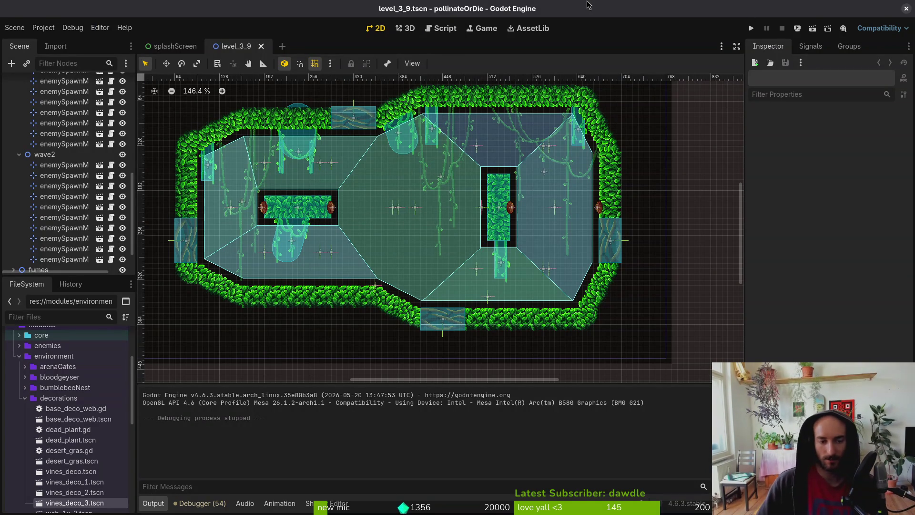
{"action": "key", "text": "shift+alt+o"}
{"action": "type", "text": "pre"}
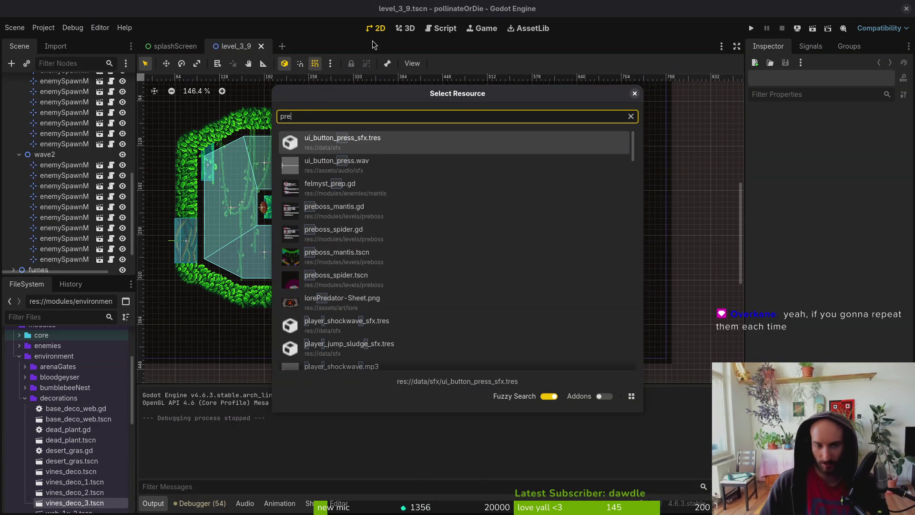
{"action": "type", "text": "mantis"}
{"action": "key", "text": "Return"}
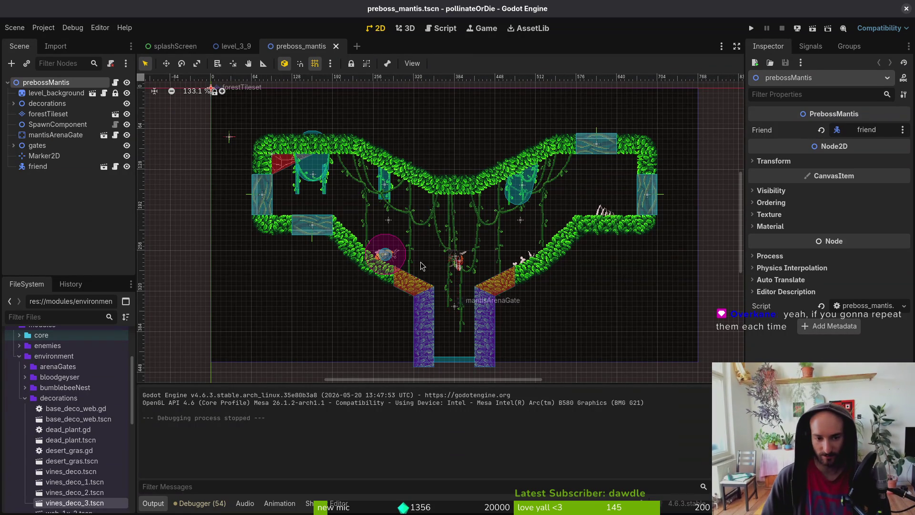
{"action": "scroll", "coordinate": [460, 262], "scroll_direction": "down", "scroll_amount": 2}
{"action": "left_click", "coordinate": [56, 135]}
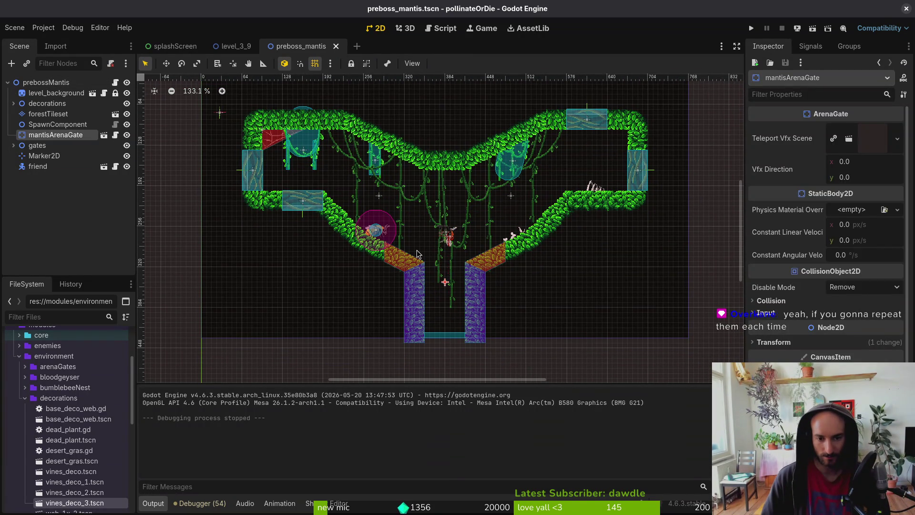
Open mantis_arena_gate.tscn and move teleportSpawnPosition down onto the floor at (0, 88).
{"action": "key", "text": "alt+shift+o"}
{"action": "type", "text": "maaregate"}
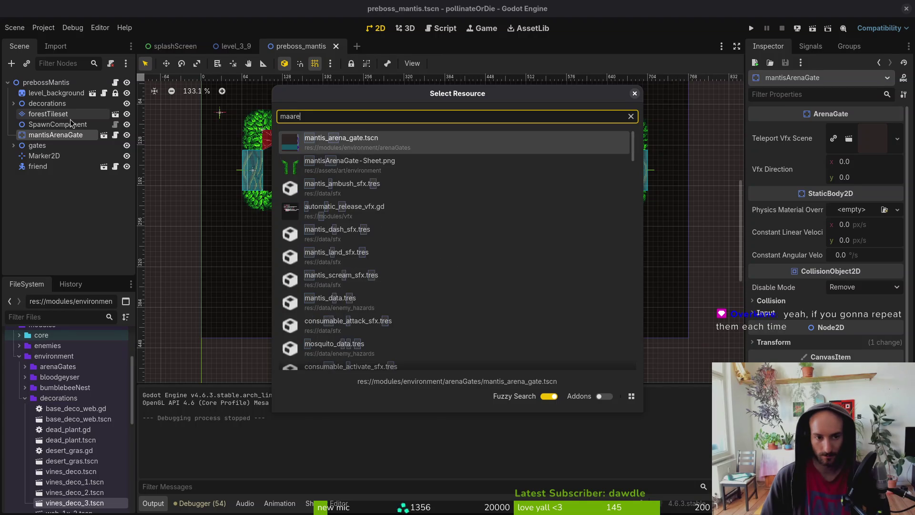
{"action": "key", "text": "Return"}
{"action": "scroll", "coordinate": [381, 215], "scroll_direction": "down", "scroll_amount": 5}
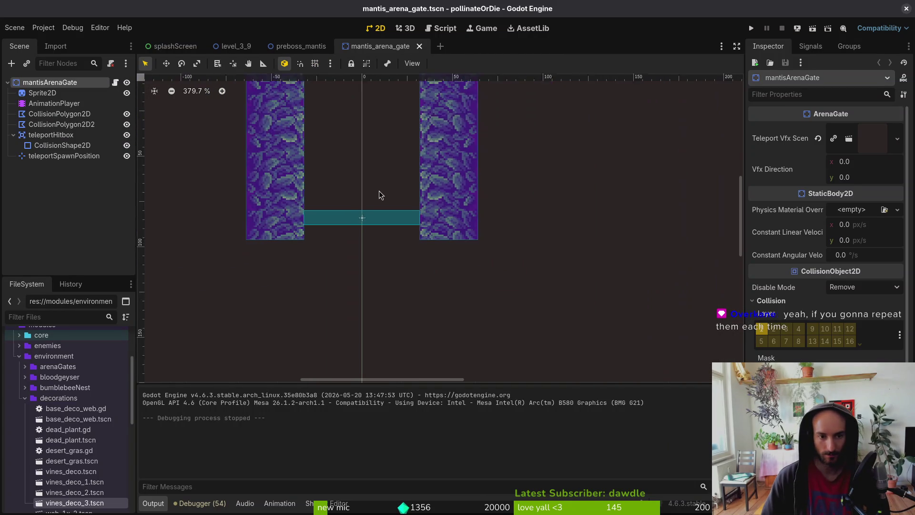
{"action": "left_click", "coordinate": [71, 156]}
{"action": "scroll", "coordinate": [391, 189], "scroll_direction": "up", "scroll_amount": 2}
{"action": "scroll", "coordinate": [391, 190], "scroll_direction": "down", "scroll_amount": 2}
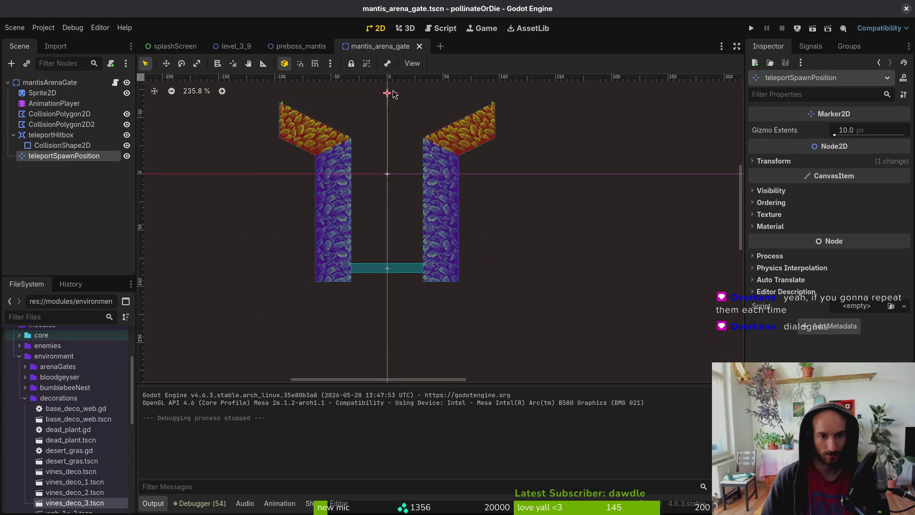
{"action": "left_click_drag", "start_coordinate": [389, 94], "coordinate": [386, 280]}
{"action": "scroll", "coordinate": [388, 280], "scroll_direction": "up", "scroll_amount": 4}
{"action": "left_click", "coordinate": [334, 238]}
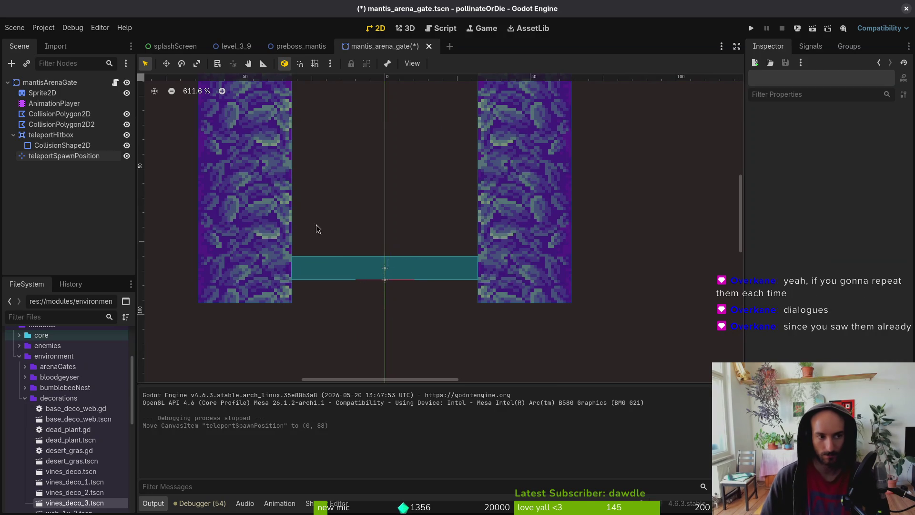
Set the mantisArenaGate root's Vfx Direction to (0, -1).
{"action": "left_click", "coordinate": [50, 82]}
{"action": "left_click", "coordinate": [873, 165]}
{"action": "key", "text": "Tab"}
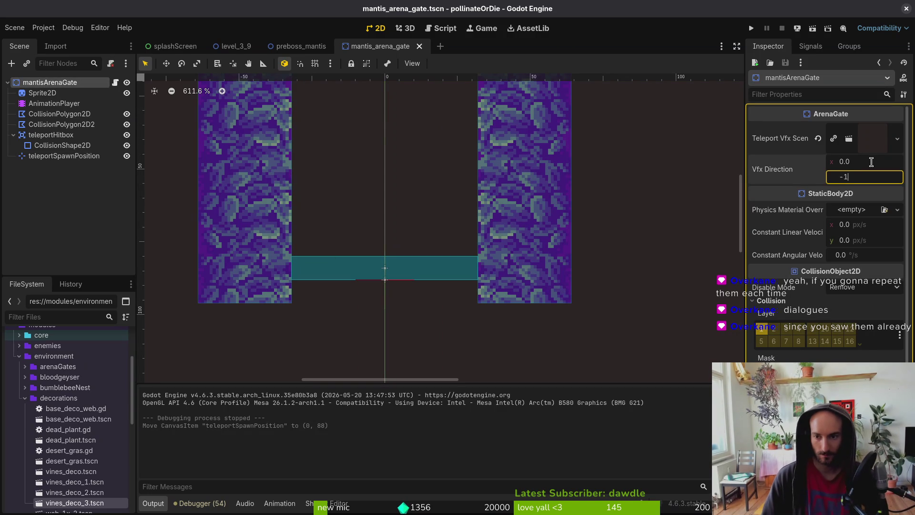
{"action": "key", "text": "Return"}
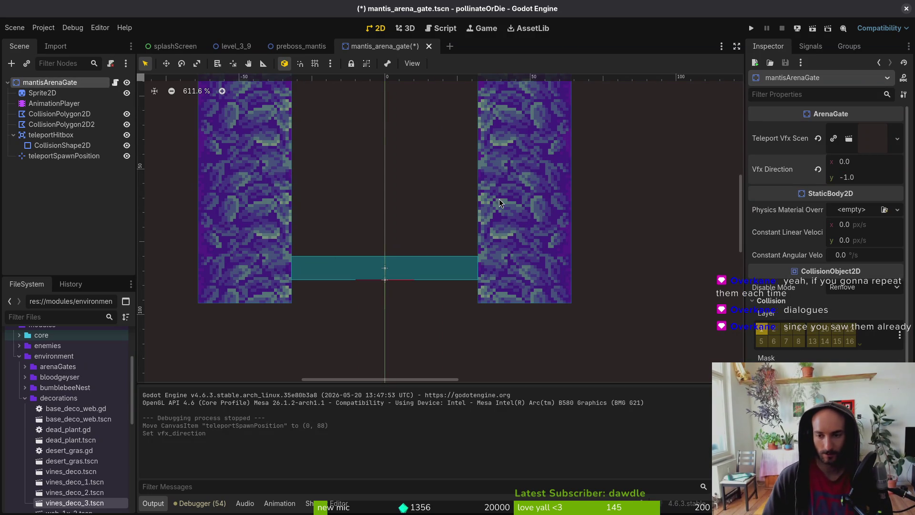
Save mantis_arena_gate, close it and the preboss_mantis tab, then switch to the terminal workspace.
{"action": "left_click", "coordinate": [284, 346]}
{"action": "key", "text": "ctrl+s"}
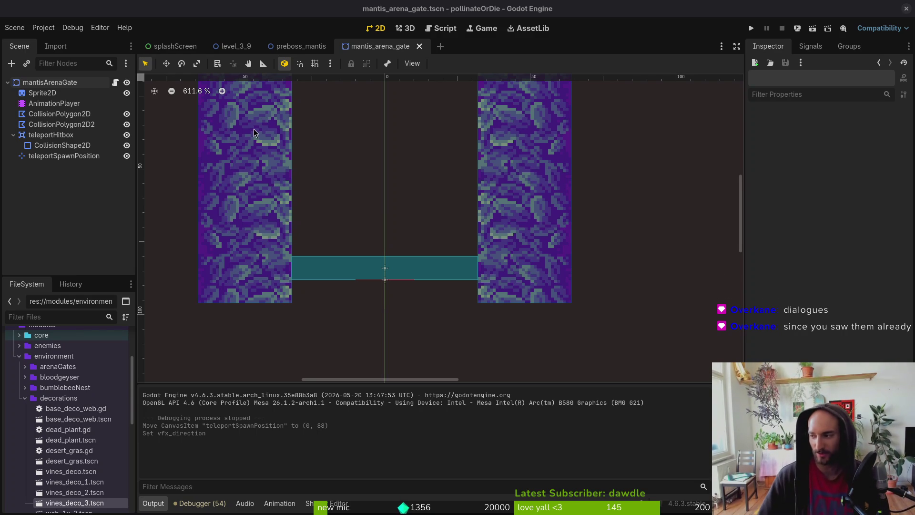
{"action": "middle_click", "coordinate": [377, 44]}
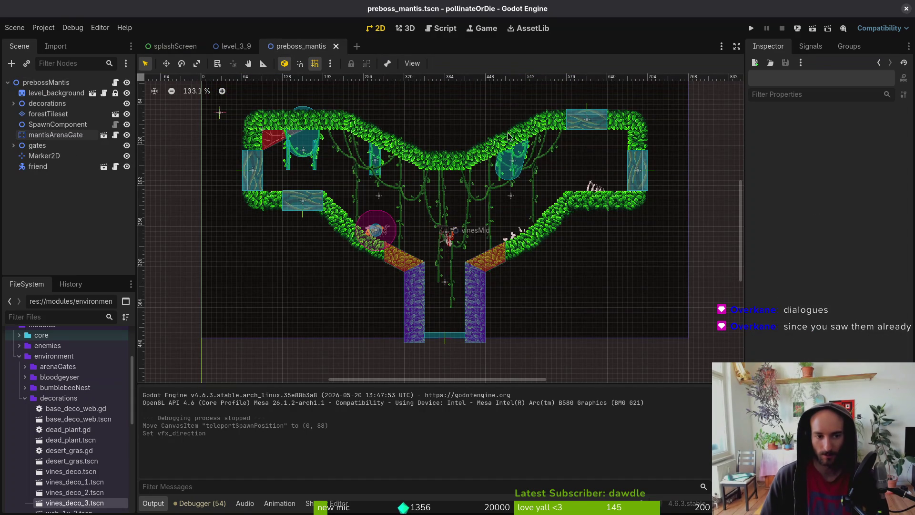
{"action": "middle_click", "coordinate": [314, 51]}
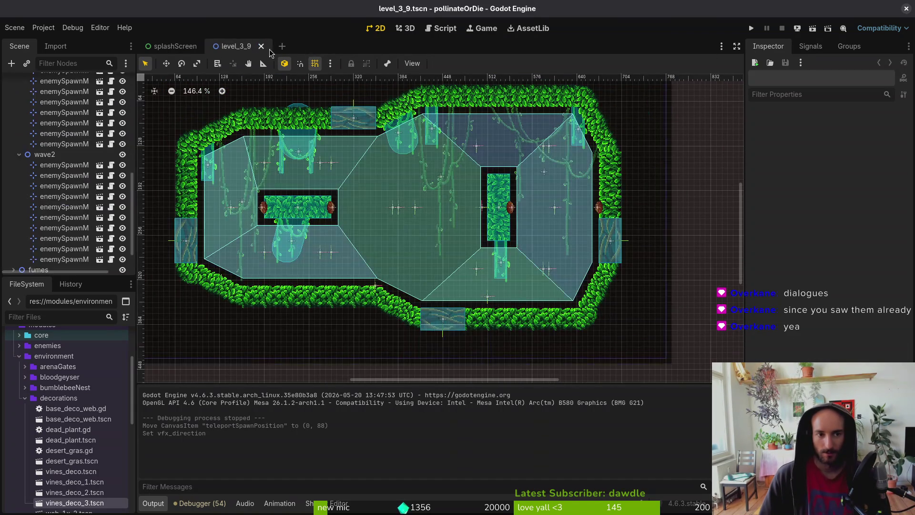
{"action": "key", "text": "super+2"}
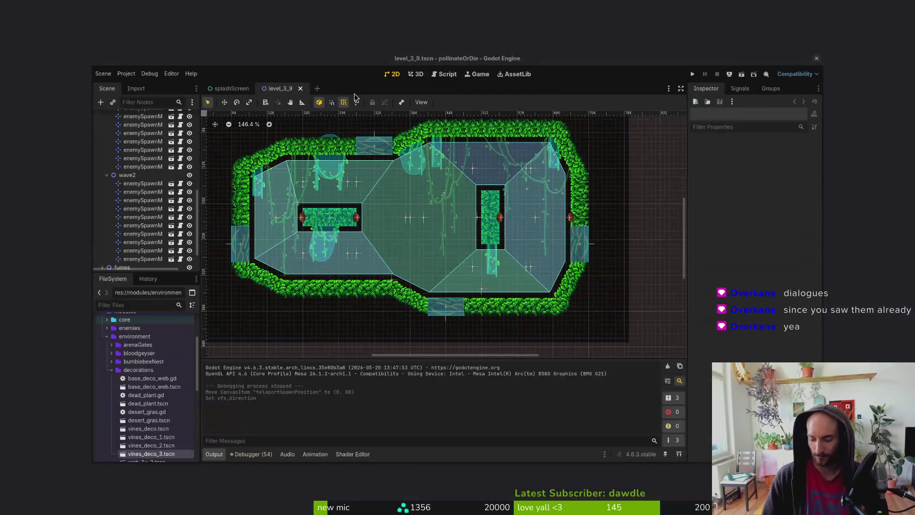
Change into gamedev/pollinate-or-die and launch Neovim there with 'nvim .'.
{"action": "type", "text": "cd gamedev/pollinate-or-die/"}
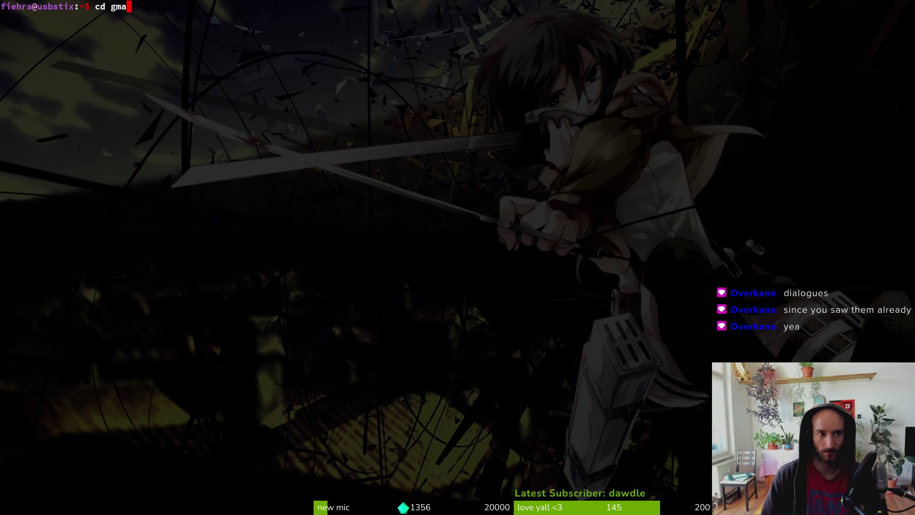
{"action": "key", "text": "Return"}
{"action": "type", "text": "nvim ."}
{"action": "key", "text": "Return"}
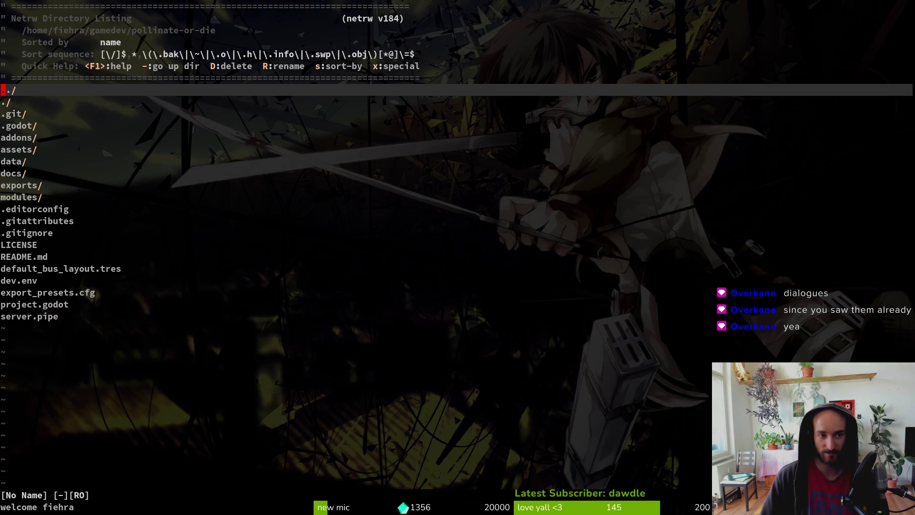
Use the file finder to look through level.manager.gd and game.controller.gd, then open level.registry.gd.
{"action": "key", "text": "space"}
{"action": "key", "text": "f"}
{"action": "key", "text": "f"}
{"action": "type", "text": "gam"}
{"action": "key", "text": "BackSpace"}
{"action": "key", "text": "BackSpace"}
{"action": "key", "text": "BackSpace"}
{"action": "type", "text": "levemanager"}
{"action": "key", "text": "Return"}
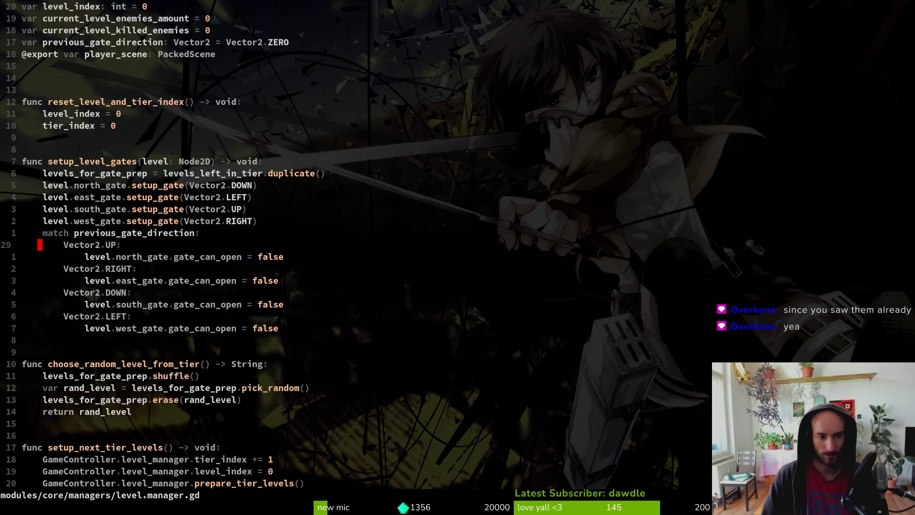
{"action": "key", "text": "space"}
{"action": "key", "text": "f"}
{"action": "key", "text": "f"}
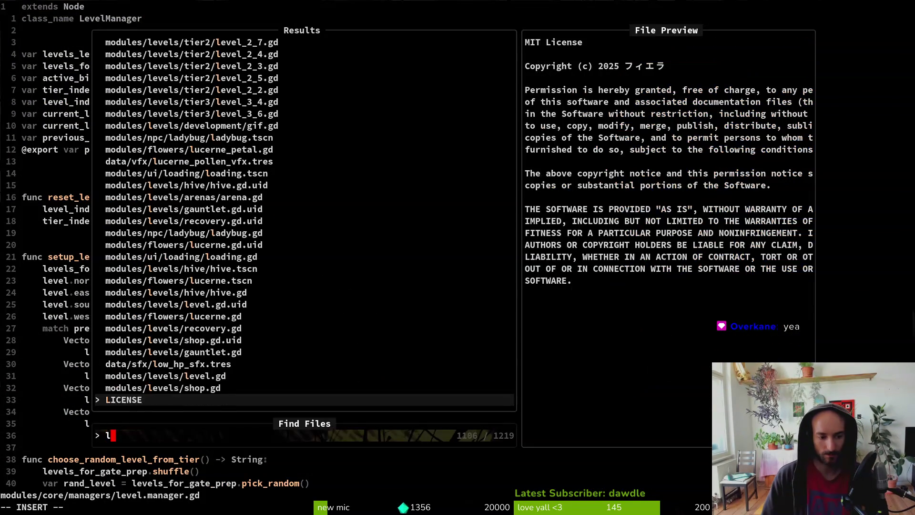
{"action": "type", "text": "gamcont"}
{"action": "key", "text": "Return"}
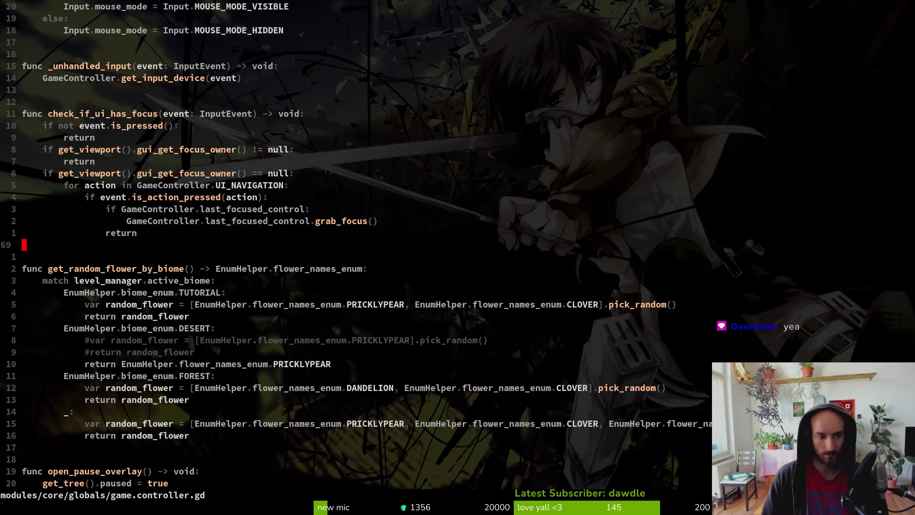
{"action": "key", "text": "ctrl+d"}
{"action": "key", "text": "ctrl+d"}
{"action": "key", "text": "ctrl+d"}
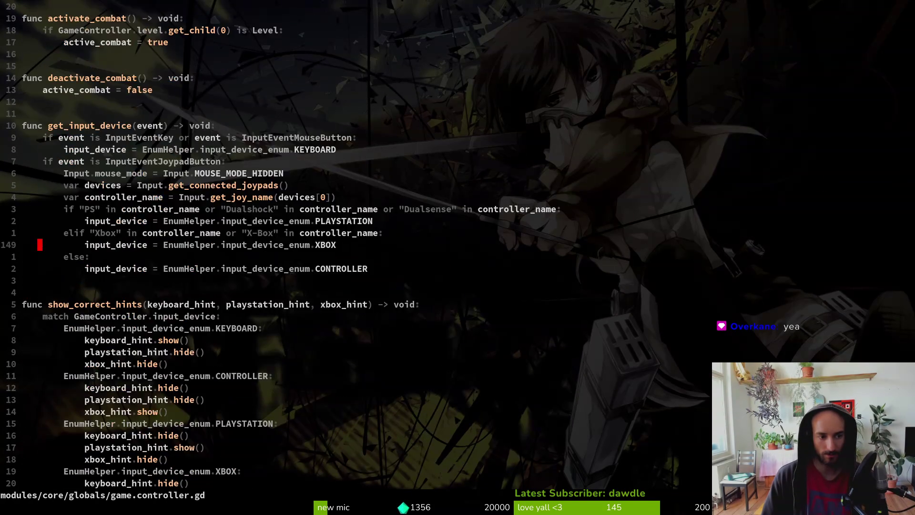
{"action": "key", "text": "space"}
{"action": "key", "text": "f"}
{"action": "key", "text": "f"}
{"action": "type", "text": "level.reg"}
{"action": "key", "text": "Return"}
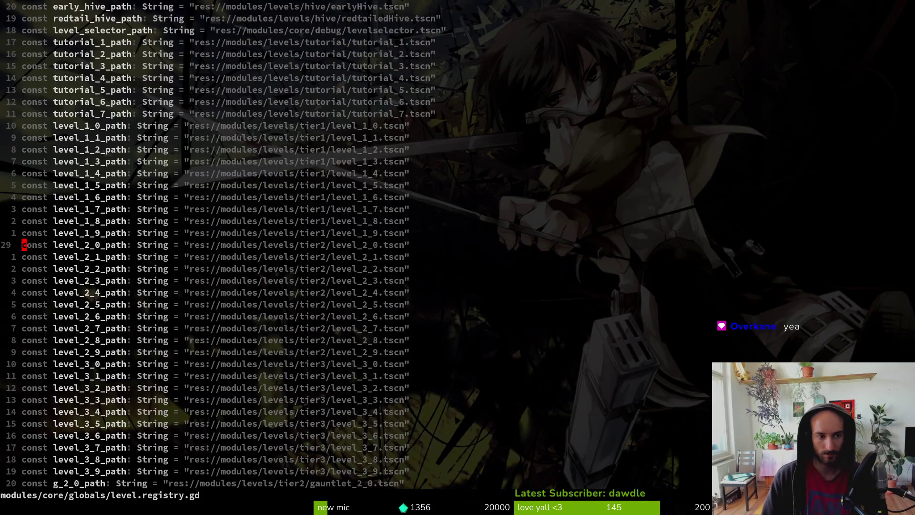
Duplicate the level_3_3_path line several times in the first forest_templates list.
{"action": "key", "text": "ctrl+d"}
{"action": "key", "text": "k"}
{"action": "key", "text": "asciicircum"}
{"action": "key", "text": "k"}
{"action": "key", "text": "shift+v"}
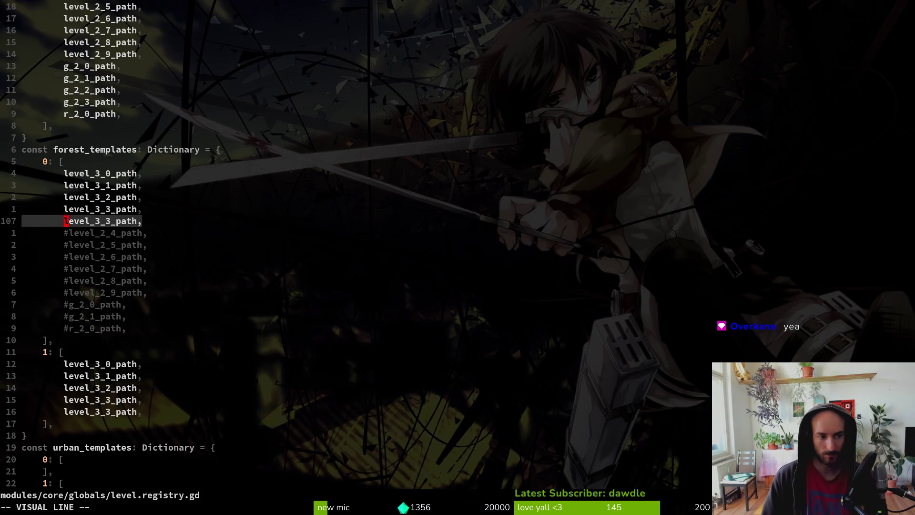
{"action": "key", "text": "y"}
{"action": "key", "text": "p"}
{"action": "key", "text": "p"}
{"action": "key", "text": "p"}
{"action": "key", "text": "p"}
{"action": "key", "text": "p"}
{"action": "key", "text": "j"}
{"action": "key", "text": "k"}
{"action": "key", "text": "k"}
{"action": "key", "text": "k"}
{"action": "key", "text": "k"}
{"action": "key", "text": "k"}
{"action": "key", "text": "k"}
{"action": "key", "text": "k"}
Renumber the copies to level_3_4_path through level_3_9_path.
{"action": "key", "text": "l"}
{"action": "key", "text": "l"}
{"action": "key", "text": "l"}
{"action": "key", "text": "l"}
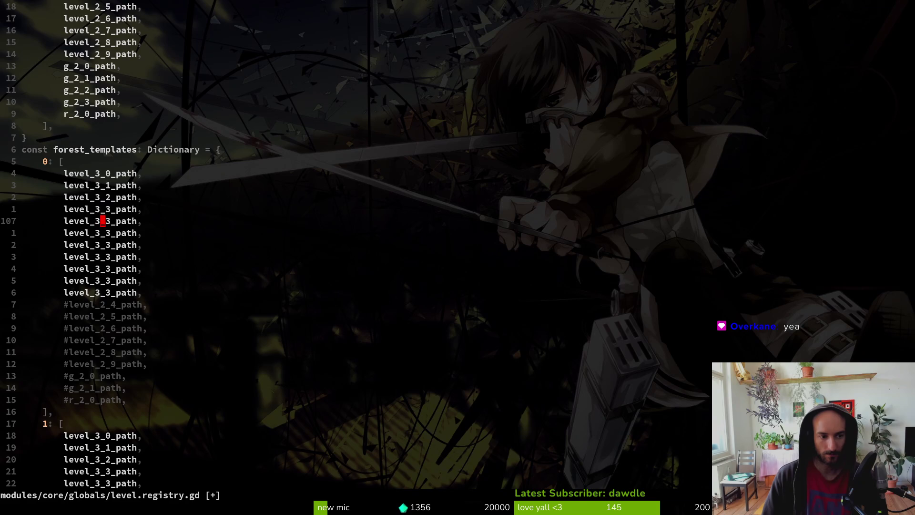
{"action": "key", "text": "r"}
{"action": "key", "text": "4"}
{"action": "key", "text": "j"}
{"action": "key", "text": "period"}
{"action": "key", "text": "r"}
{"action": "key", "text": "5"}
{"action": "key", "text": "j"}
{"action": "key", "text": "r"}
{"action": "key", "text": "6"}
{"action": "key", "text": "j"}
{"action": "key", "text": "r"}
{"action": "key", "text": "5"}
{"action": "key", "text": "j"}
{"action": "key", "text": "r"}
{"action": "key", "text": "8"}
{"action": "key", "text": "j"}
{"action": "key", "text": "r"}
{"action": "key", "text": "9"}
{"action": "key", "text": "r"}
{"action": "key", "text": "8"}
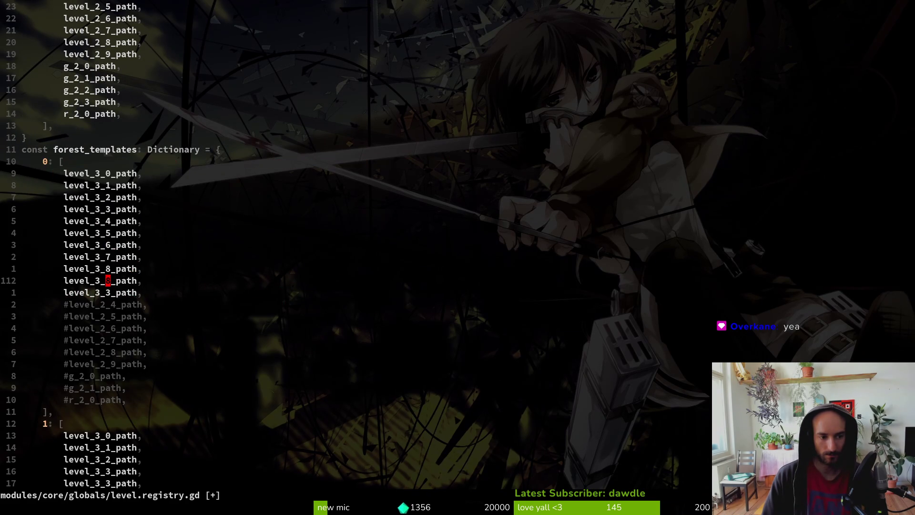
Delete the leftover duplicate and commented-out entries, then save level.registry.gd with :w.
{"action": "key", "text": "j"}
{"action": "key", "text": "d"}
{"action": "key", "text": "d"}
{"action": "key", "text": "V"}
{"action": "key", "text": "j"}
{"action": "key", "text": "j"}
{"action": "key", "text": "j"}
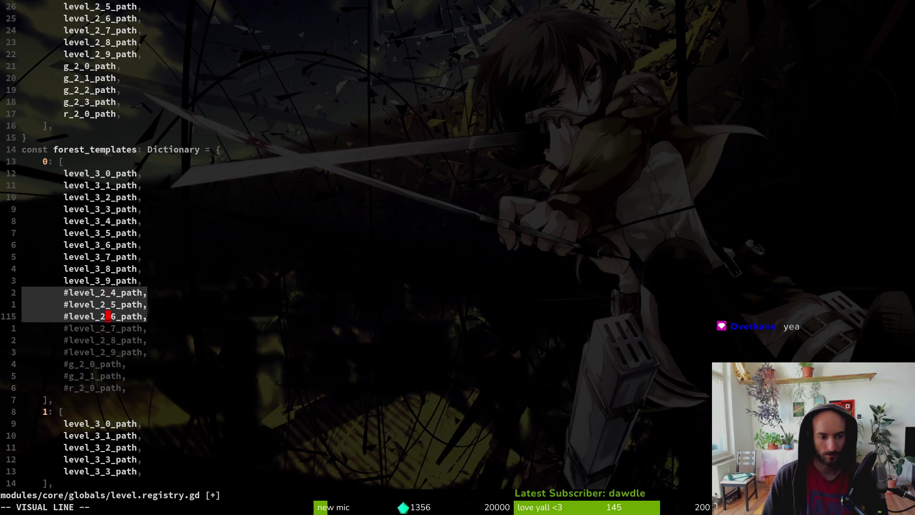
{"action": "key", "text": "j"}
{"action": "key", "text": "j"}
{"action": "key", "text": "j"}
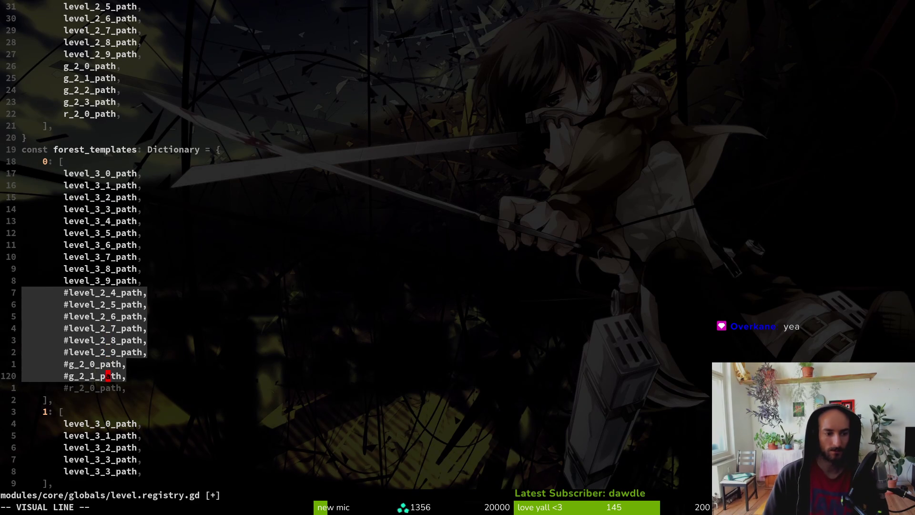
{"action": "key", "text": "d"}
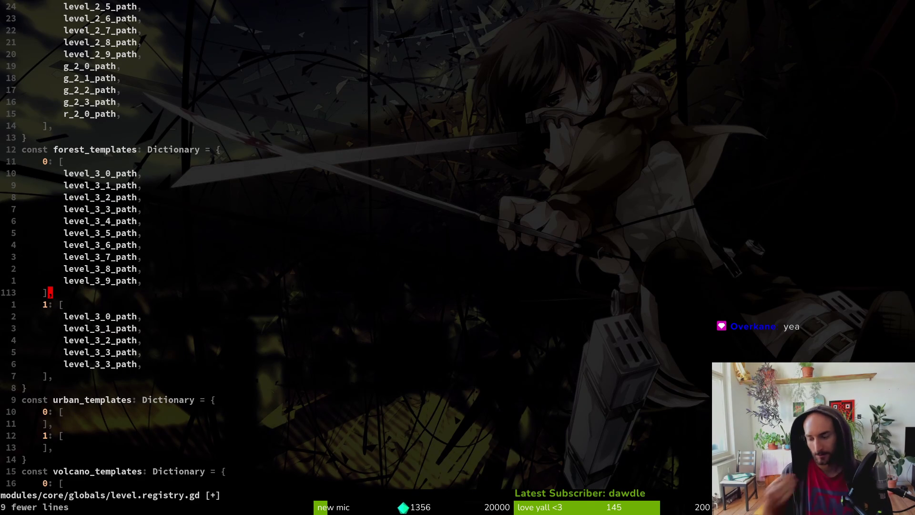
{"action": "type", "text": ":w"}
{"action": "key", "text": "Return"}
Yank the level_3_0_path through level_3_9_path lines from the first forest list.
{"action": "key", "text": "k"}
{"action": "key", "text": "k"}
{"action": "key", "text": "k"}
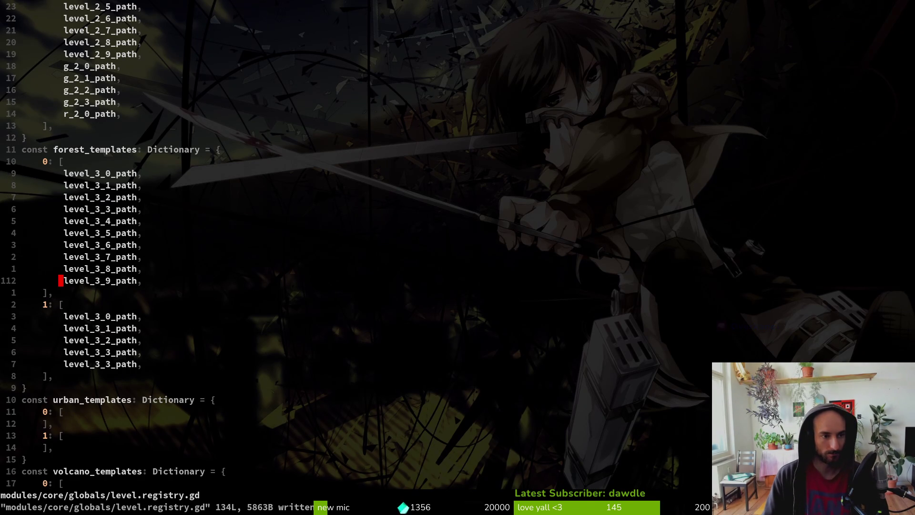
{"action": "key", "text": "k"}
{"action": "key", "text": "k"}
{"action": "key", "text": "k"}
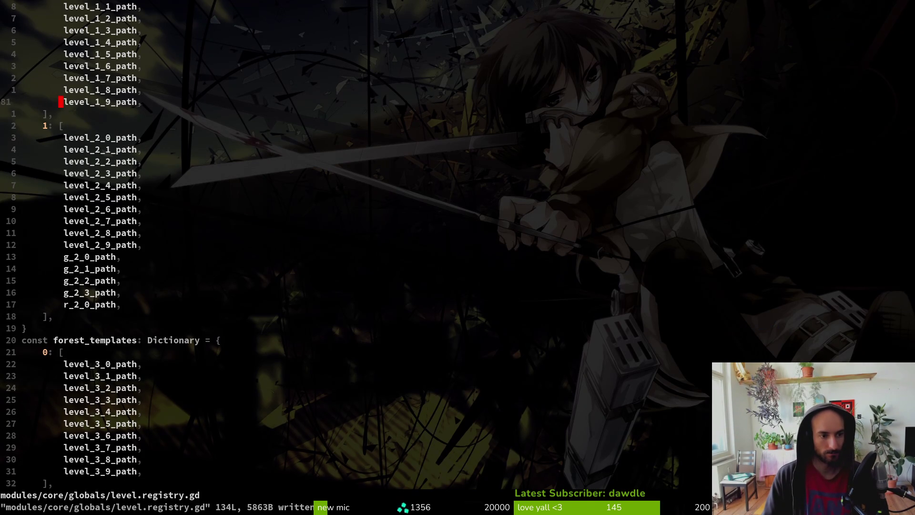
{"action": "key", "text": "j"}
{"action": "key", "text": "j"}
{"action": "key", "text": "j"}
{"action": "key", "text": "k"}
{"action": "key", "text": "j"}
{"action": "key", "text": "j"}
{"action": "key", "text": "j"}
{"action": "key", "text": "y"}
{"action": "key", "text": "y"}
{"action": "key", "text": "p"}
{"action": "key", "text": "k"}
{"action": "key", "text": "k"}
{"action": "key", "text": "k"}
{"action": "key", "text": "k"}
{"action": "key", "text": "shift+v"}
{"action": "key", "text": "k"}
{"action": "key", "text": "k"}
{"action": "key", "text": "k"}
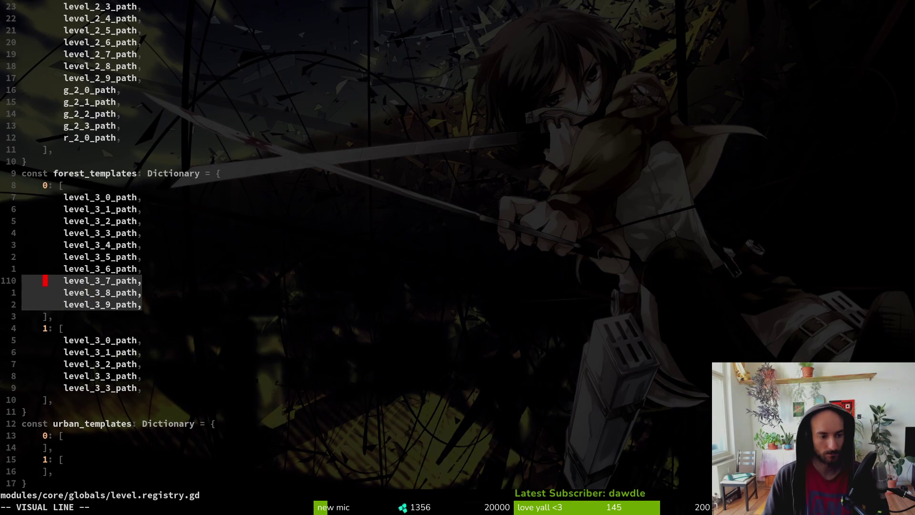
{"action": "key", "text": "j"}
{"action": "key", "text": "y"}
{"action": "key", "text": "j"}
{"action": "key", "text": "j"}
{"action": "key", "text": "j"}
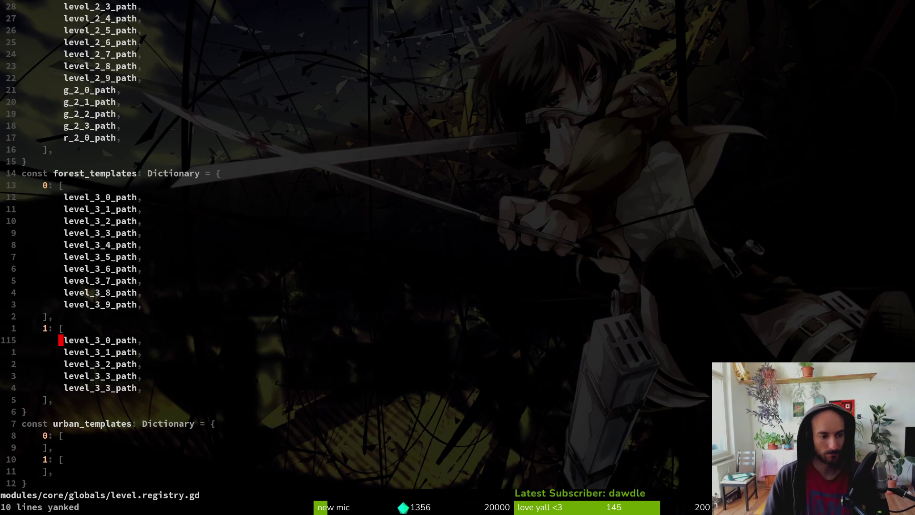
Paste them over the second forest list's entries, save the file, and return to Godot.
{"action": "key", "text": "shift+v"}
{"action": "key", "text": "j"}
{"action": "key", "text": "j"}
{"action": "key", "text": "j"}
{"action": "key", "text": "j"}
{"action": "type", "text": "p:w"}
{"action": "key", "text": "Return"}
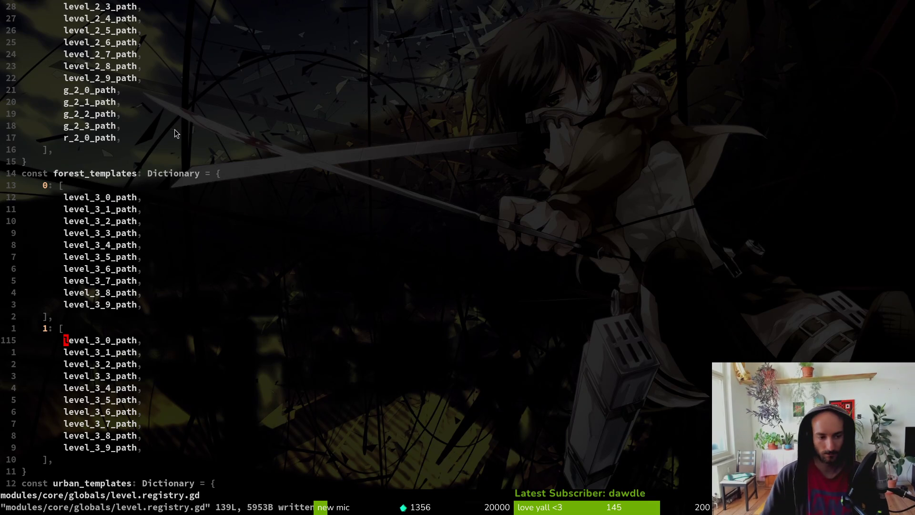
{"action": "left_click", "coordinate": [139, 197]}
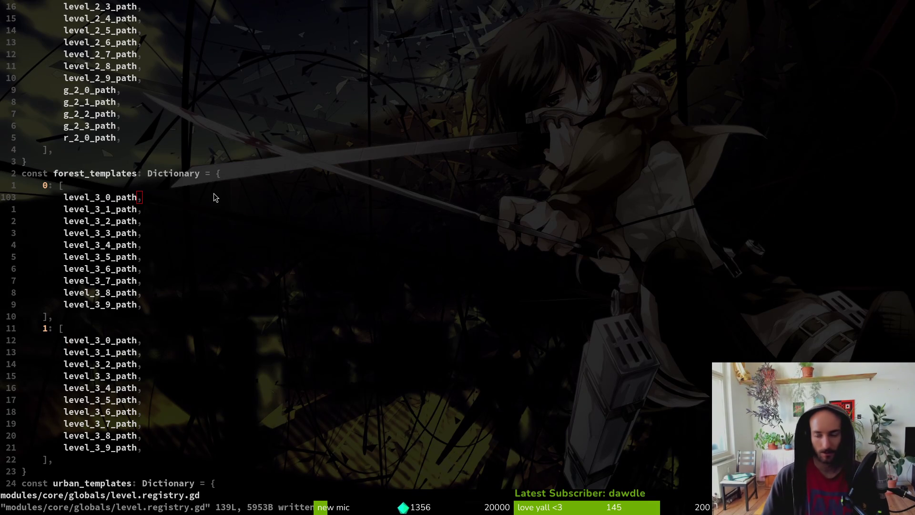
{"action": "key", "text": "alt+Tab"}
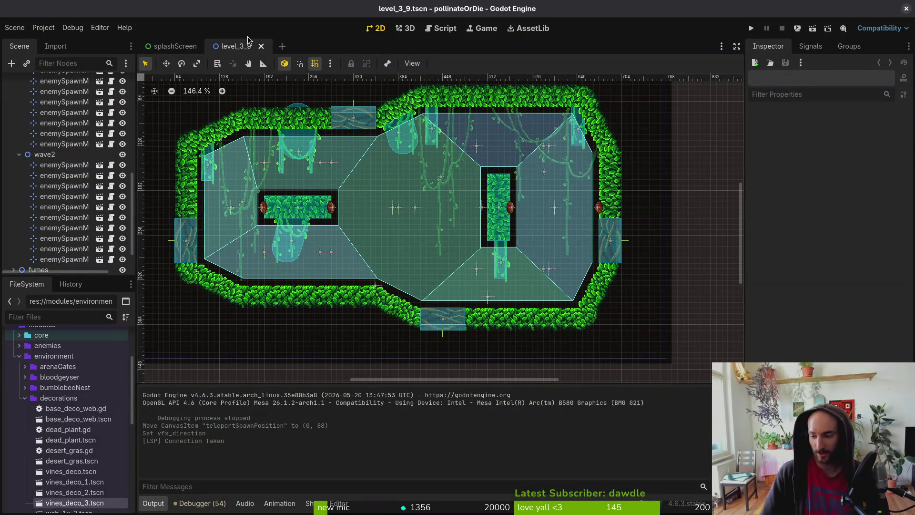
Close level_3_9 and create a new 2D scene, renaming its root to level_4_0.
{"action": "scroll", "coordinate": [381, 167], "scroll_direction": "down", "scroll_amount": 8}
{"action": "middle_click", "coordinate": [248, 50]}
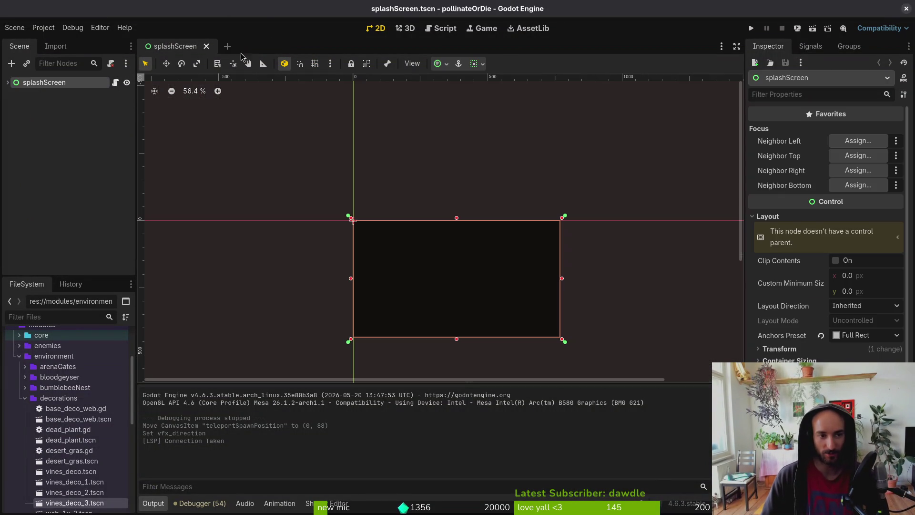
{"action": "left_click", "coordinate": [14, 28]}
{"action": "left_click", "coordinate": [27, 43]}
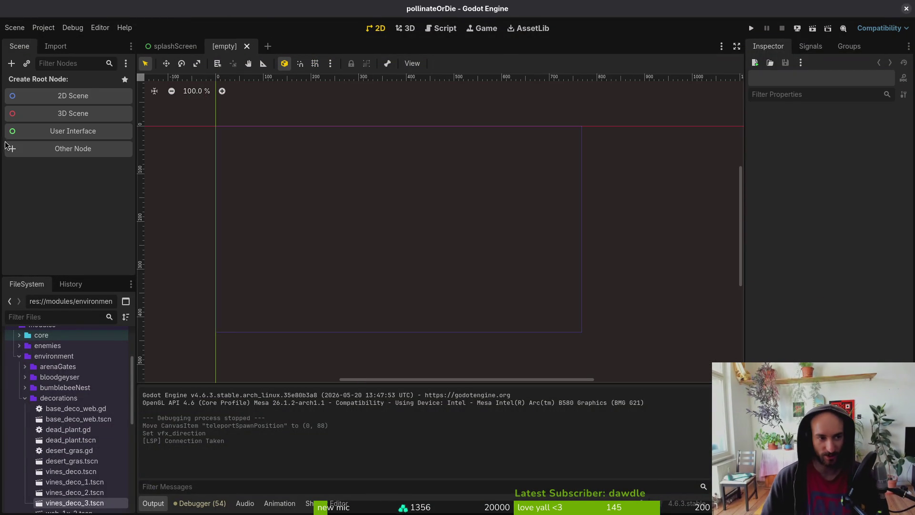
{"action": "left_click", "coordinate": [67, 94]}
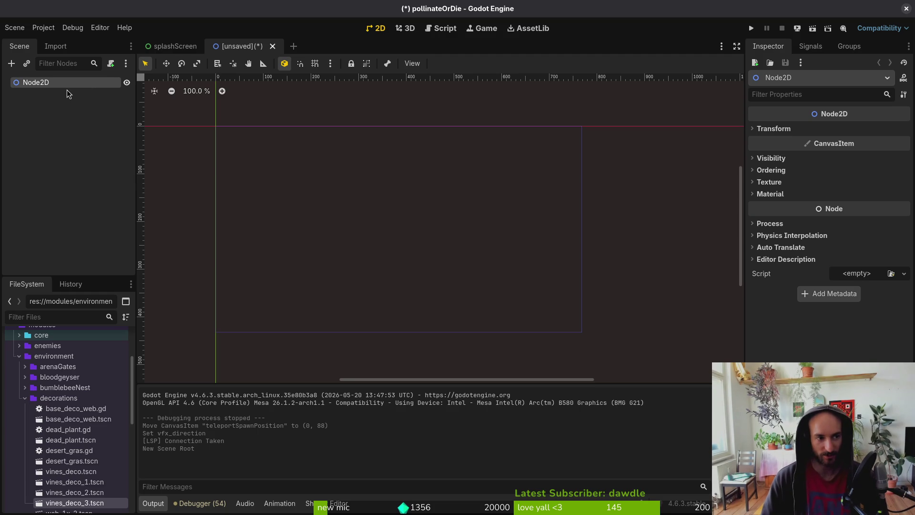
{"action": "double_click", "coordinate": [67, 85]}
{"action": "type", "text": "lkevel_"}
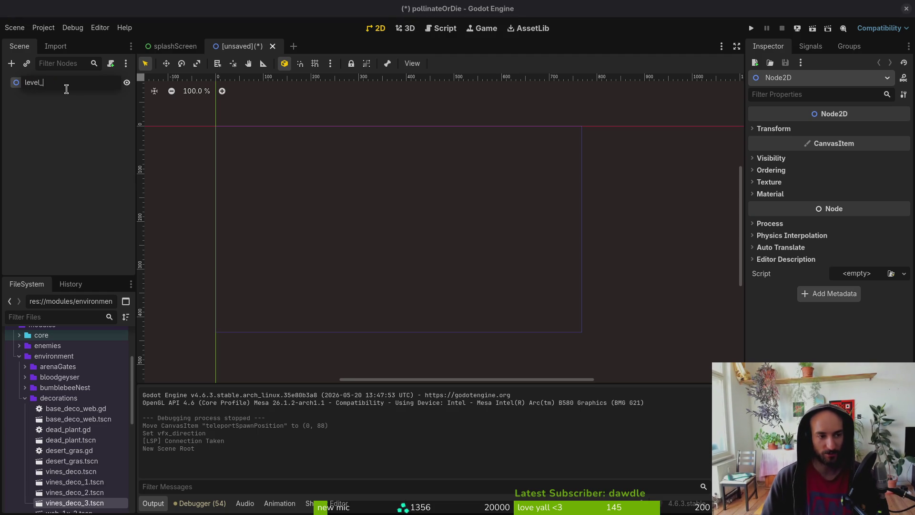
{"action": "type", "text": "0"}
{"action": "key", "text": "Return"}
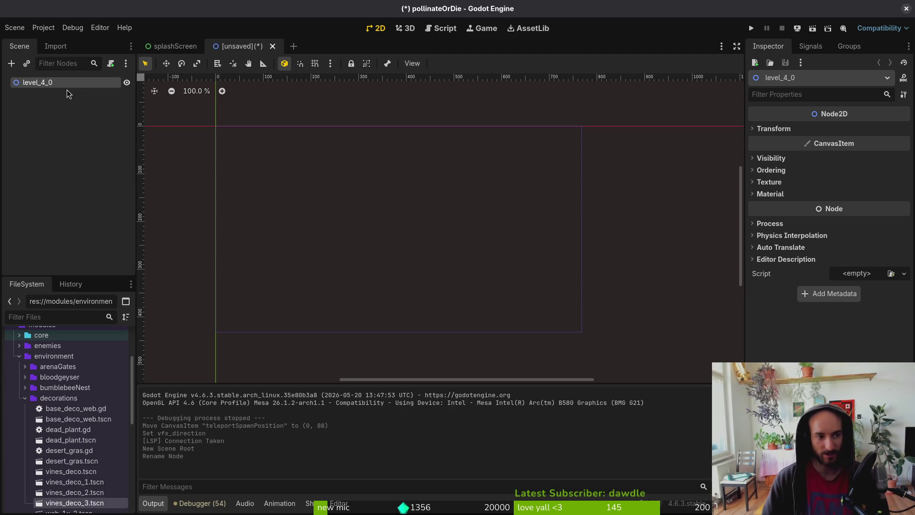
Cancel saving into tier4 since level_4_0 already exists, and open level_4_0.tscn instead.
{"action": "key", "text": "ctrl+s"}
{"action": "double_click", "coordinate": [553, 153]}
{"action": "double_click", "coordinate": [553, 152]}
{"action": "double_click", "coordinate": [307, 197]}
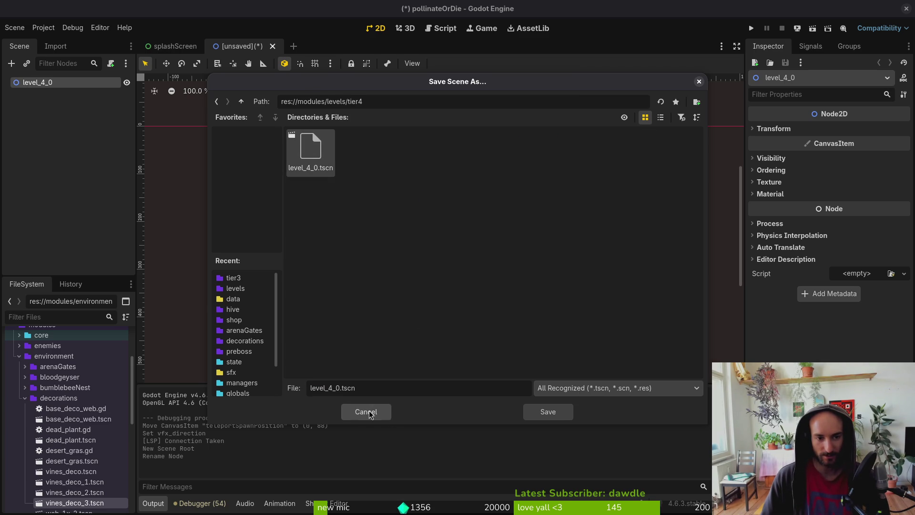
{"action": "key", "text": "Escape"}
{"action": "key", "text": "ctrl+shift+o"}
{"action": "type", "text": "l4"}
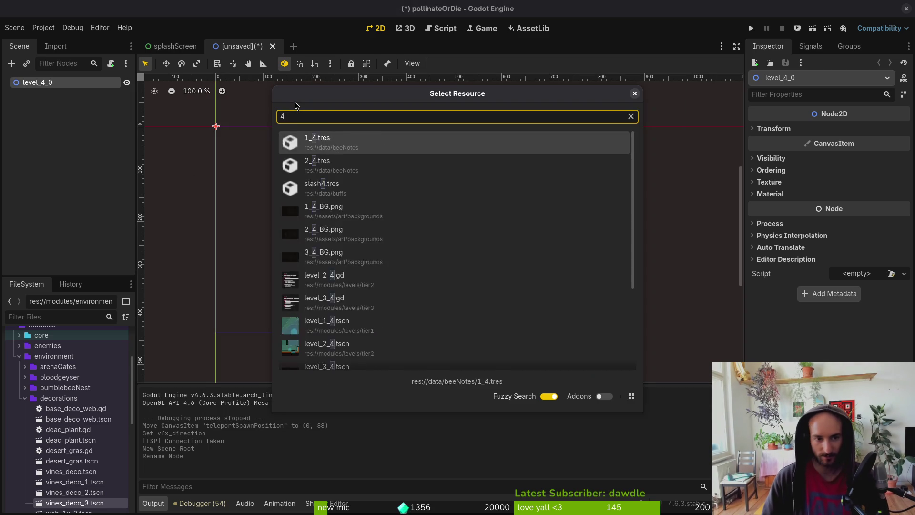
{"action": "key", "text": "Return"}
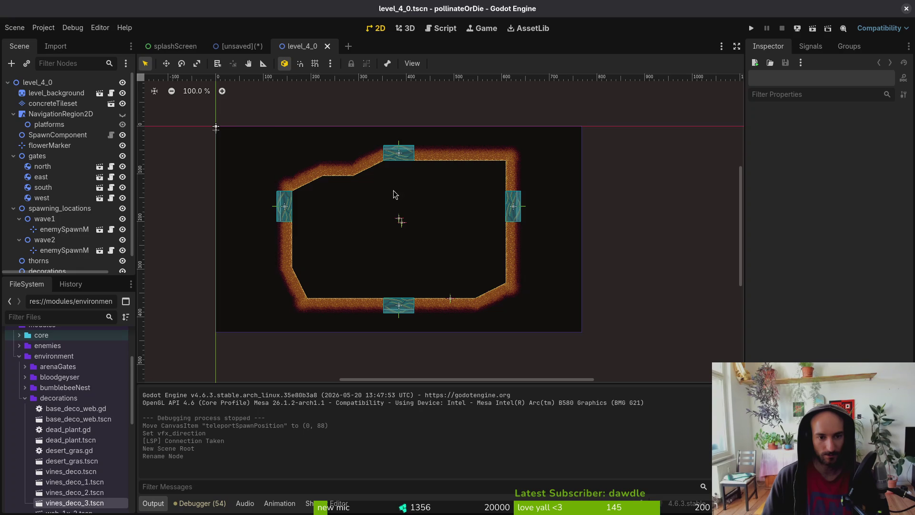
Rename the new scene's root to level_4_1 and save it as level_4_1.tscn.
{"action": "left_click", "coordinate": [241, 47]}
{"action": "double_click", "coordinate": [61, 83]}
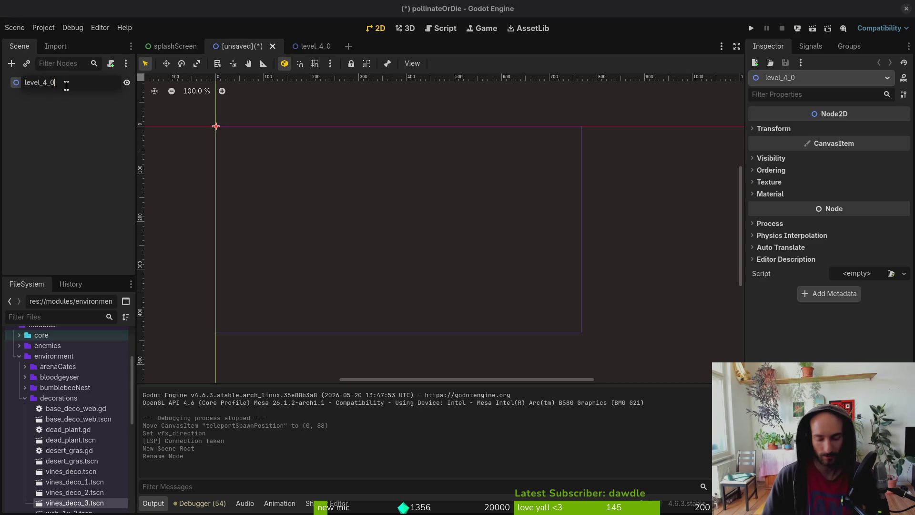
{"action": "type", "text": "1"}
{"action": "key", "text": "Return"}
{"action": "key", "text": "ctrl+s"}
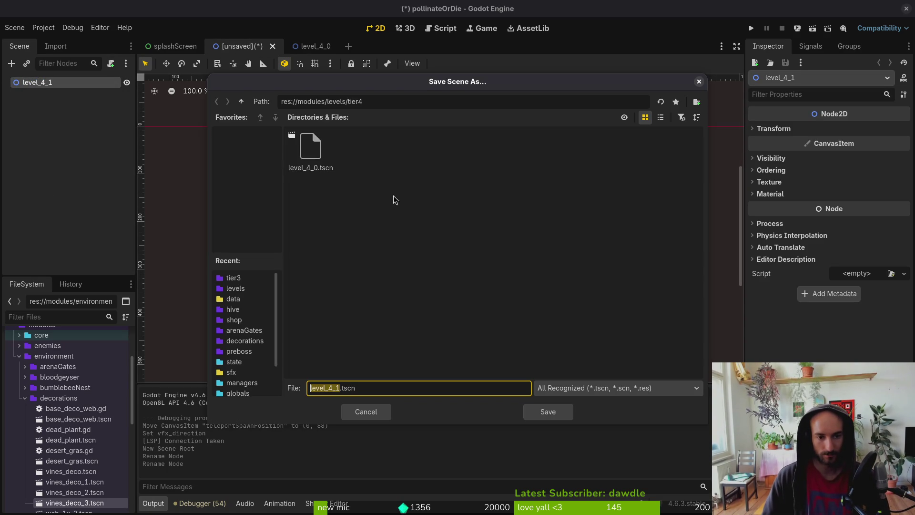
{"action": "left_click", "coordinate": [565, 413]}
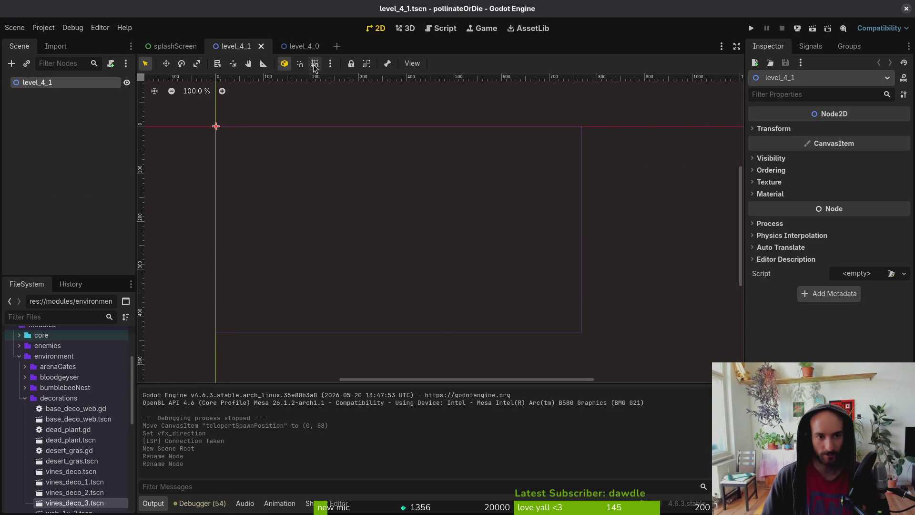
Close the level_4_0 scene and switch over to the pixel art editor.
{"action": "left_click", "coordinate": [291, 46]}
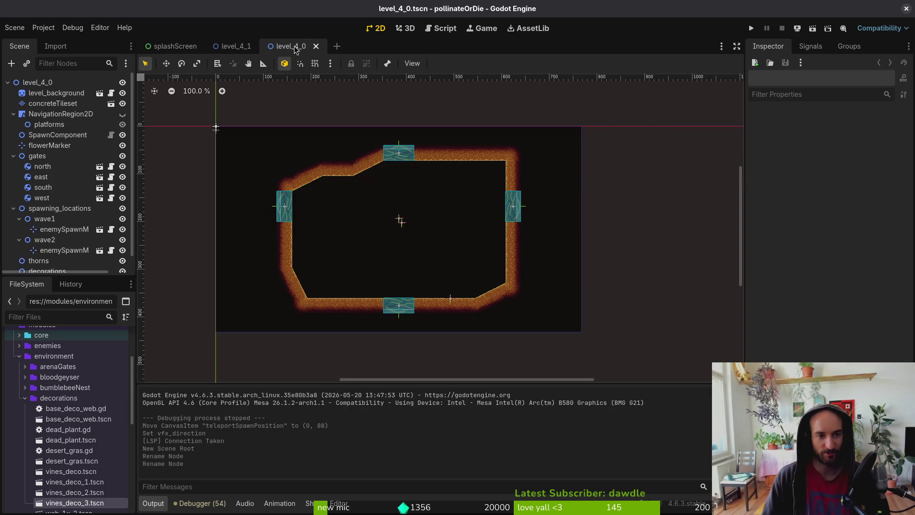
{"action": "left_click", "coordinate": [316, 46]}
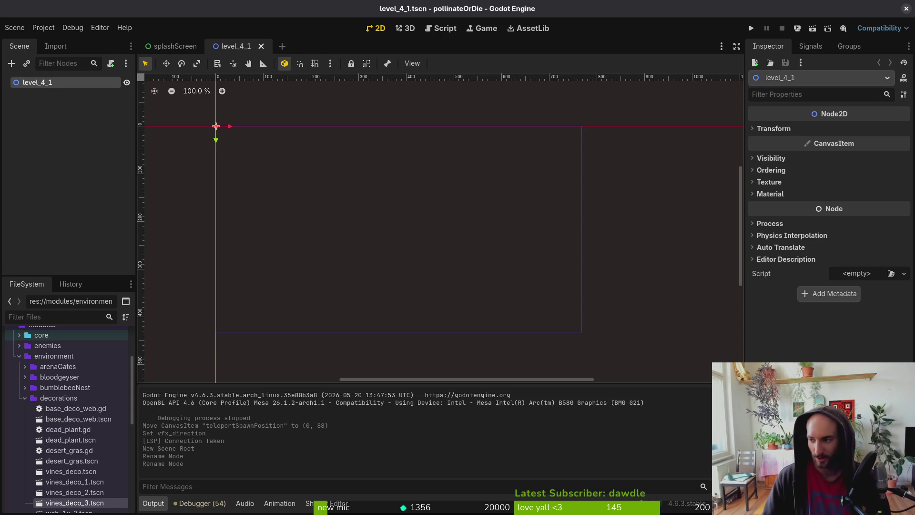
{"action": "key", "text": "super"}
{"action": "key", "text": "super"}
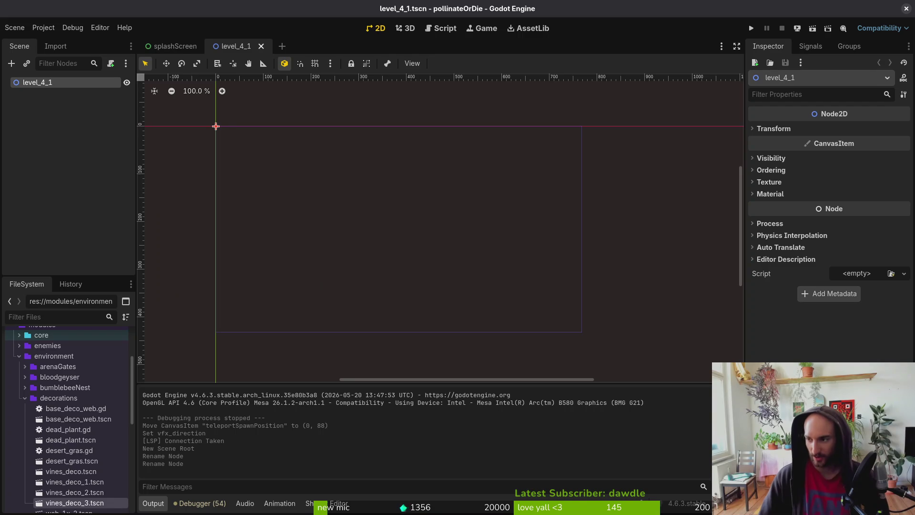
{"action": "key", "text": "super+2"}
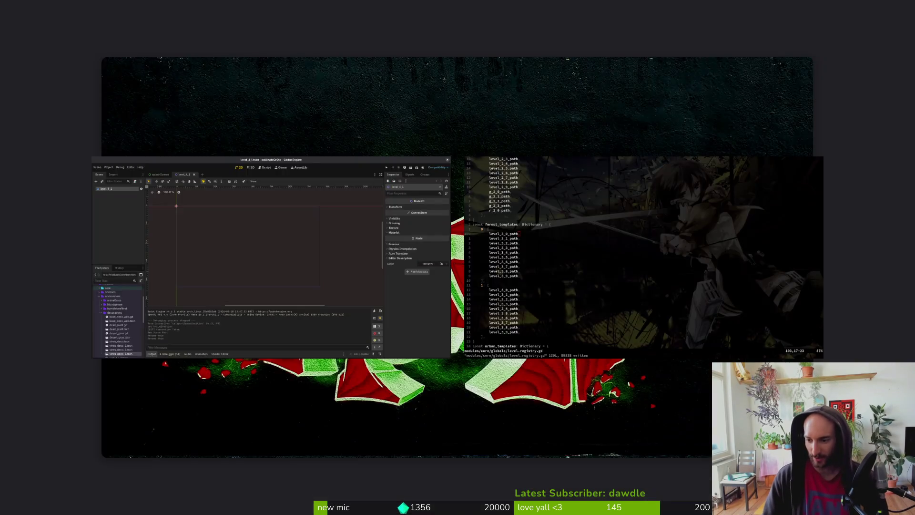
{"action": "left_click", "coordinate": [50, 56]}
{"action": "type", "text": "32"}
{"action": "key", "text": "Tab"}
{"action": "type", "text": "32"}
{"action": "key", "text": "Return"}
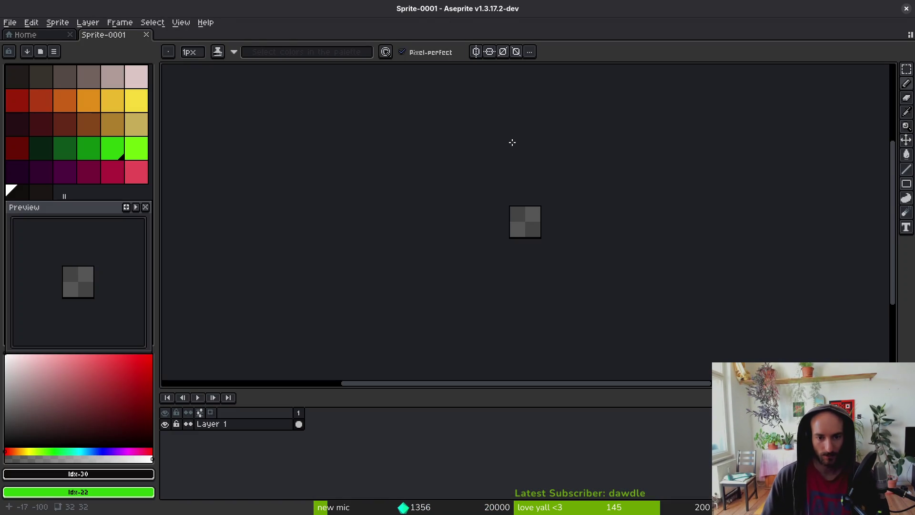
{"action": "scroll", "coordinate": [521, 225], "scroll_direction": "up", "scroll_amount": 6}
{"action": "scroll", "coordinate": [735, 245], "scroll_direction": "right", "scroll_amount": 2}
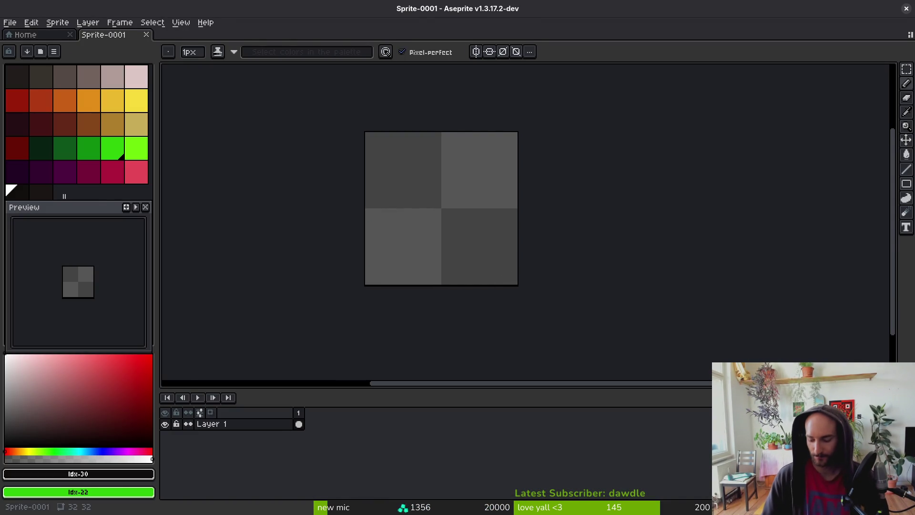
{"action": "key", "text": "alt+Tab"}
{"action": "key", "text": "alt+Tab"}
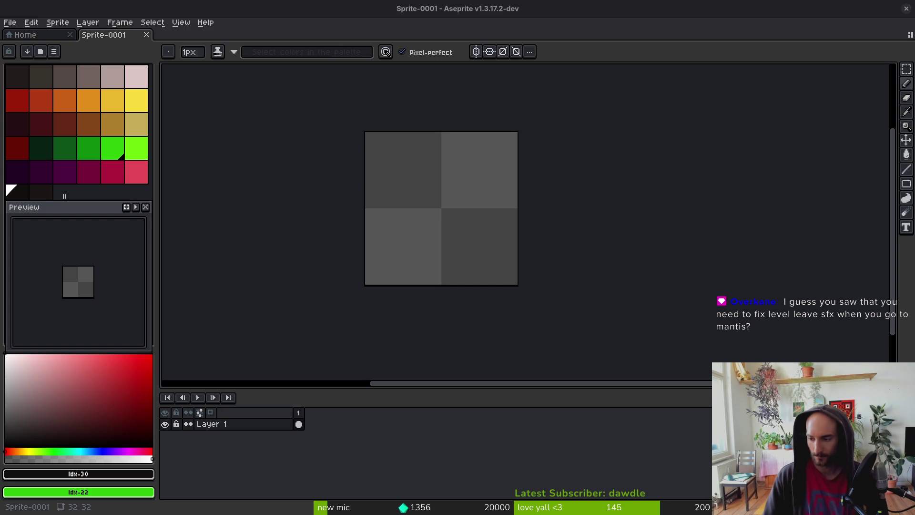
{"action": "left_click_drag", "start_coordinate": [429, 259], "coordinate": [499, 293]}
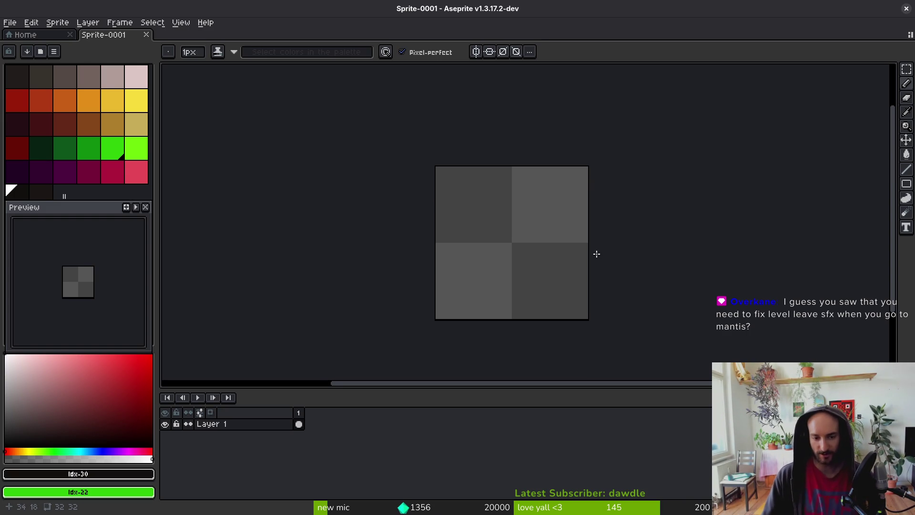
{"action": "scroll", "coordinate": [516, 256], "scroll_direction": "right", "scroll_amount": 3}
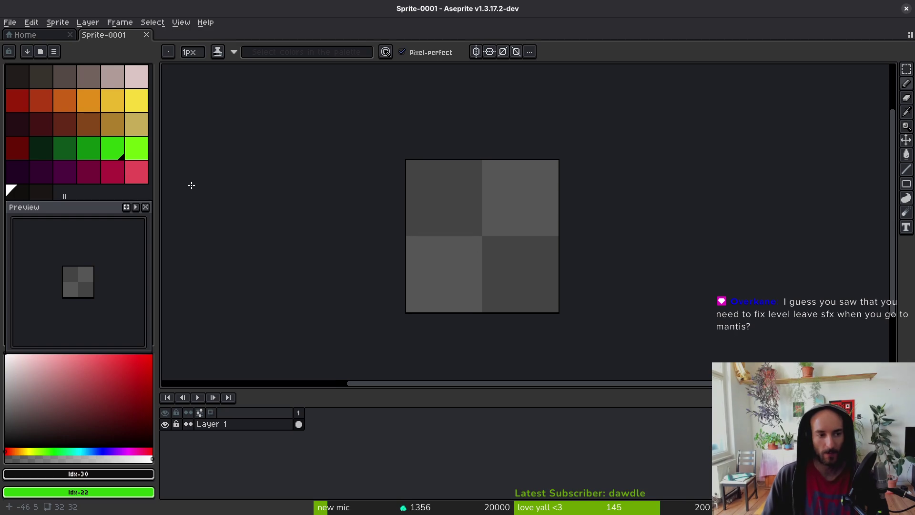
{"action": "left_click", "coordinate": [72, 150]}
{"action": "key", "text": "ctrl+s"}
{"action": "key", "text": "Escape"}
{"action": "scroll", "coordinate": [487, 278], "scroll_direction": "up", "scroll_amount": 2}
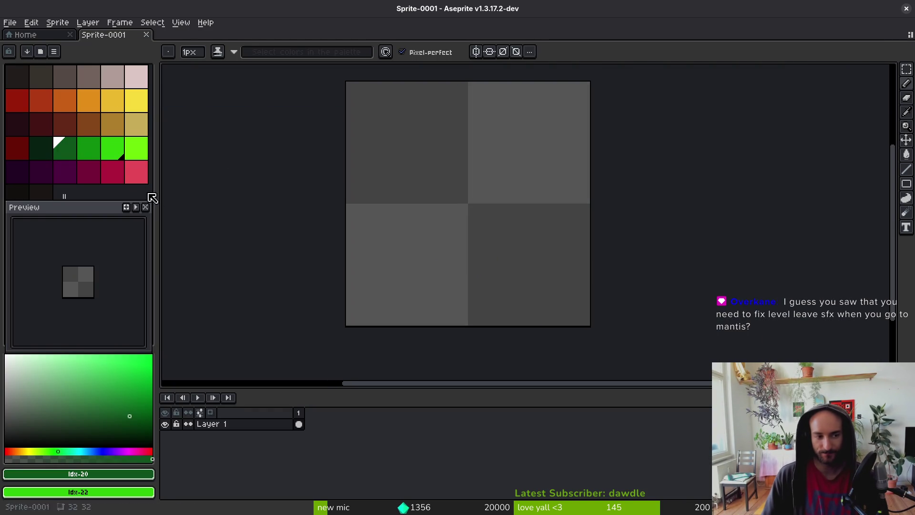
{"action": "left_click", "coordinate": [67, 148]}
{"action": "scroll", "coordinate": [480, 324], "scroll_direction": "up", "scroll_amount": 1}
{"action": "left_click_drag", "start_coordinate": [464, 328], "coordinate": [429, 167]}
{"action": "scroll", "coordinate": [425, 186], "scroll_direction": "up", "scroll_amount": 2}
{"action": "left_click", "coordinate": [99, 153]}
{"action": "mouse_move", "coordinate": [441, 207]}
{"action": "left_mouse_down"}
{"action": "mouse_move", "coordinate": [476, 305]}
{"action": "mouse_move", "coordinate": [476, 374]}
{"action": "mouse_move", "coordinate": [440, 191]}
{"action": "mouse_move", "coordinate": [464, 226]}
{"action": "left_mouse_up"}
{"action": "key", "text": "alt"}
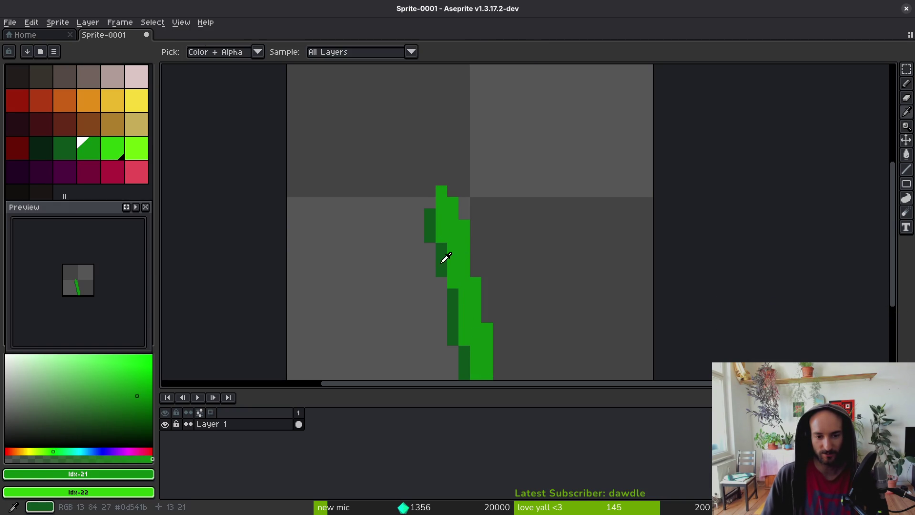
{"action": "left_click", "coordinate": [446, 261]}
{"action": "left_click", "coordinate": [475, 374]}
{"action": "left_click_drag", "start_coordinate": [464, 352], "coordinate": [464, 340]}
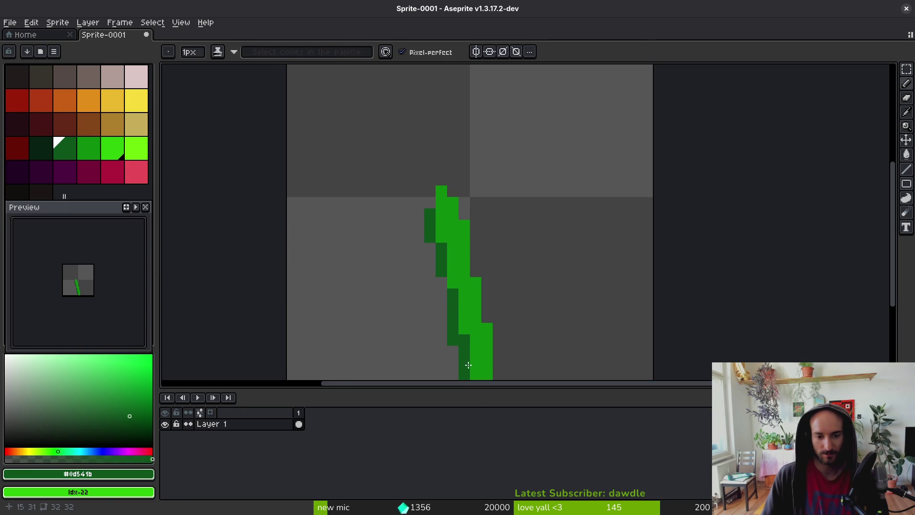
{"action": "scroll", "coordinate": [469, 372], "scroll_direction": "down", "scroll_amount": 2}
{"action": "left_click", "coordinate": [114, 150]}
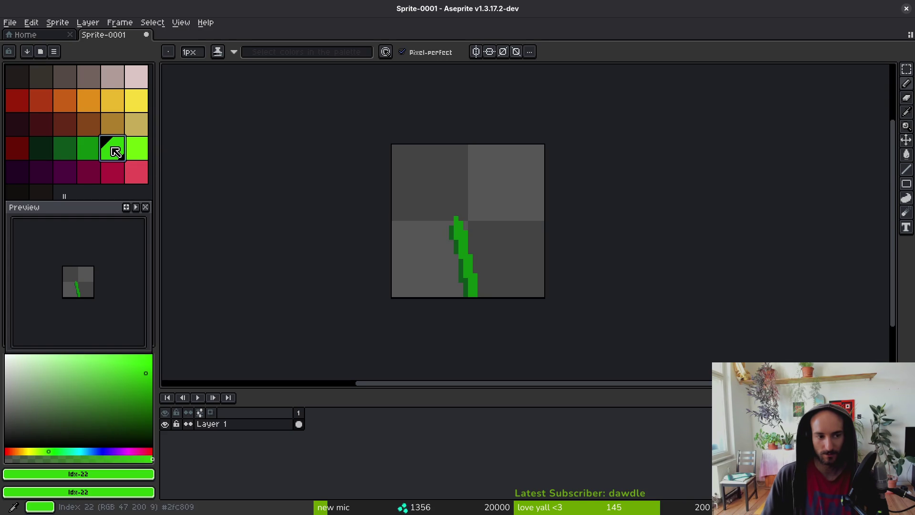
{"action": "scroll", "coordinate": [468, 202], "scroll_direction": "up", "scroll_amount": 3}
{"action": "left_click", "coordinate": [462, 210]}
{"action": "left_click", "coordinate": [473, 262]}
{"action": "left_click", "coordinate": [486, 318]}
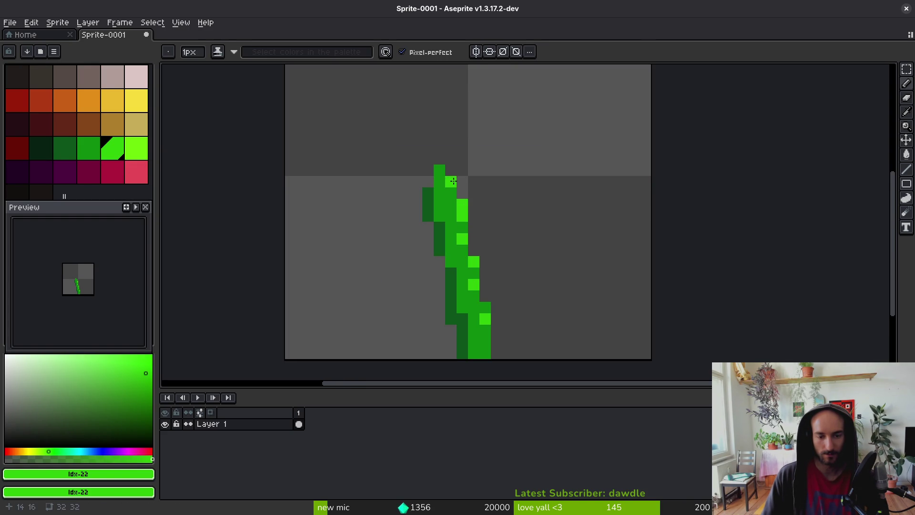
{"action": "scroll", "coordinate": [519, 274], "scroll_direction": "down", "scroll_amount": 5}
{"action": "scroll", "coordinate": [505, 294], "scroll_direction": "up", "scroll_amount": 1}
{"action": "scroll", "coordinate": [548, 279], "scroll_direction": "down", "scroll_amount": 5}
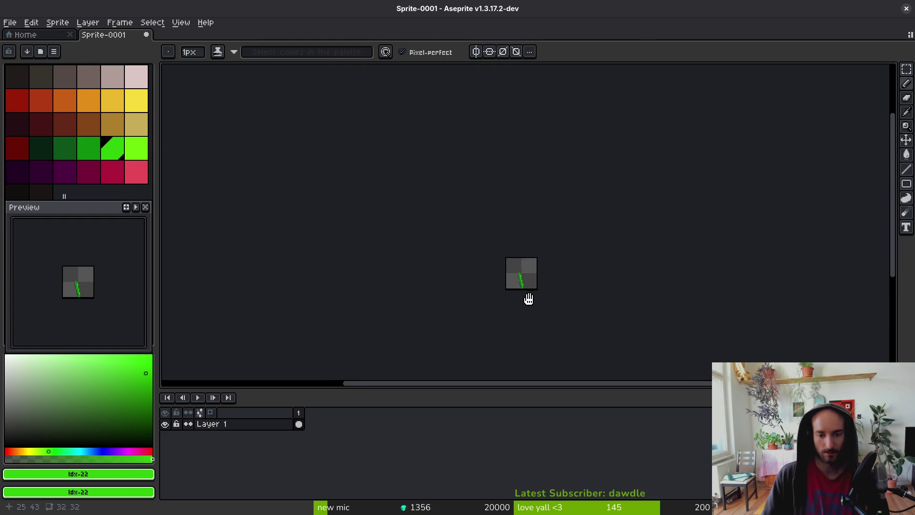
{"action": "key", "text": "ctrl+s"}
{"action": "key", "text": "Escape"}
{"action": "scroll", "coordinate": [467, 265], "scroll_direction": "up", "scroll_amount": 8}
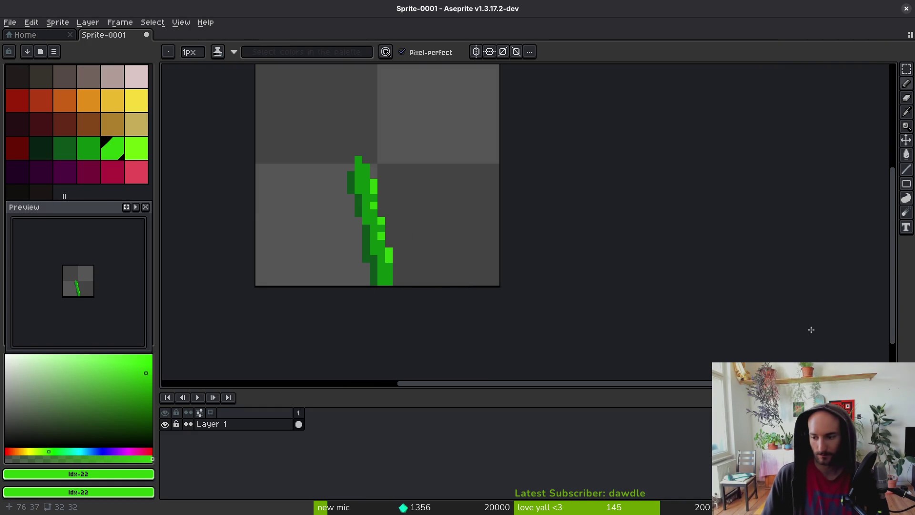
{"action": "key", "text": "super"}
{"action": "key", "text": "super"}
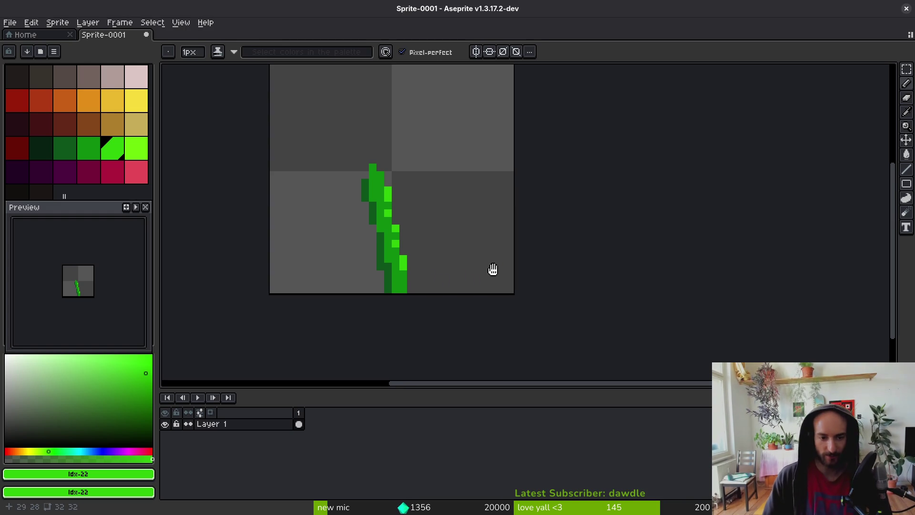
Recentre the sprite and choose red as primary and darker red as secondary colour.
{"action": "left_click_drag", "start_coordinate": [490, 265], "coordinate": [596, 306]}
{"action": "left_click", "coordinate": [41, 100]}
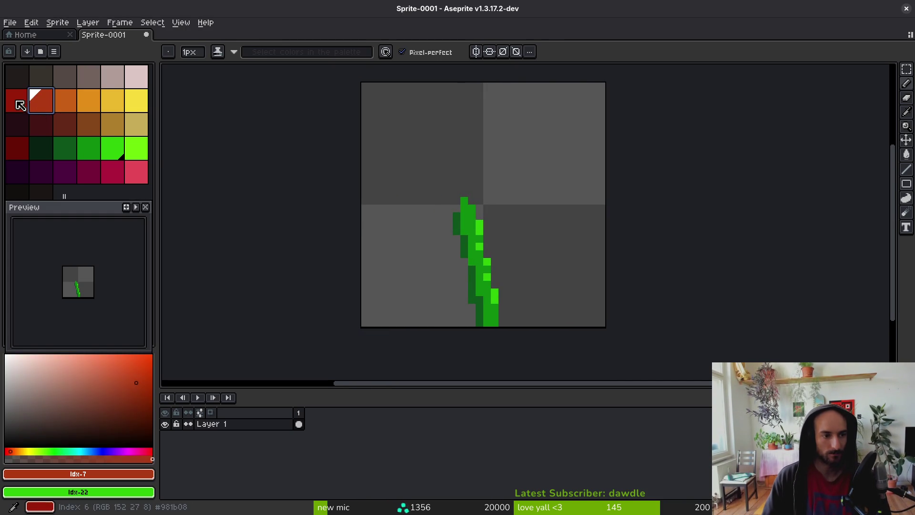
{"action": "right_click", "coordinate": [17, 100]}
{"action": "scroll", "coordinate": [407, 239], "scroll_direction": "up", "scroll_amount": 1}
{"action": "scroll", "coordinate": [481, 215], "scroll_direction": "down", "scroll_amount": 1}
{"action": "scroll", "coordinate": [481, 215], "scroll_direction": "up", "scroll_amount": 1}
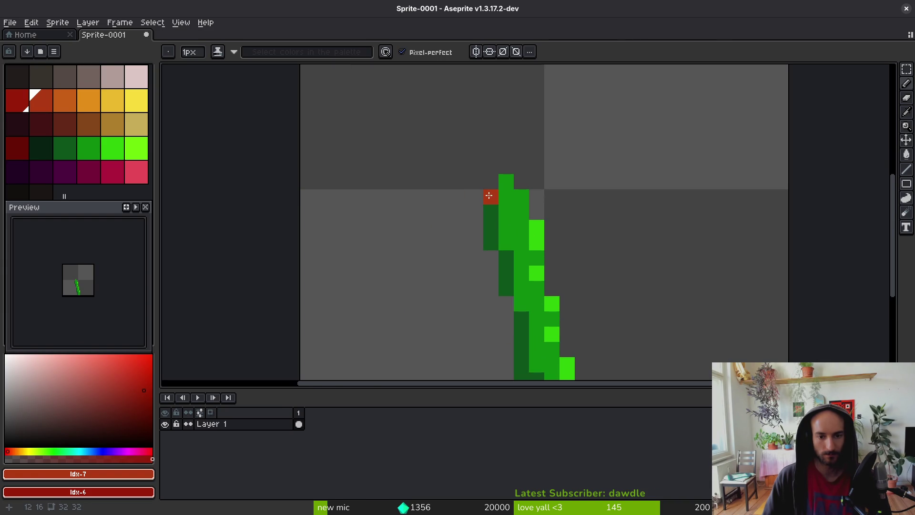
Paint the red petals of the flower head above the green stem.
{"action": "mouse_move", "coordinate": [445, 203]}
{"action": "left_mouse_down"}
{"action": "mouse_move", "coordinate": [474, 164]}
{"action": "mouse_move", "coordinate": [491, 168]}
{"action": "mouse_move", "coordinate": [486, 116]}
{"action": "mouse_move", "coordinate": [515, 167]}
{"action": "mouse_move", "coordinate": [505, 139]}
{"action": "left_mouse_up"}
{"action": "mouse_move", "coordinate": [552, 196]}
{"action": "left_mouse_down"}
{"action": "mouse_move", "coordinate": [558, 171]}
{"action": "mouse_move", "coordinate": [575, 210]}
{"action": "mouse_move", "coordinate": [540, 202]}
{"action": "left_mouse_up"}
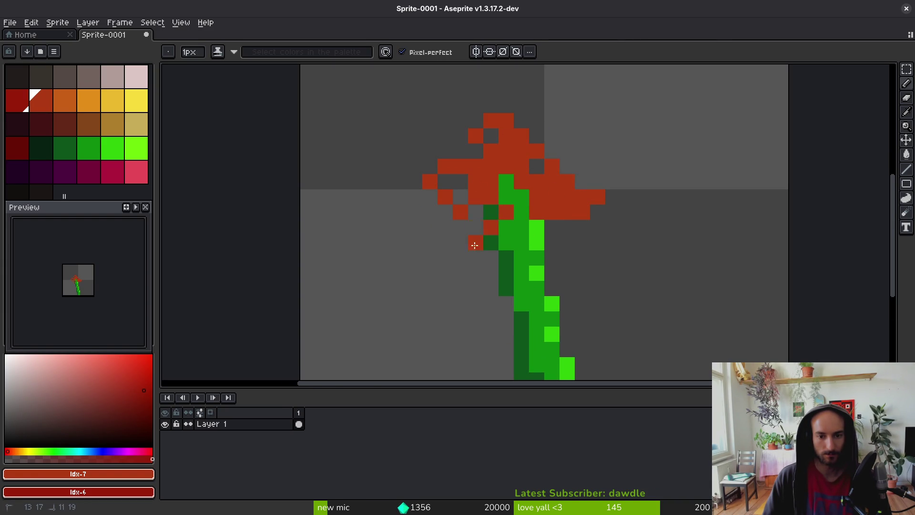
{"action": "mouse_move", "coordinate": [496, 240]}
{"action": "left_mouse_down"}
{"action": "mouse_move", "coordinate": [505, 209]}
{"action": "mouse_move", "coordinate": [491, 181]}
{"action": "mouse_move", "coordinate": [514, 195]}
{"action": "mouse_move", "coordinate": [500, 193]}
{"action": "left_mouse_up"}
{"action": "scroll", "coordinate": [500, 193], "scroll_direction": "down", "scroll_amount": 4}
{"action": "scroll", "coordinate": [523, 206], "scroll_direction": "up", "scroll_amount": 4}
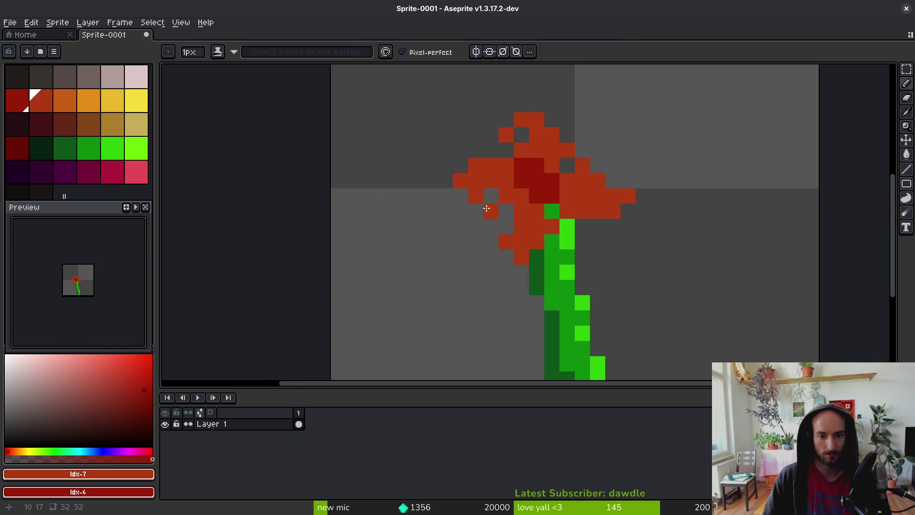
{"action": "mouse_move", "coordinate": [507, 121]}
{"action": "left_mouse_down"}
{"action": "mouse_move", "coordinate": [509, 143]}
{"action": "mouse_move", "coordinate": [537, 118]}
{"action": "mouse_move", "coordinate": [572, 119]}
{"action": "mouse_move", "coordinate": [552, 135]}
{"action": "mouse_move", "coordinate": [520, 136]}
{"action": "mouse_move", "coordinate": [567, 136]}
{"action": "mouse_move", "coordinate": [585, 152]}
{"action": "left_mouse_up"}
Fill the gap at the flower's top and erase stray red pixels around it.
{"action": "key", "text": "e"}
{"action": "key", "text": "b"}
{"action": "left_click", "coordinate": [552, 135]}
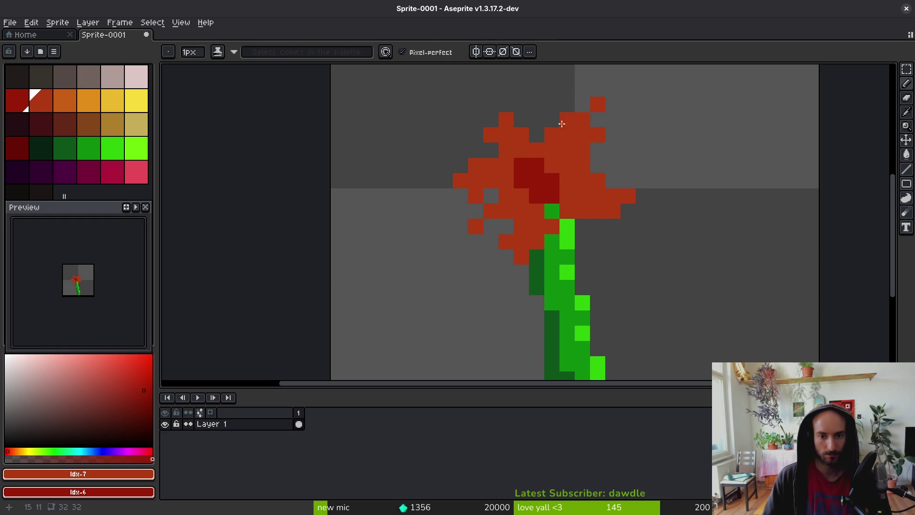
{"action": "key", "text": "e"}
{"action": "left_click", "coordinate": [598, 104]}
{"action": "left_click", "coordinate": [597, 134]}
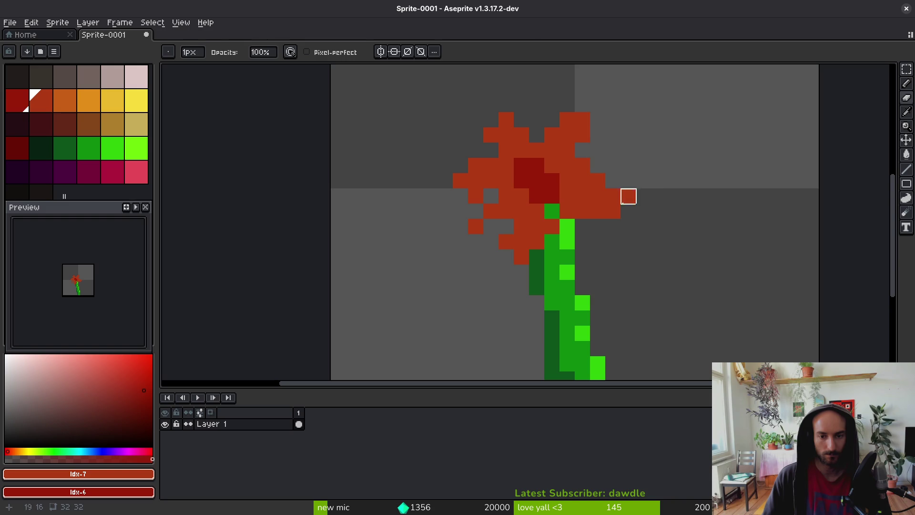
{"action": "left_click", "coordinate": [567, 211]}
{"action": "key", "text": "b"}
{"action": "scroll", "coordinate": [544, 244], "scroll_direction": "down", "scroll_amount": 7}
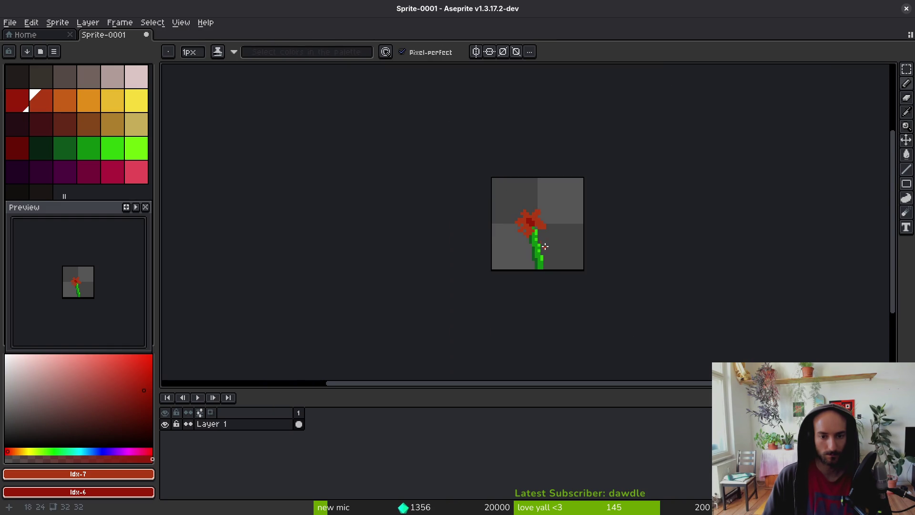
{"action": "scroll", "coordinate": [547, 255], "scroll_direction": "down", "scroll_amount": 1}
{"action": "scroll", "coordinate": [485, 241], "scroll_direction": "up", "scroll_amount": 6}
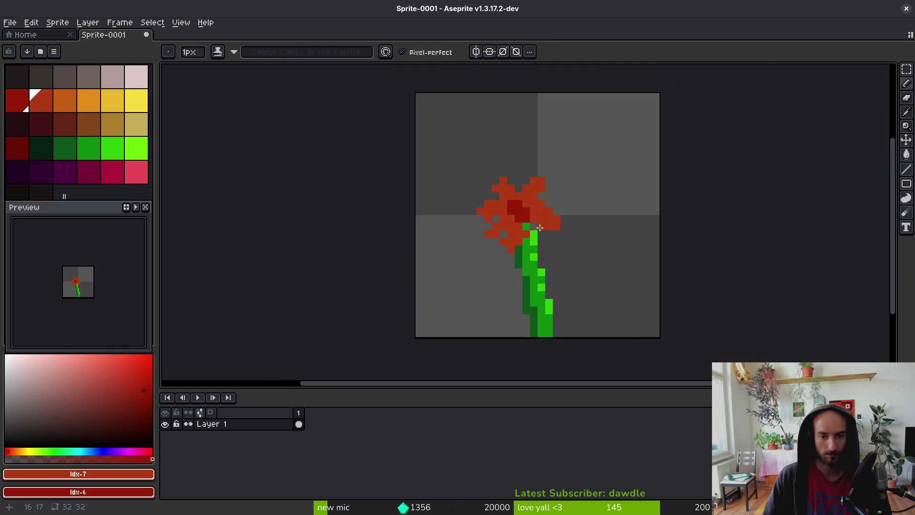
{"action": "scroll", "coordinate": [579, 262], "scroll_direction": "down", "scroll_amount": 6}
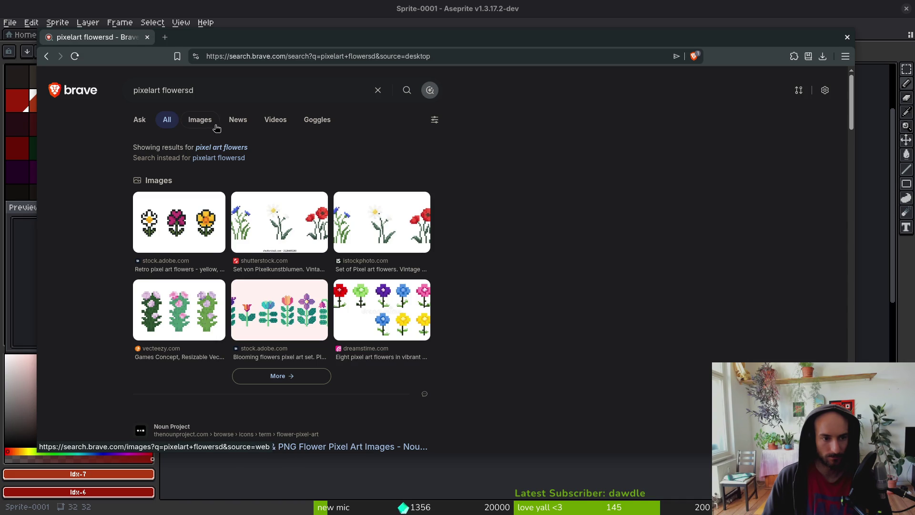
Scroll through the pixel art flower image results in Brave, then close the browser.
{"action": "left_click", "coordinate": [198, 121]}
{"action": "scroll", "coordinate": [448, 273], "scroll_direction": "down", "scroll_amount": 3}
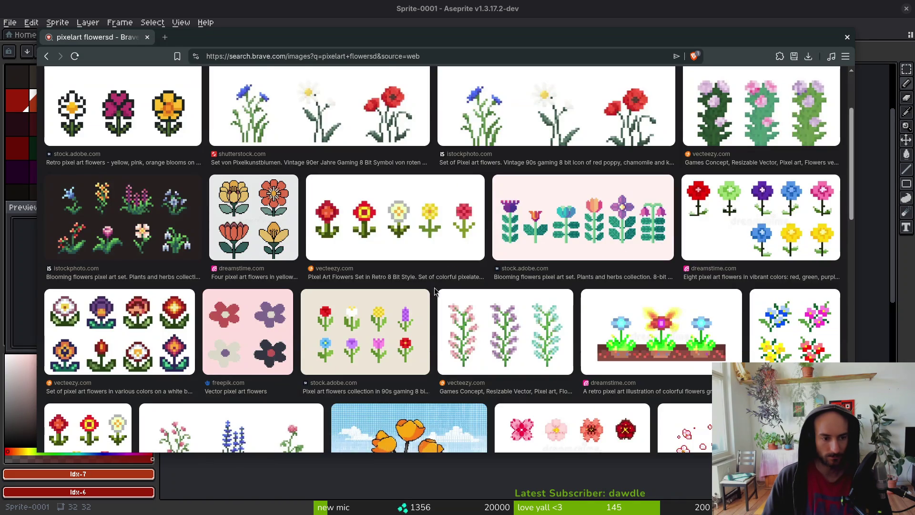
{"action": "scroll", "coordinate": [433, 270], "scroll_direction": "down", "scroll_amount": 10}
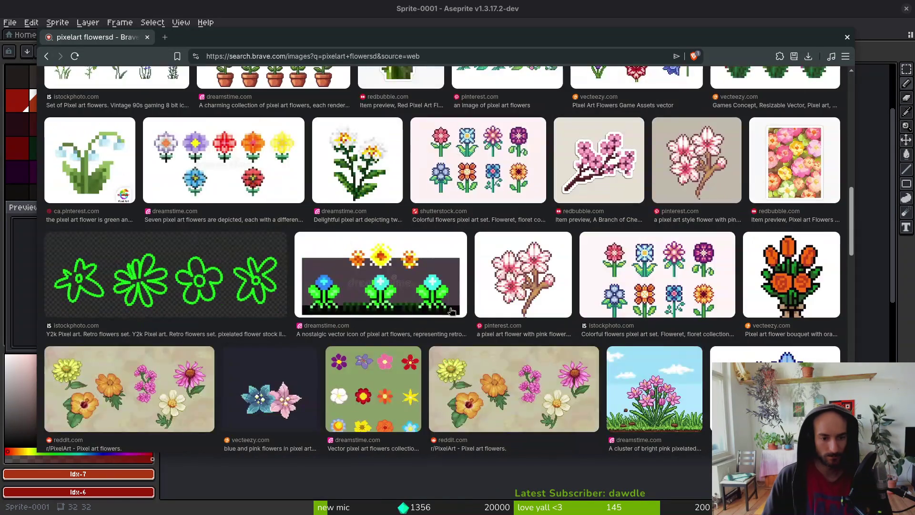
{"action": "scroll", "coordinate": [393, 297], "scroll_direction": "down", "scroll_amount": 4}
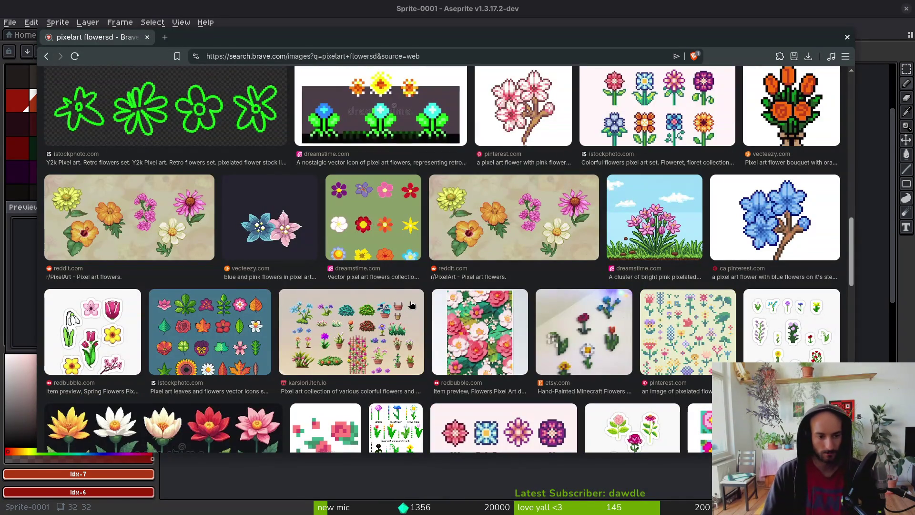
{"action": "scroll", "coordinate": [399, 304], "scroll_direction": "down", "scroll_amount": 6}
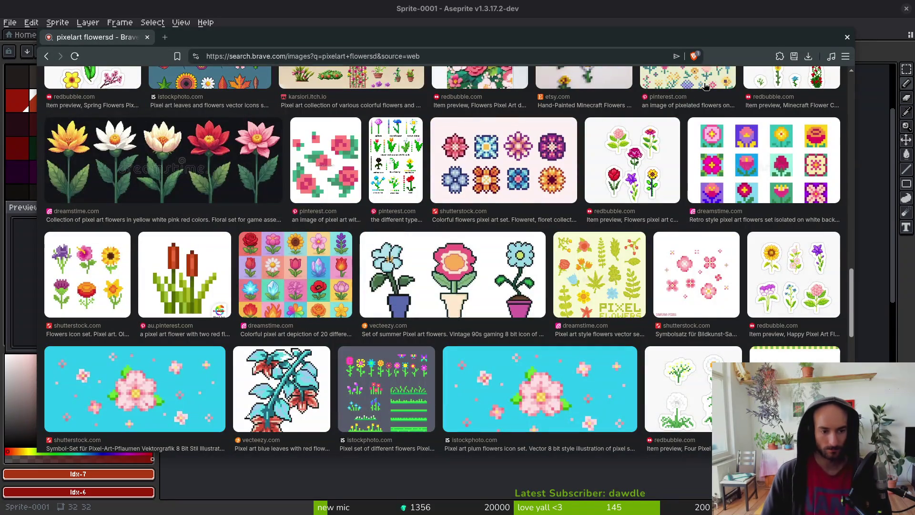
{"action": "left_click", "coordinate": [847, 37]}
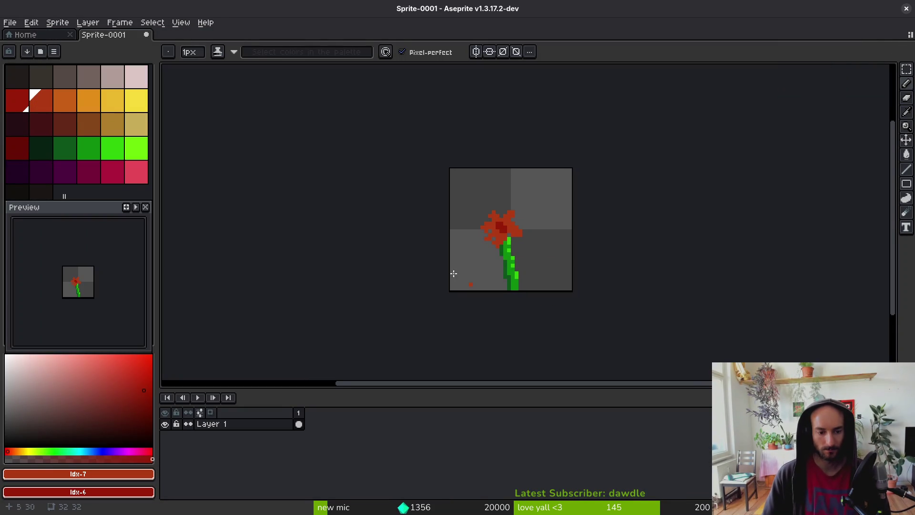
Add empty frames and save as forestDeco.aseprite in gamedev/pollinate-or-die/assets/aseprite.
{"action": "key", "text": "alt+b"}
{"action": "key", "text": "alt+b"}
{"action": "key", "text": "alt+b"}
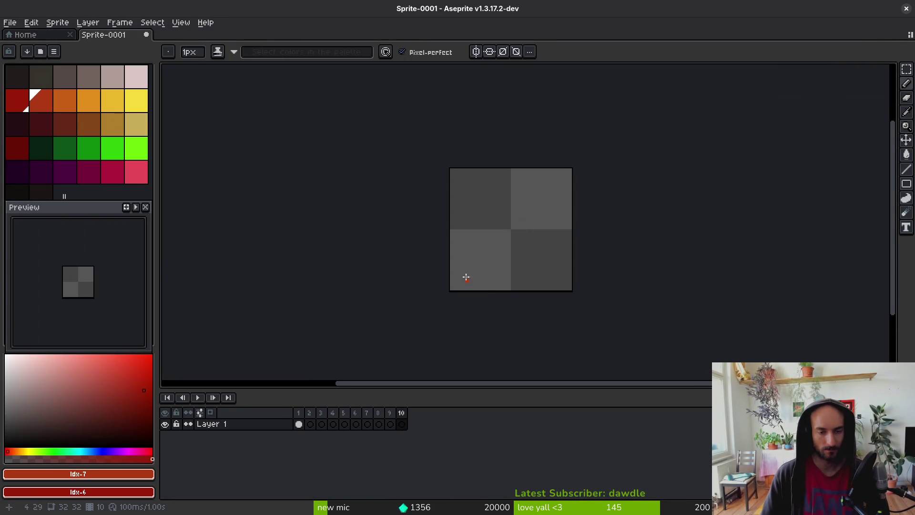
{"action": "key", "text": "ctrl+s"}
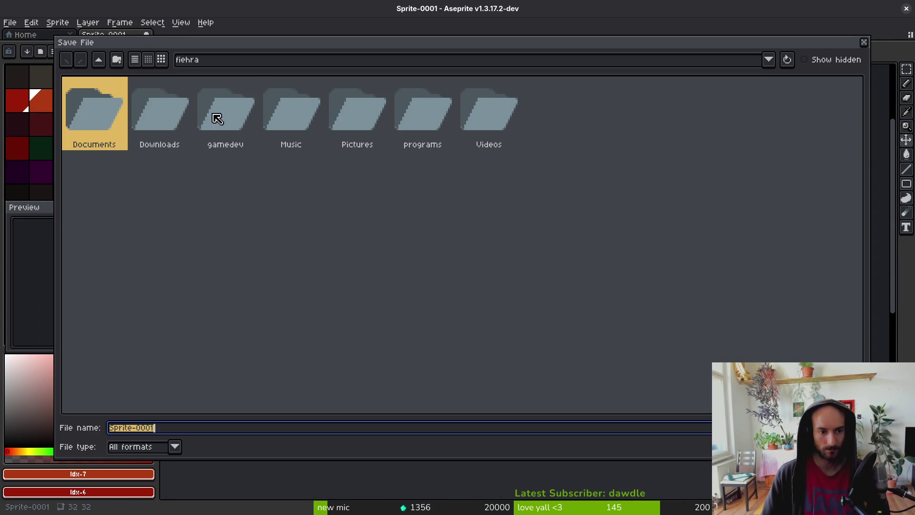
{"action": "double_click", "coordinate": [211, 121]}
{"action": "double_click", "coordinate": [212, 122]}
{"action": "left_click", "coordinate": [153, 110]}
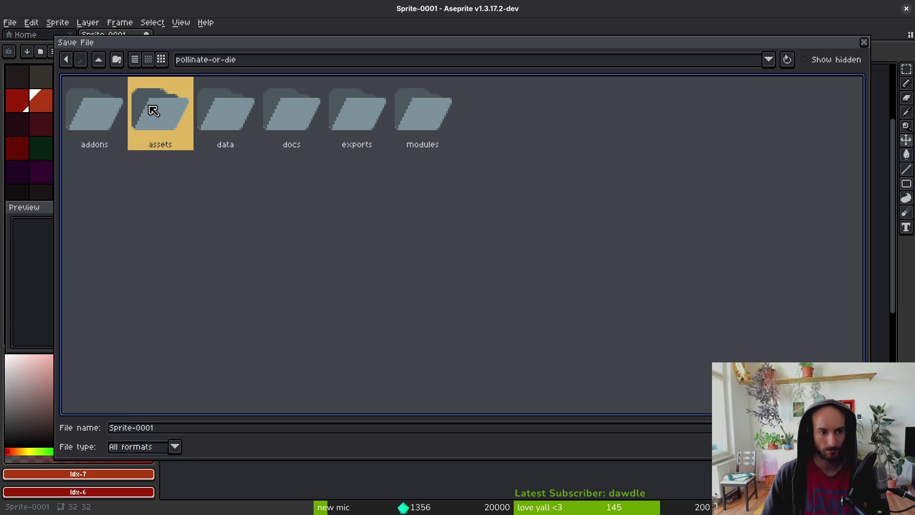
{"action": "double_click", "coordinate": [153, 111]}
{"action": "left_click", "coordinate": [166, 106]}
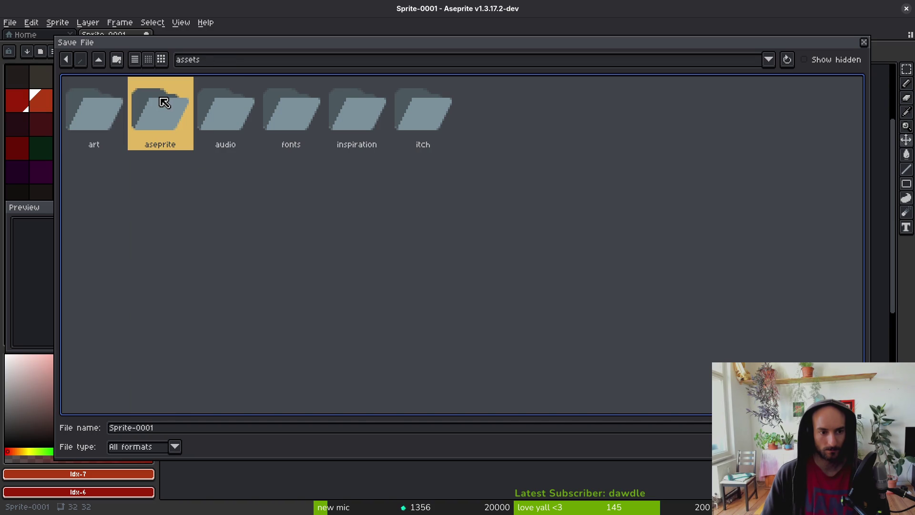
{"action": "double_click", "coordinate": [166, 106]}
{"action": "left_click", "coordinate": [538, 430]}
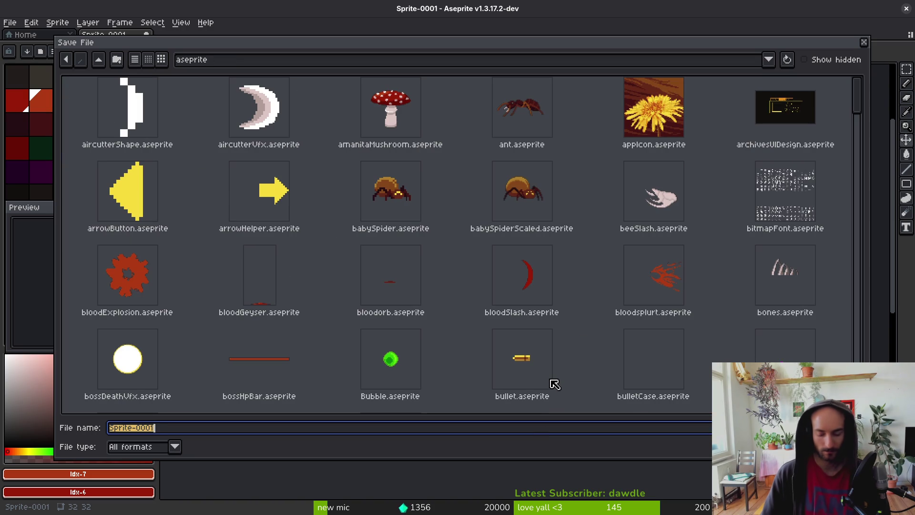
{"action": "type", "text": "forestDeco"}
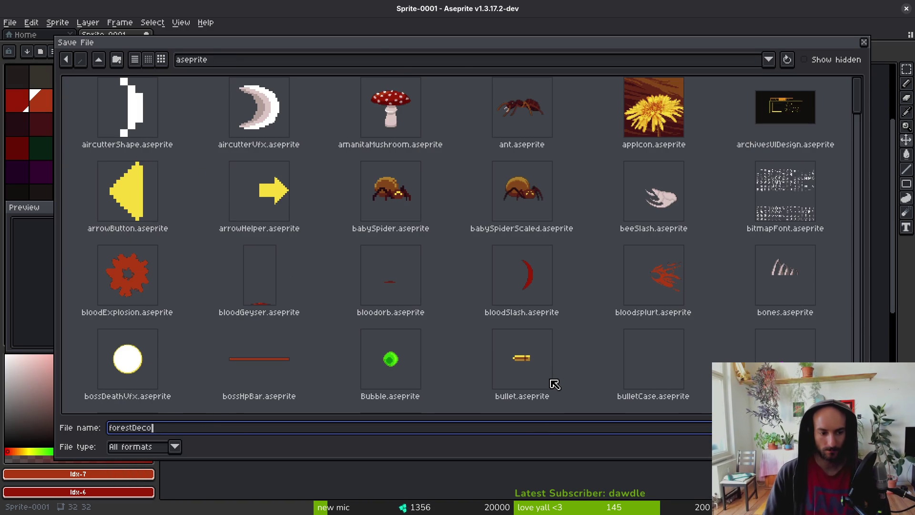
{"action": "key", "text": "Return"}
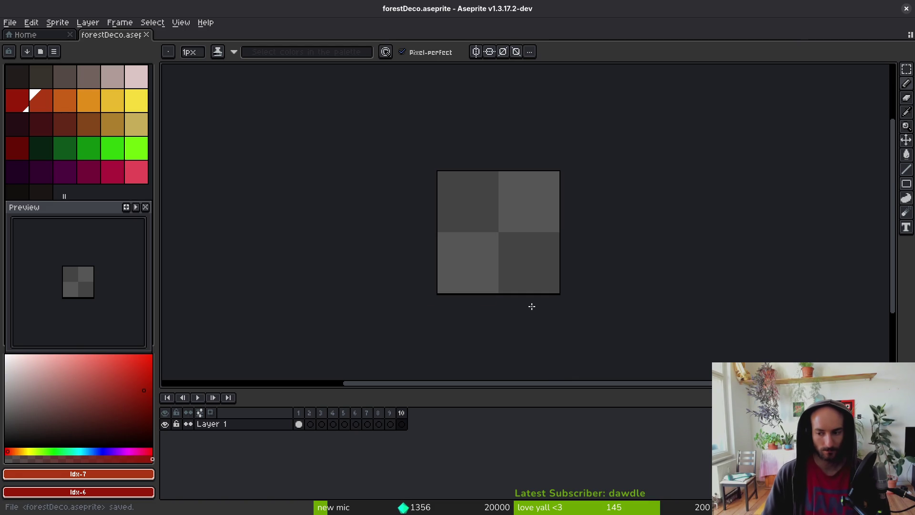
Go to frame 2 and sketch the bush's leaf shapes in mid green.
{"action": "key", "text": "Home"}
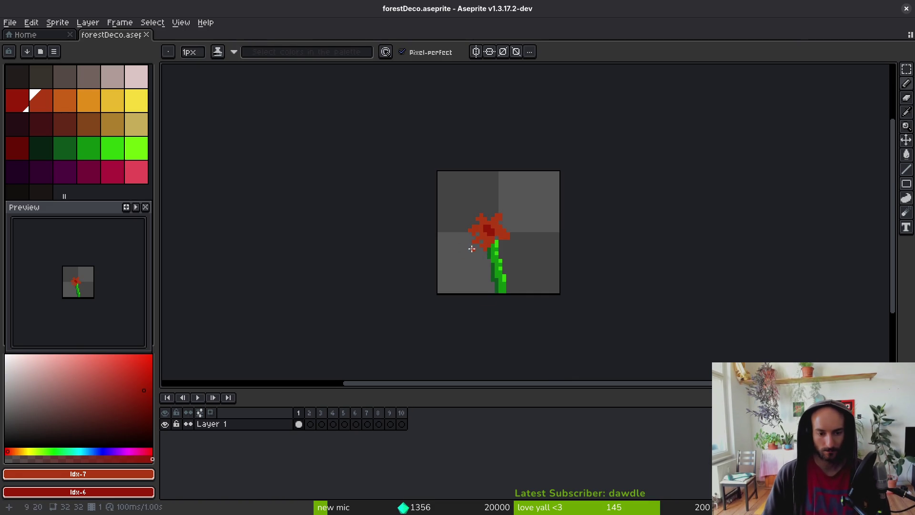
{"action": "scroll", "coordinate": [512, 254], "scroll_direction": "up", "scroll_amount": 1}
{"action": "scroll", "coordinate": [504, 247], "scroll_direction": "down", "scroll_amount": 1}
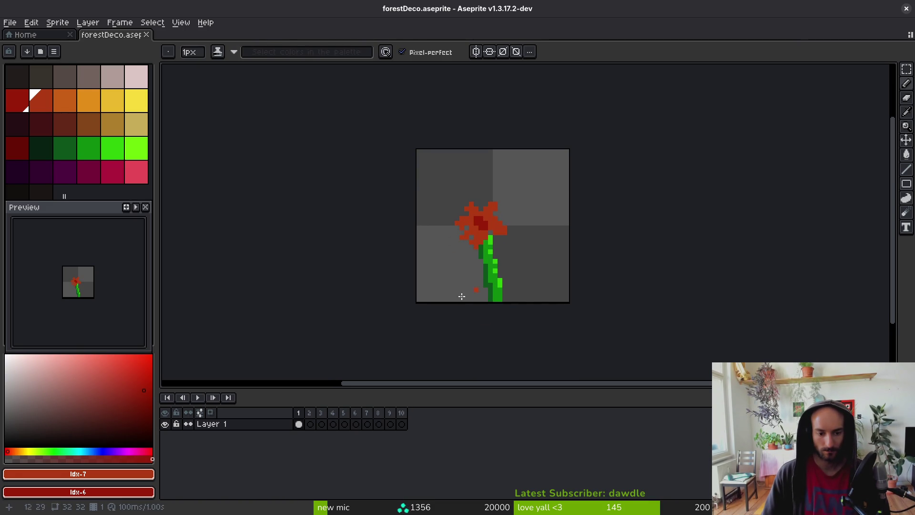
{"action": "key", "text": "Right"}
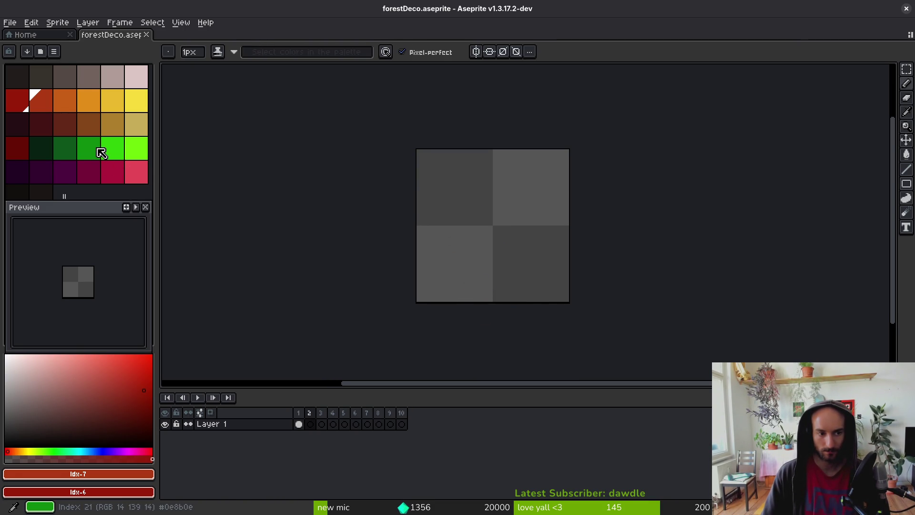
{"action": "left_click", "coordinate": [99, 150]}
{"action": "scroll", "coordinate": [436, 265], "scroll_direction": "up", "scroll_amount": 2}
{"action": "left_click_drag", "start_coordinate": [471, 319], "coordinate": [451, 298]}
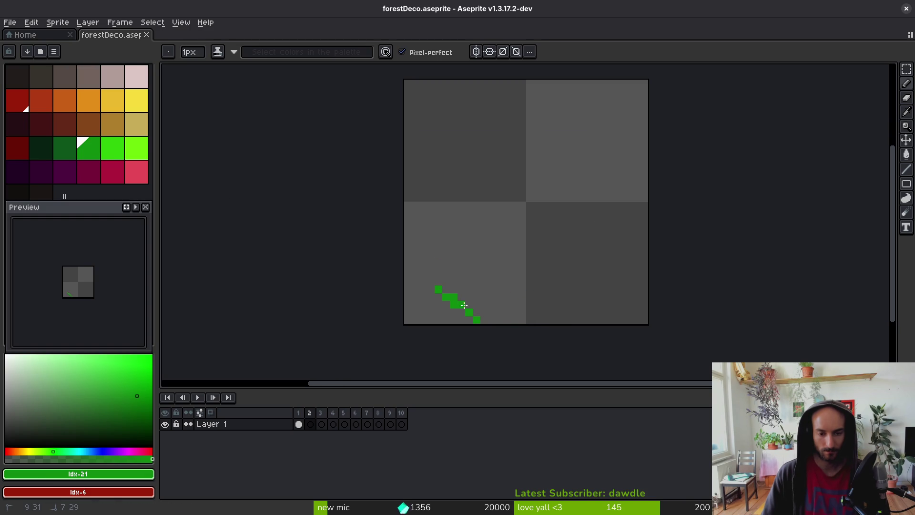
{"action": "left_click_drag", "start_coordinate": [441, 244], "coordinate": [466, 273]}
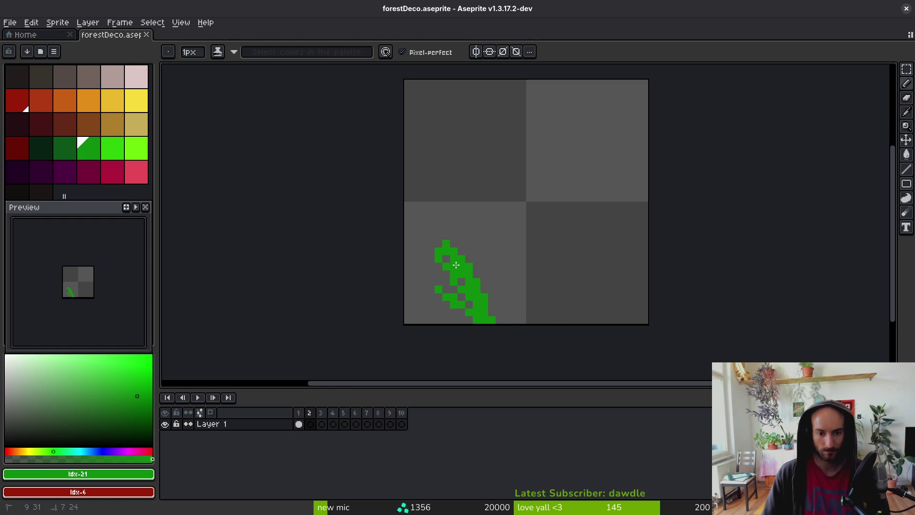
{"action": "mouse_move", "coordinate": [468, 309]}
{"action": "left_mouse_down"}
{"action": "mouse_move", "coordinate": [489, 315]}
{"action": "mouse_move", "coordinate": [469, 203]}
{"action": "mouse_move", "coordinate": [521, 313]}
{"action": "left_mouse_up"}
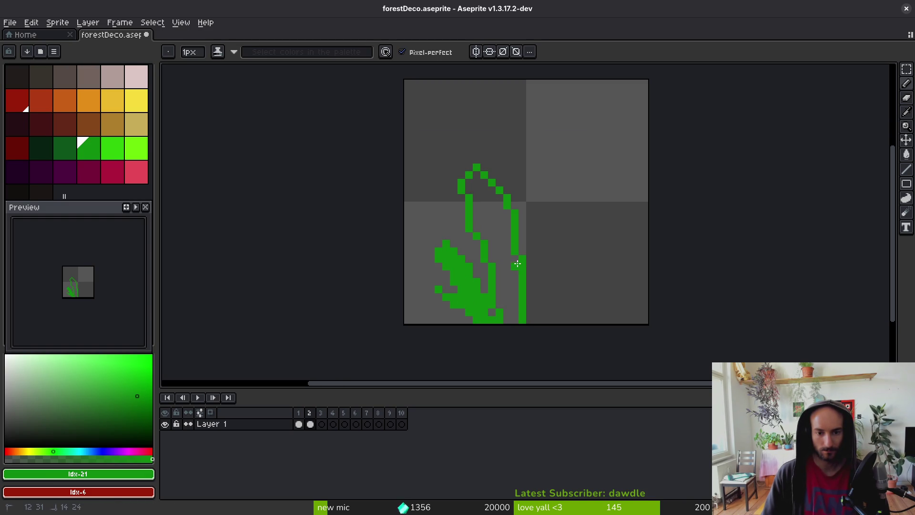
Close the tall leaf's stem outline and bucket-fill its interior with the stem green.
{"action": "left_click_drag", "start_coordinate": [458, 178], "coordinate": [459, 180]}
{"action": "left_click_drag", "start_coordinate": [479, 246], "coordinate": [484, 260]}
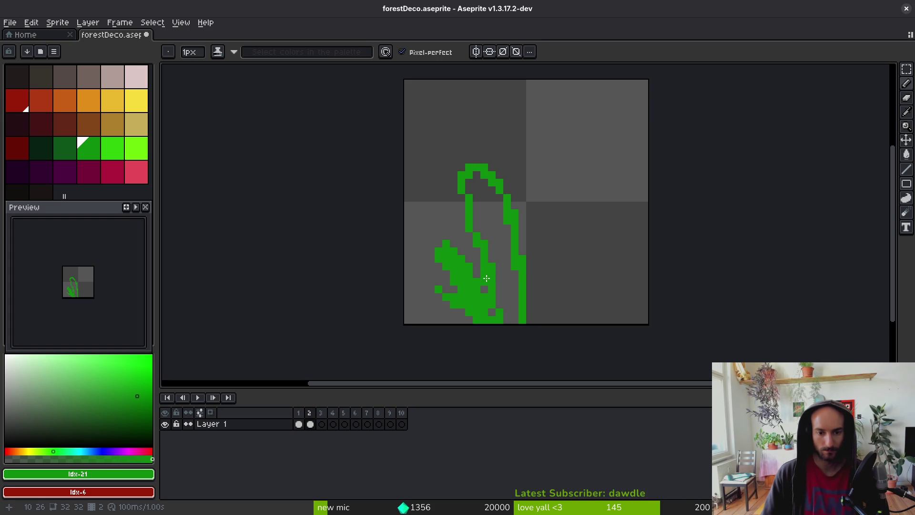
{"action": "left_click", "coordinate": [511, 262], "text": "alt"}
{"action": "key", "text": "g"}
{"action": "left_click", "coordinate": [505, 262]}
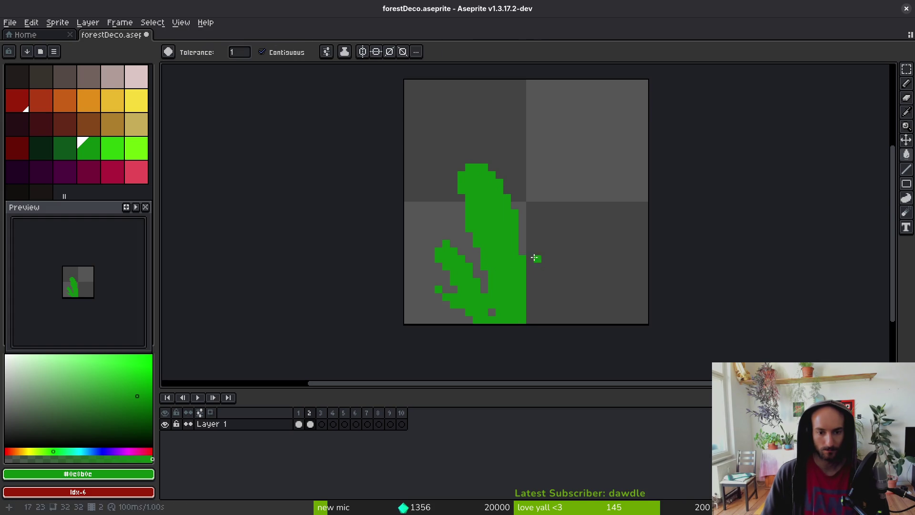
Outline a new lower-right leaf, undoing stray strokes, and fill the lower-right and middle leaves green.
{"action": "key", "text": "b"}
{"action": "mouse_move", "coordinate": [536, 258]}
{"action": "left_mouse_down"}
{"action": "mouse_move", "coordinate": [546, 322]}
{"action": "mouse_move", "coordinate": [626, 256]}
{"action": "mouse_move", "coordinate": [593, 301]}
{"action": "mouse_move", "coordinate": [604, 263]}
{"action": "left_mouse_up"}
{"action": "key", "text": "ctrl+z"}
{"action": "key", "text": "ctrl+z"}
{"action": "key", "text": "ctrl+z"}
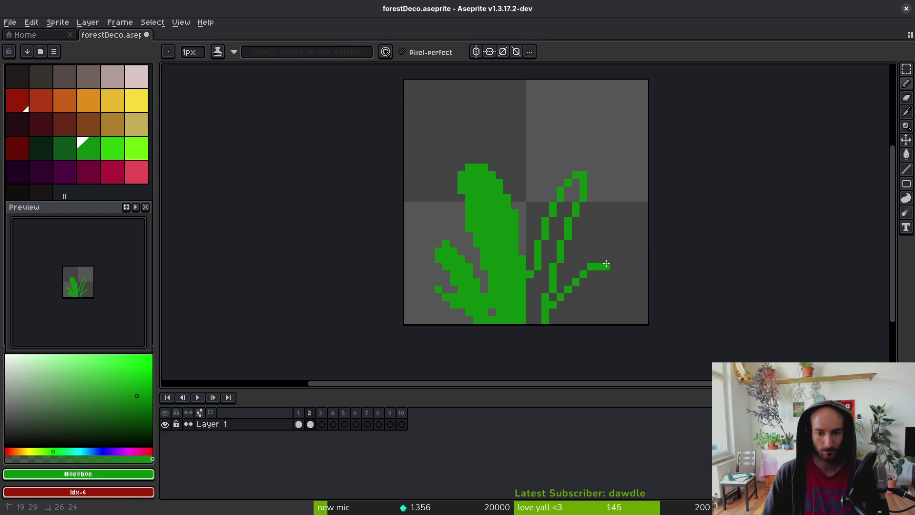
{"action": "key", "text": "ctrl+z"}
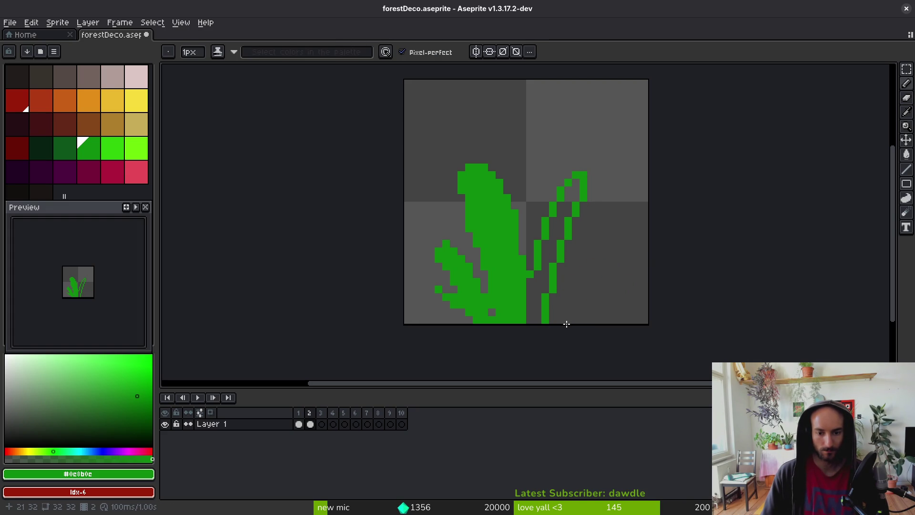
{"action": "mouse_move", "coordinate": [576, 276]}
{"action": "left_mouse_down"}
{"action": "mouse_move", "coordinate": [554, 293]}
{"action": "mouse_move", "coordinate": [568, 280]}
{"action": "mouse_move", "coordinate": [609, 281]}
{"action": "left_mouse_up"}
{"action": "key", "text": "ctrl+z"}
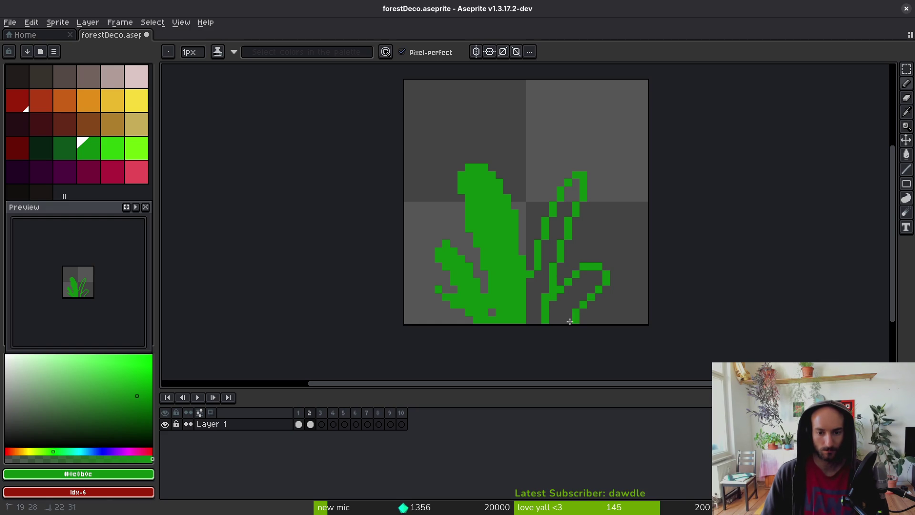
{"action": "key", "text": "g"}
{"action": "left_click", "coordinate": [565, 307]}
{"action": "left_click", "coordinate": [532, 289]}
Try thickening the middle stalk with green pixels, undoing the attempt.
{"action": "key", "text": "b"}
{"action": "scroll", "coordinate": [527, 291], "scroll_direction": "down", "scroll_amount": 1}
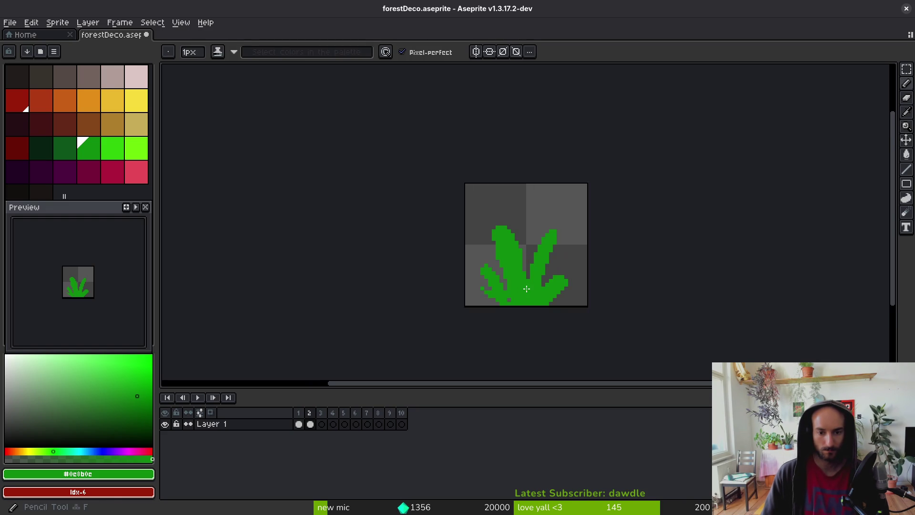
{"action": "scroll", "coordinate": [527, 305], "scroll_direction": "up", "scroll_amount": 1}
{"action": "scroll", "coordinate": [525, 213], "scroll_direction": "up", "scroll_amount": 1}
{"action": "mouse_move", "coordinate": [547, 180]}
{"action": "left_mouse_down"}
{"action": "mouse_move", "coordinate": [523, 300]}
{"action": "mouse_move", "coordinate": [552, 147]}
{"action": "left_mouse_up"}
{"action": "left_click_drag", "start_coordinate": [533, 190], "coordinate": [530, 318]}
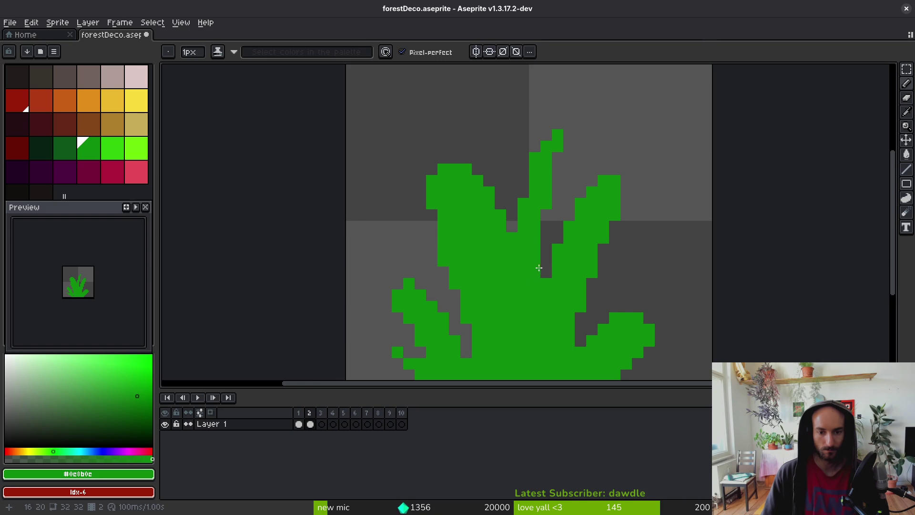
{"action": "scroll", "coordinate": [538, 272], "scroll_direction": "down", "scroll_amount": 1}
{"action": "scroll", "coordinate": [537, 272], "scroll_direction": "up", "scroll_amount": 1}
{"action": "key", "text": "ctrl+z"}
{"action": "key", "text": "ctrl+z"}
{"action": "key", "text": "ctrl+z"}
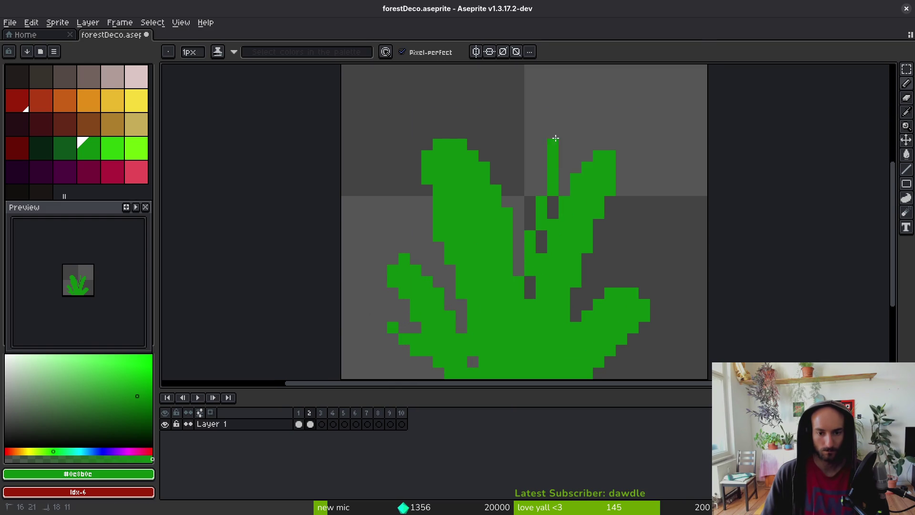
Extend the stalk upward with a diagonal edge and fill the gap pixels beside it green.
{"action": "left_click_drag", "start_coordinate": [554, 142], "coordinate": [529, 251]}
{"action": "left_click_drag", "start_coordinate": [522, 292], "coordinate": [521, 243]}
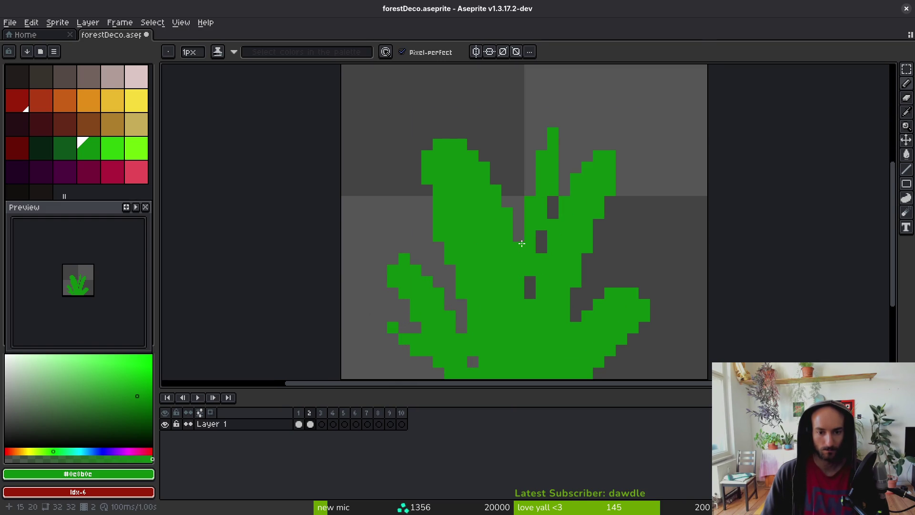
{"action": "key", "text": "e"}
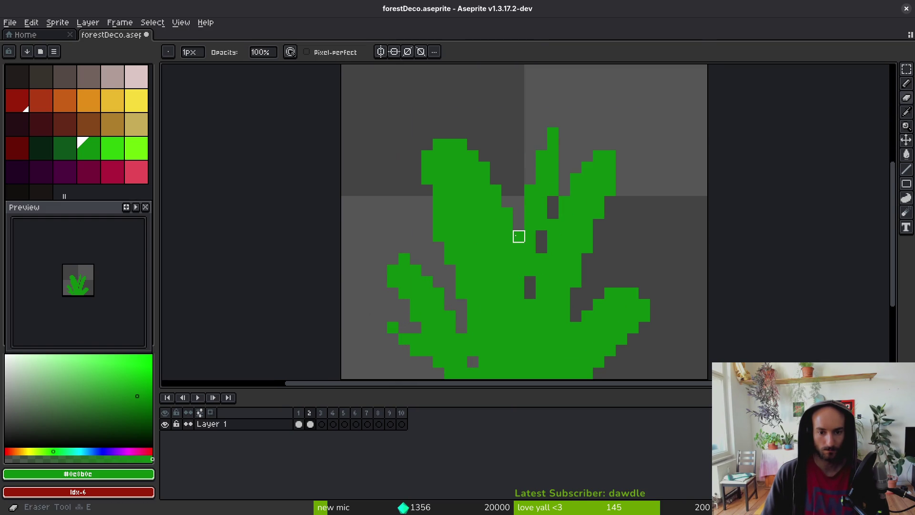
{"action": "key", "text": "b"}
{"action": "left_click", "coordinate": [541, 236]}
{"action": "left_click", "coordinate": [530, 286]}
{"action": "scroll", "coordinate": [549, 286], "scroll_direction": "down", "scroll_amount": 3}
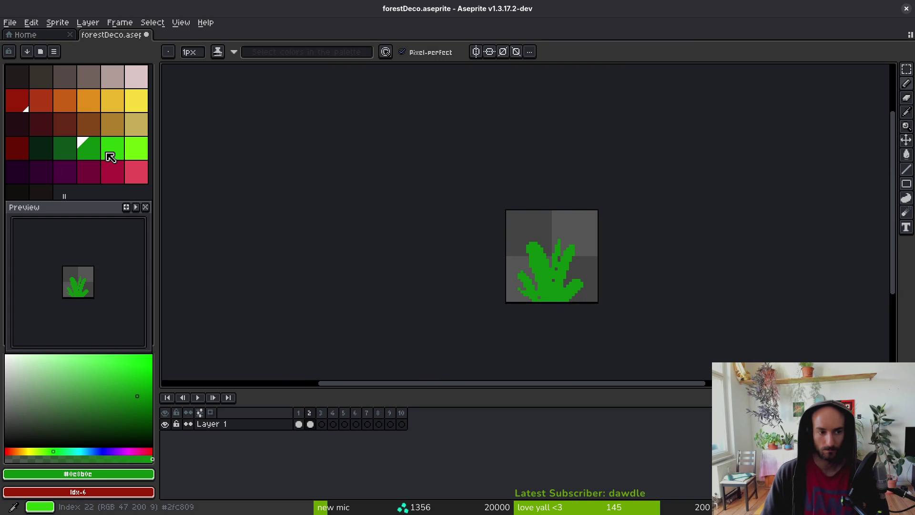
Choose bright green and draw a highlight down the middle frond.
{"action": "left_click", "coordinate": [108, 152]}
{"action": "scroll", "coordinate": [519, 275], "scroll_direction": "up", "scroll_amount": 2}
{"action": "scroll", "coordinate": [519, 275], "scroll_direction": "up", "scroll_amount": 4}
{"action": "mouse_move", "coordinate": [650, 129]}
{"action": "left_mouse_down"}
{"action": "mouse_move", "coordinate": [596, 329]}
{"action": "mouse_move", "coordinate": [568, 246]}
{"action": "left_mouse_up"}
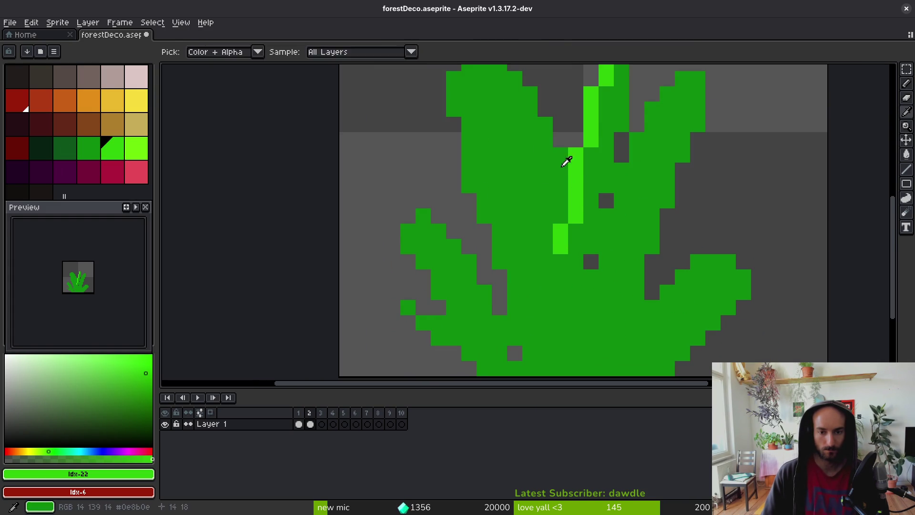
{"action": "key", "text": "ctrl+z"}
{"action": "scroll", "coordinate": [576, 172], "scroll_direction": "up", "scroll_amount": 1}
{"action": "mouse_move", "coordinate": [591, 203]}
{"action": "left_mouse_down"}
{"action": "mouse_move", "coordinate": [591, 145]}
{"action": "mouse_move", "coordinate": [619, 72]}
{"action": "mouse_move", "coordinate": [617, 102]}
{"action": "mouse_move", "coordinate": [607, 91]}
{"action": "left_mouse_up"}
{"action": "key", "text": "ctrl+z"}
{"action": "key", "text": "ctrl+z"}
{"action": "key", "text": "ctrl+z"}
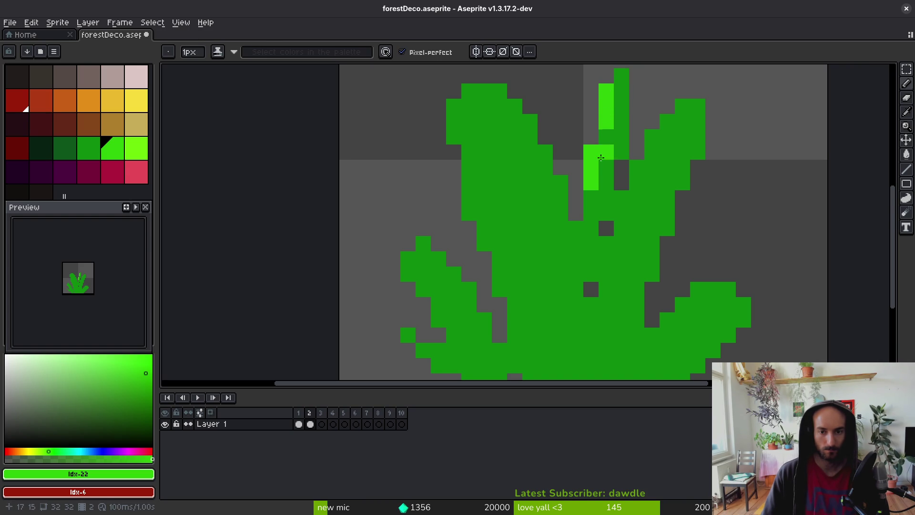
Highlight the left frond's top and inner edge in light green.
{"action": "mouse_move", "coordinate": [469, 91]}
{"action": "left_mouse_down"}
{"action": "mouse_move", "coordinate": [484, 106]}
{"action": "mouse_move", "coordinate": [466, 108]}
{"action": "mouse_move", "coordinate": [501, 107]}
{"action": "mouse_move", "coordinate": [454, 118]}
{"action": "mouse_move", "coordinate": [498, 122]}
{"action": "mouse_move", "coordinate": [527, 137]}
{"action": "mouse_move", "coordinate": [555, 187]}
{"action": "mouse_move", "coordinate": [591, 305]}
{"action": "left_mouse_up"}
{"action": "left_click", "coordinate": [551, 217]}
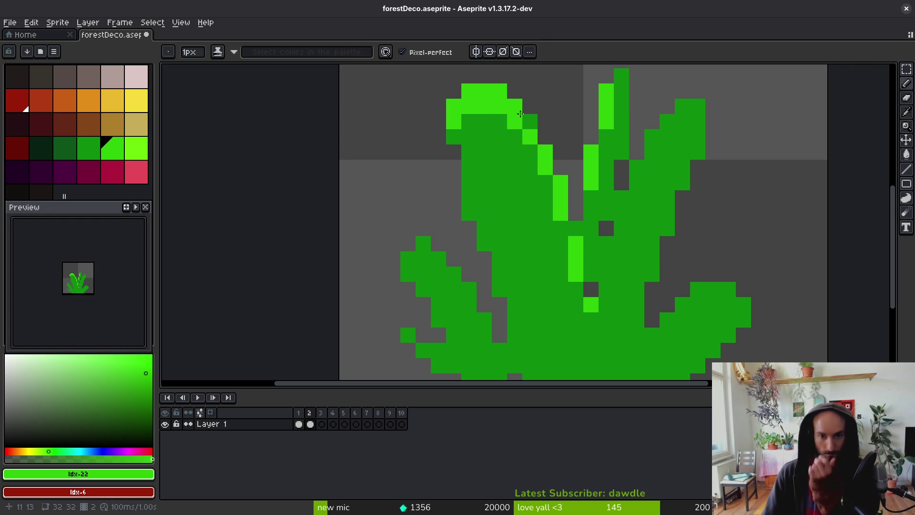
{"action": "left_click", "coordinate": [546, 197], "text": "alt"}
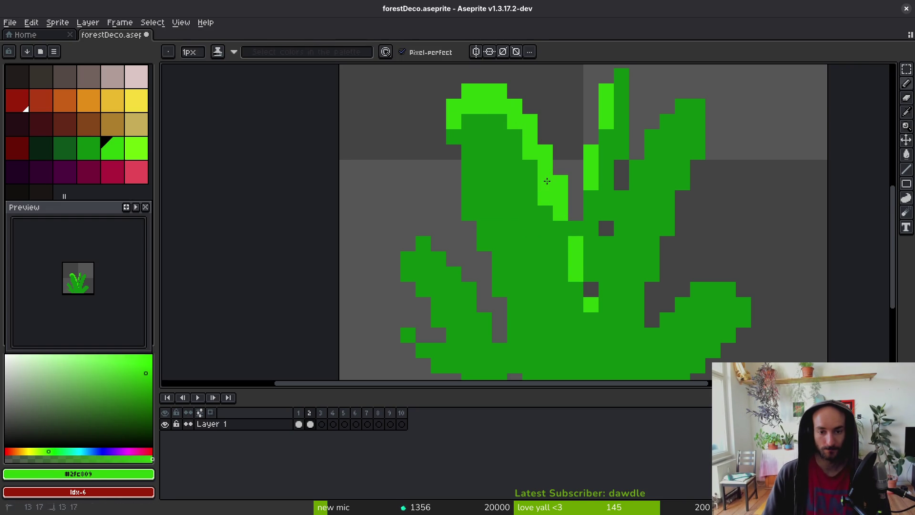
{"action": "scroll", "coordinate": [546, 213], "scroll_direction": "down", "scroll_amount": 5}
{"action": "scroll", "coordinate": [552, 216], "scroll_direction": "up", "scroll_amount": 4}
{"action": "scroll", "coordinate": [555, 233], "scroll_direction": "down", "scroll_amount": 5}
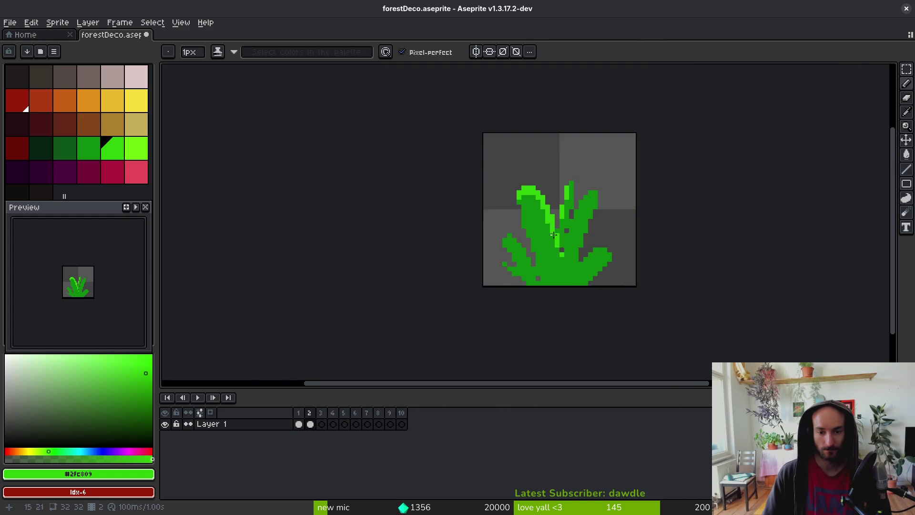
{"action": "scroll", "coordinate": [559, 238], "scroll_direction": "up", "scroll_amount": 5}
{"action": "key", "text": "e"}
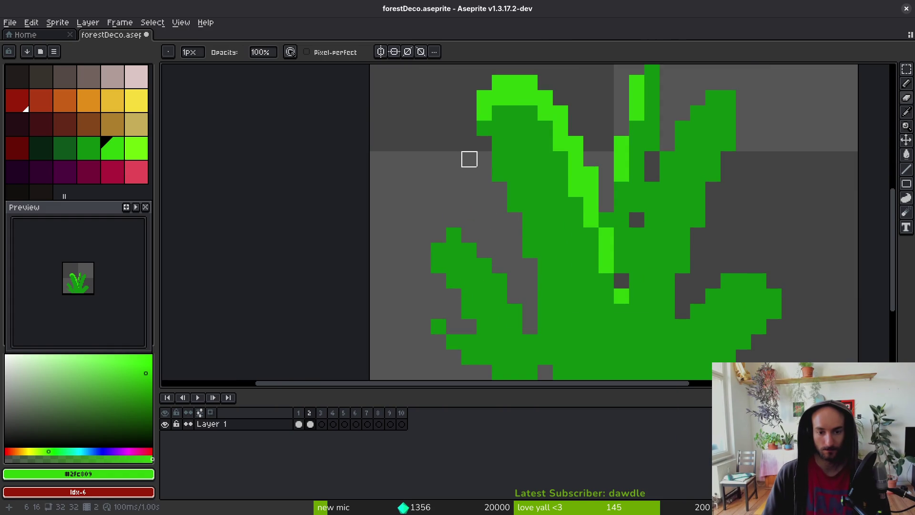
Erase two stray pixels and lasso the lower-left leaf to move it into place.
{"action": "left_click_drag", "start_coordinate": [561, 342], "coordinate": [561, 327]}
{"action": "key", "text": "q"}
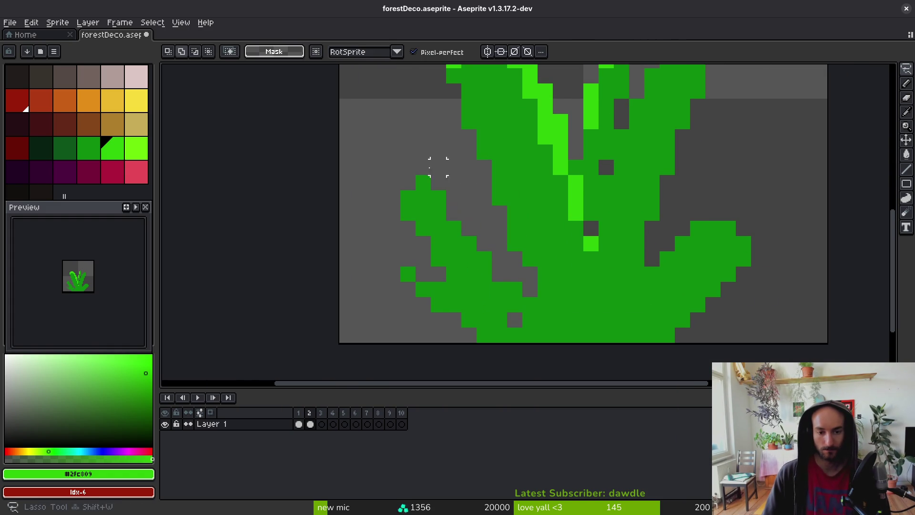
{"action": "mouse_move", "coordinate": [484, 244]}
{"action": "left_mouse_down"}
{"action": "mouse_move", "coordinate": [374, 240]}
{"action": "mouse_move", "coordinate": [515, 259]}
{"action": "mouse_move", "coordinate": [486, 302]}
{"action": "mouse_move", "coordinate": [472, 292]}
{"action": "left_mouse_up"}
{"action": "key", "text": "b"}
{"action": "left_click", "coordinate": [510, 292], "text": "alt"}
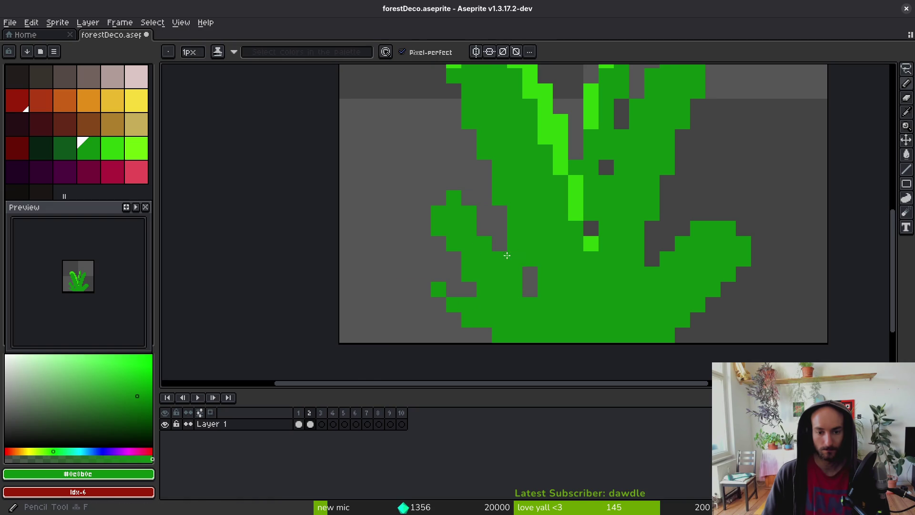
Pencil in the left leaf's edge and extend it down to a filled lower-left tip.
{"action": "left_click", "coordinate": [423, 213]}
{"action": "left_click_drag", "start_coordinate": [439, 244], "coordinate": [453, 259]}
{"action": "mouse_move", "coordinate": [469, 289]}
{"action": "left_mouse_down"}
{"action": "mouse_move", "coordinate": [439, 289]}
{"action": "mouse_move", "coordinate": [466, 329]}
{"action": "mouse_move", "coordinate": [484, 335]}
{"action": "left_mouse_up"}
{"action": "left_click", "coordinate": [423, 305]}
{"action": "mouse_move", "coordinate": [439, 304]}
{"action": "left_mouse_down"}
{"action": "mouse_move", "coordinate": [408, 304]}
{"action": "mouse_move", "coordinate": [423, 289]}
{"action": "mouse_move", "coordinate": [469, 305]}
{"action": "left_mouse_up"}
Fill a grey gap pixel green and erase stray pixels around and inside the bush.
{"action": "key", "text": "e"}
{"action": "key", "text": "b"}
{"action": "left_click", "coordinate": [468, 304]}
{"action": "right_click", "coordinate": [409, 318]}
{"action": "key", "text": "e"}
{"action": "left_click", "coordinate": [530, 305]}
{"action": "left_click", "coordinate": [515, 275]}
{"action": "key", "text": "b"}
Fill the remaining grey gap pixels inside the bush green, removing one misplaced pixel.
{"action": "scroll", "coordinate": [521, 300], "scroll_direction": "down", "scroll_amount": 5}
{"action": "scroll", "coordinate": [548, 286], "scroll_direction": "up", "scroll_amount": 5}
{"action": "left_click", "coordinate": [551, 282]}
{"action": "left_click", "coordinate": [551, 295]}
{"action": "left_click", "coordinate": [536, 266]}
{"action": "left_click", "coordinate": [520, 221]}
{"action": "left_click", "coordinate": [520, 236]}
{"action": "key", "text": "e"}
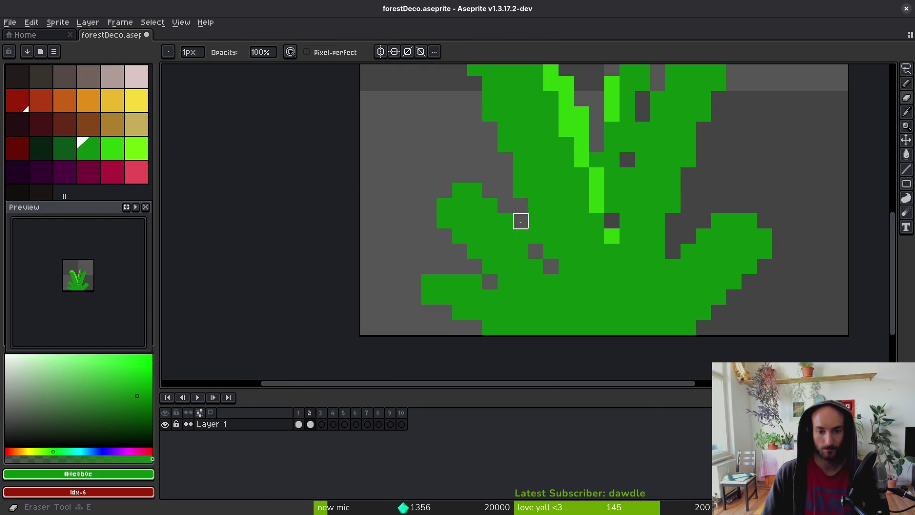
{"action": "left_click", "coordinate": [520, 221]}
{"action": "scroll", "coordinate": [548, 262], "scroll_direction": "down", "scroll_amount": 4}
{"action": "scroll", "coordinate": [578, 268], "scroll_direction": "up", "scroll_amount": 4}
{"action": "key", "text": "b"}
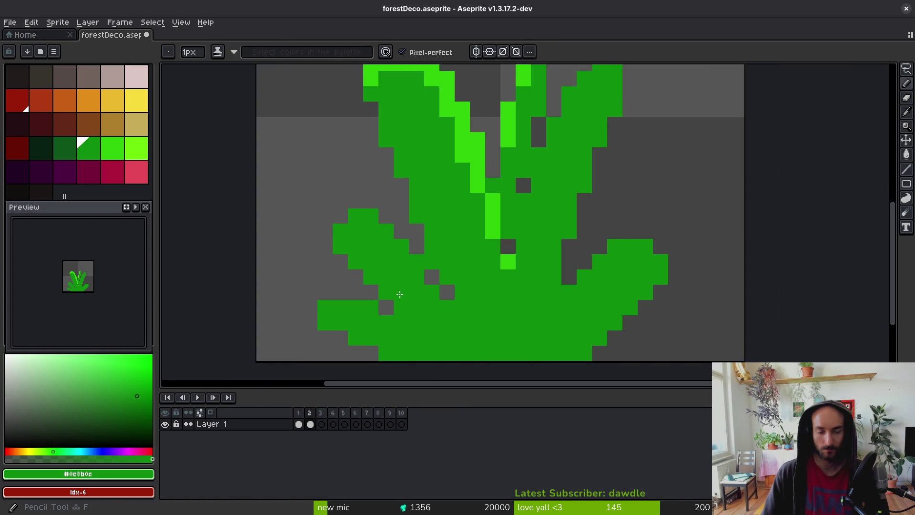
{"action": "scroll", "coordinate": [397, 297], "scroll_direction": "down", "scroll_amount": 4}
{"action": "scroll", "coordinate": [437, 243], "scroll_direction": "up", "scroll_amount": 4}
Sample the light green and highlight the edges and tips of the left and lower-left leaves.
{"action": "left_click", "coordinate": [491, 159], "text": "alt"}
{"action": "left_click", "coordinate": [393, 196]}
{"action": "key", "text": "ctrl+z"}
{"action": "left_click", "coordinate": [356, 207]}
{"action": "left_click_drag", "start_coordinate": [402, 206], "coordinate": [391, 196]}
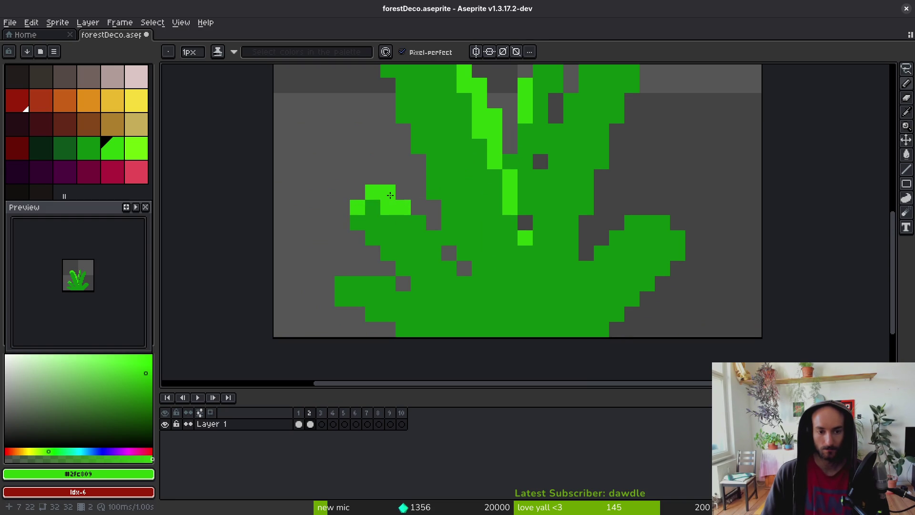
{"action": "key", "text": "ctrl+z"}
{"action": "left_click", "coordinate": [419, 222]}
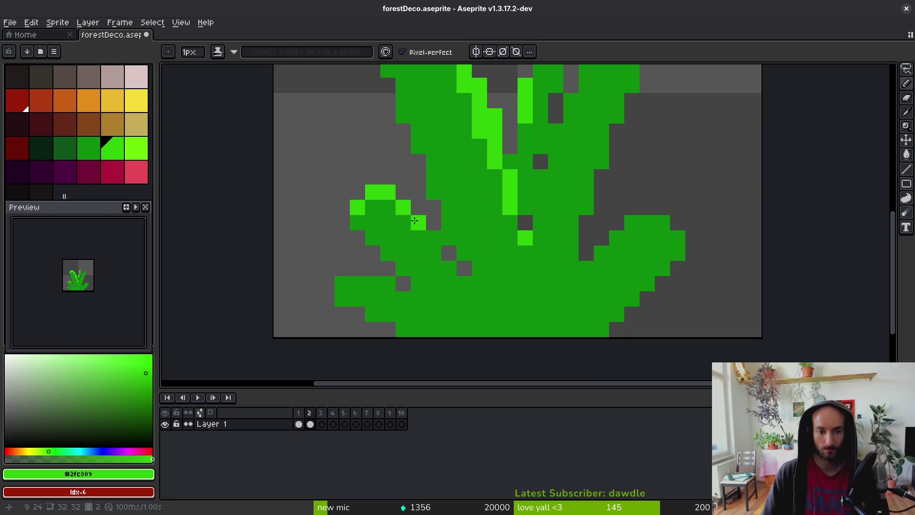
{"action": "left_click_drag", "start_coordinate": [433, 278], "coordinate": [409, 220]}
{"action": "left_click", "coordinate": [320, 226]}
{"action": "left_click", "coordinate": [350, 225], "text": "shift"}
{"action": "left_click", "coordinate": [319, 241]}
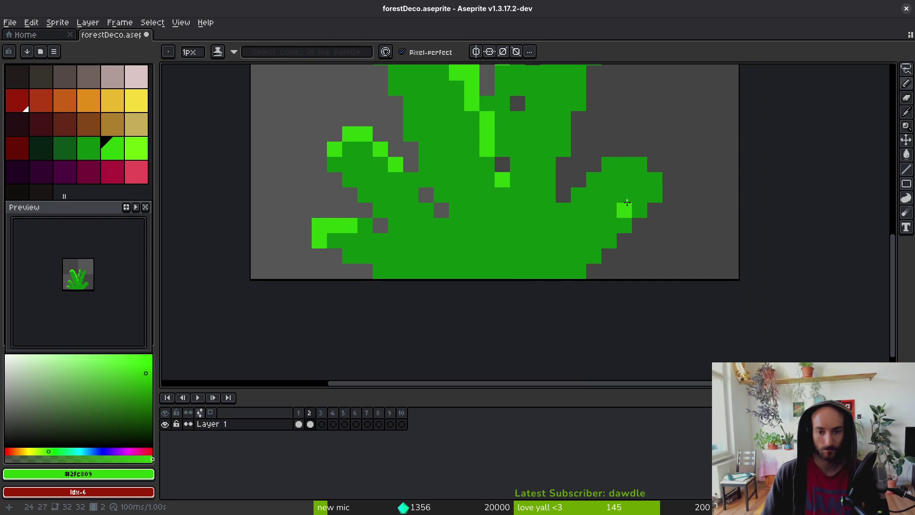
{"action": "key", "text": "ctrl+z"}
Add light-green highlights along the lower-right leaf and the right frond's top and inner edges.
{"action": "mouse_move", "coordinate": [640, 164]}
{"action": "left_mouse_down"}
{"action": "mouse_move", "coordinate": [620, 164]}
{"action": "mouse_move", "coordinate": [564, 210]}
{"action": "left_mouse_up"}
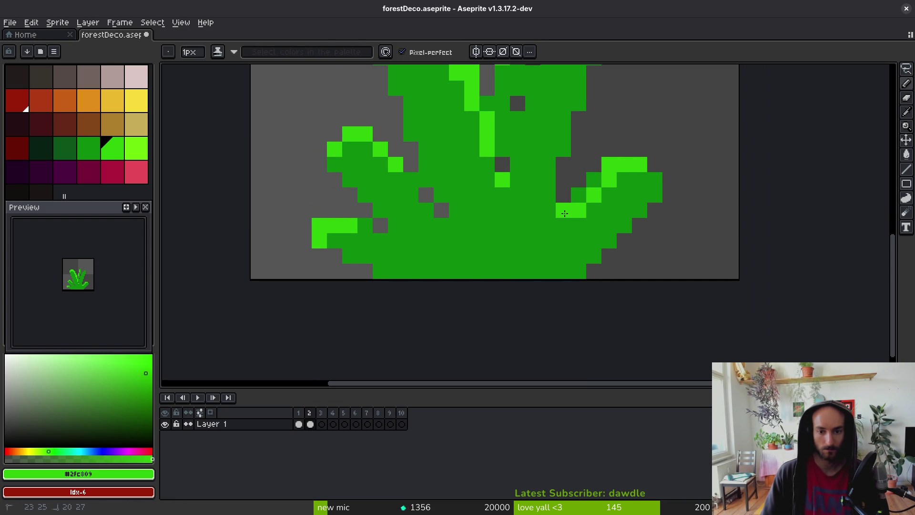
{"action": "left_click_drag", "start_coordinate": [654, 180], "coordinate": [655, 195]}
{"action": "left_click", "coordinate": [640, 211]}
{"action": "scroll", "coordinate": [593, 241], "scroll_direction": "down", "scroll_amount": 3}
{"action": "scroll", "coordinate": [590, 235], "scroll_direction": "up", "scroll_amount": 2}
{"action": "scroll", "coordinate": [587, 229], "scroll_direction": "down", "scroll_amount": 1}
{"action": "scroll", "coordinate": [565, 244], "scroll_direction": "up", "scroll_amount": 1}
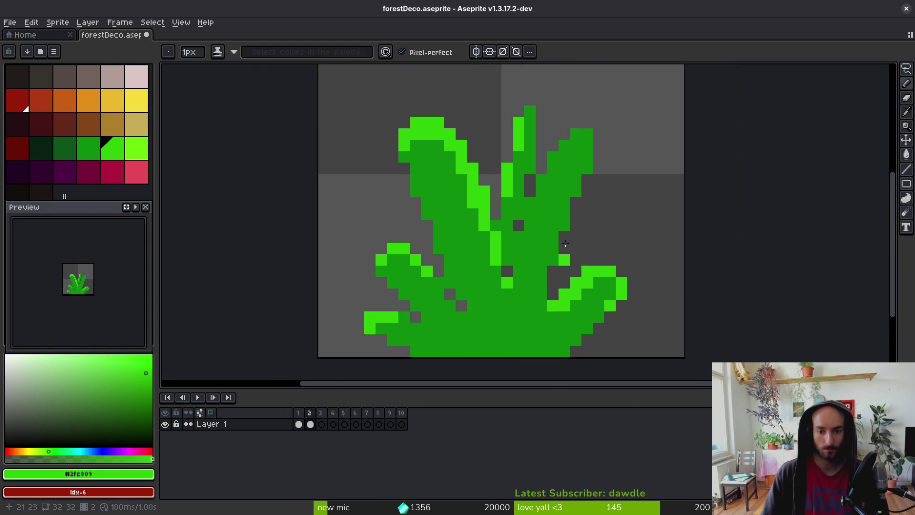
{"action": "left_click", "coordinate": [588, 145]}
{"action": "left_click", "coordinate": [566, 145]}
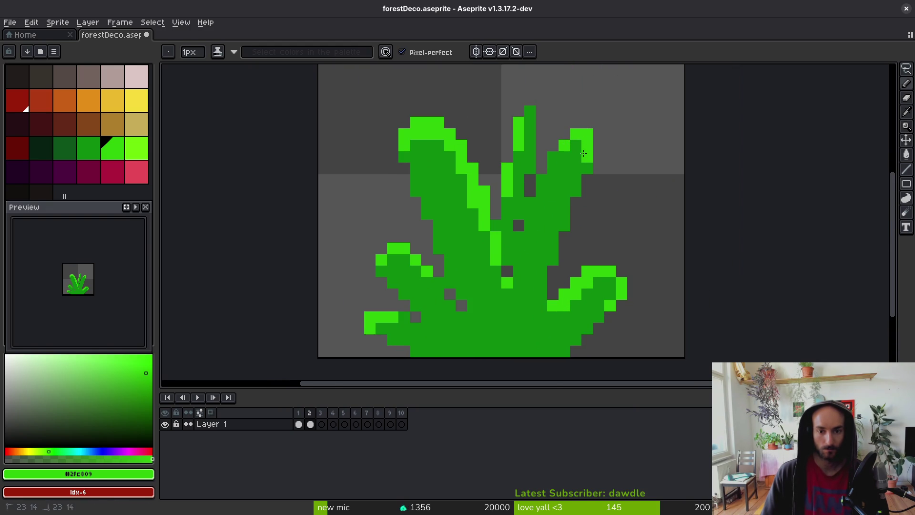
{"action": "left_click_drag", "start_coordinate": [544, 185], "coordinate": [529, 212]}
{"action": "left_click", "coordinate": [518, 271]}
Pick a darker green and add a shading pixel near the top of the central stalk.
{"action": "left_click", "coordinate": [89, 148]}
{"action": "left_click", "coordinate": [484, 158]}
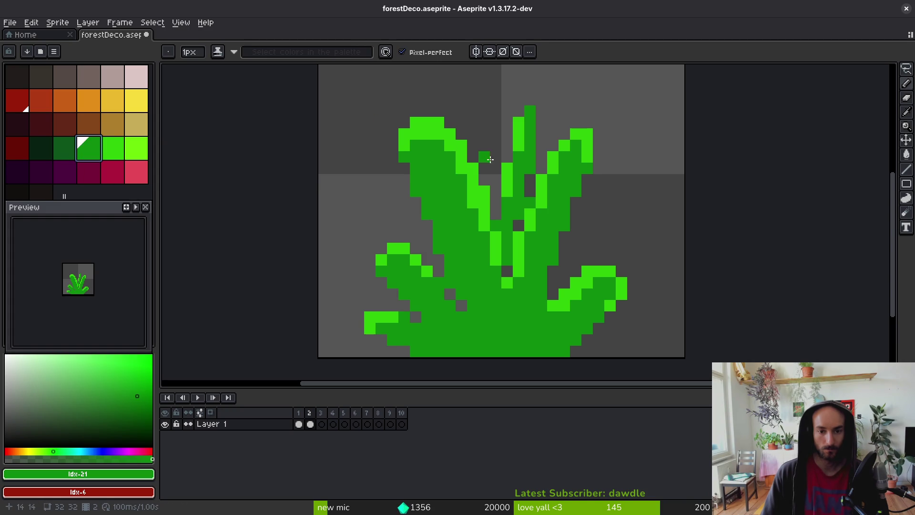
{"action": "left_click", "coordinate": [65, 147]}
Shade down the middle frond in dark green and erase a stray pixel.
{"action": "left_click_drag", "start_coordinate": [529, 162], "coordinate": [518, 227]}
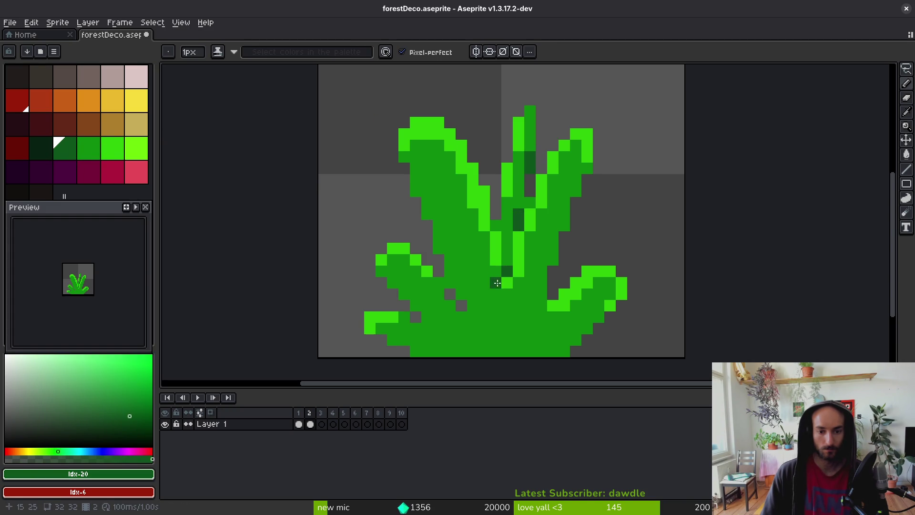
{"action": "left_click", "coordinate": [507, 260]}
{"action": "key", "text": "ctrl+z"}
{"action": "key", "text": "e"}
{"action": "left_click", "coordinate": [530, 203]}
{"action": "scroll", "coordinate": [553, 259], "scroll_direction": "down", "scroll_amount": 5}
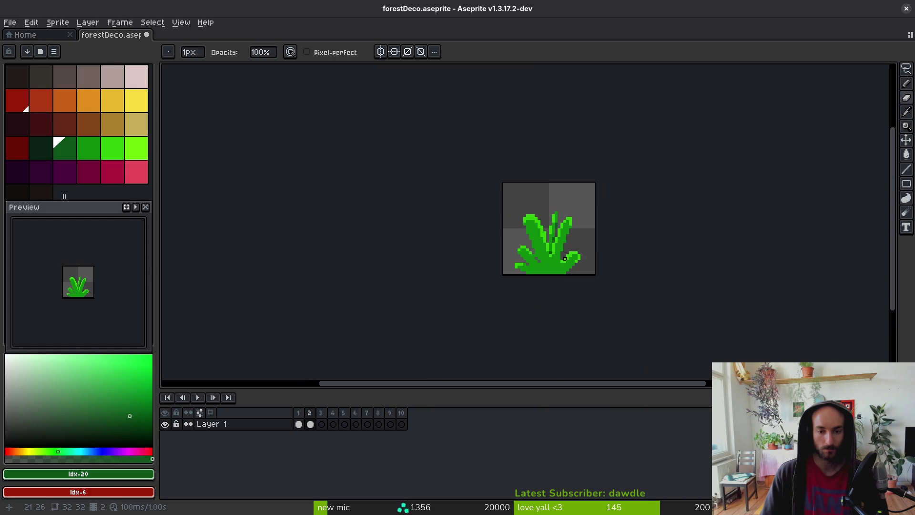
{"action": "scroll", "coordinate": [593, 261], "scroll_direction": "up", "scroll_amount": 2}
{"action": "left_click", "coordinate": [551, 198], "text": "alt"}
{"action": "key", "text": "b"}
{"action": "scroll", "coordinate": [527, 147], "scroll_direction": "up", "scroll_amount": 2}
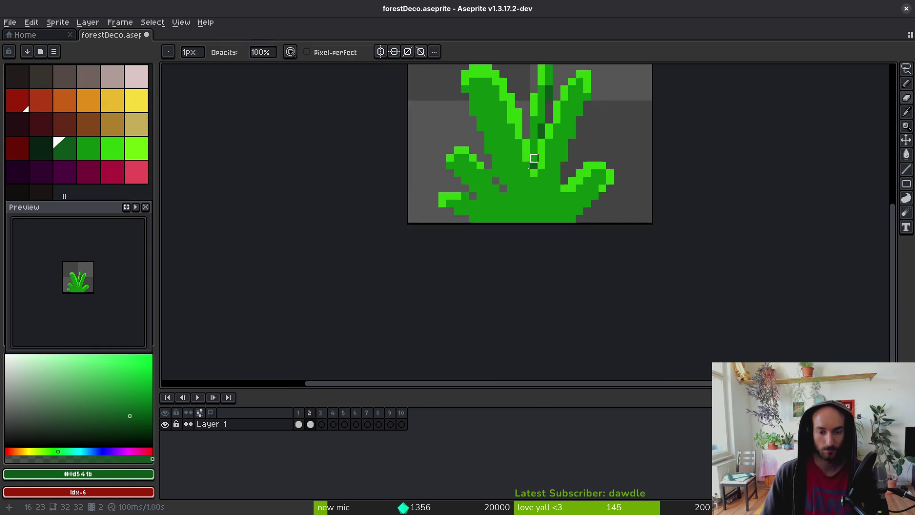
Shade the bush's lower middle dark green and draw a dark diagonal down its right side.
{"action": "left_click", "coordinate": [479, 190]}
{"action": "mouse_move", "coordinate": [480, 190]}
{"action": "left_mouse_down"}
{"action": "mouse_move", "coordinate": [546, 256]}
{"action": "mouse_move", "coordinate": [504, 217]}
{"action": "left_mouse_up"}
{"action": "left_click_drag", "start_coordinate": [409, 218], "coordinate": [527, 264]}
{"action": "left_click_drag", "start_coordinate": [548, 191], "coordinate": [512, 222]}
{"action": "scroll", "coordinate": [600, 190], "scroll_direction": "down", "scroll_amount": 4}
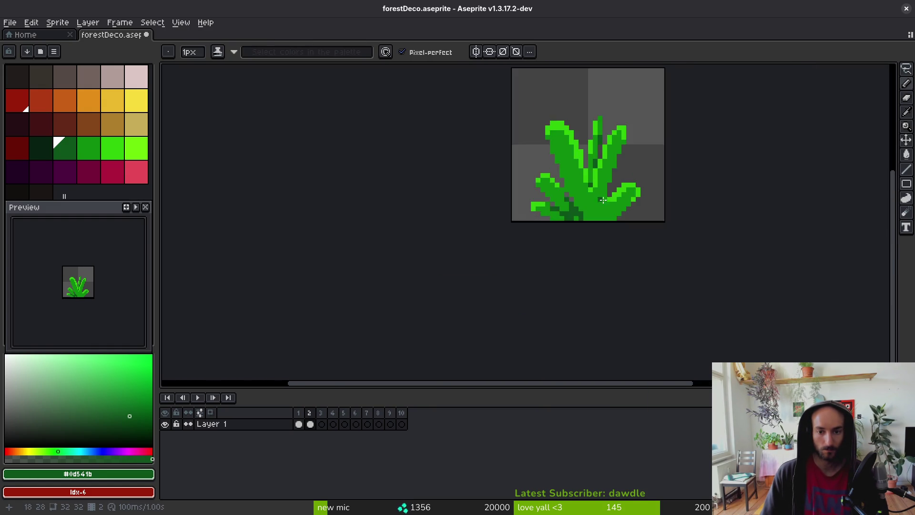
{"action": "scroll", "coordinate": [625, 107], "scroll_direction": "up", "scroll_amount": 3}
{"action": "left_click", "coordinate": [625, 106]}
{"action": "mouse_move", "coordinate": [634, 98]}
{"action": "left_mouse_down"}
{"action": "mouse_move", "coordinate": [598, 143]}
{"action": "mouse_move", "coordinate": [560, 279]}
{"action": "mouse_move", "coordinate": [570, 267]}
{"action": "left_mouse_up"}
{"action": "mouse_move", "coordinate": [600, 208]}
{"action": "left_mouse_down"}
{"action": "mouse_move", "coordinate": [579, 251]}
{"action": "mouse_move", "coordinate": [603, 191]}
{"action": "mouse_move", "coordinate": [619, 220]}
{"action": "left_mouse_up"}
Pick the dark green from the bush and add dark pixels along the diagonal shading.
{"action": "left_click", "coordinate": [619, 235], "text": "alt"}
{"action": "left_click", "coordinate": [596, 244], "text": "alt"}
{"action": "left_click", "coordinate": [610, 228]}
{"action": "left_click", "coordinate": [572, 265]}
{"action": "left_click", "coordinate": [553, 282]}
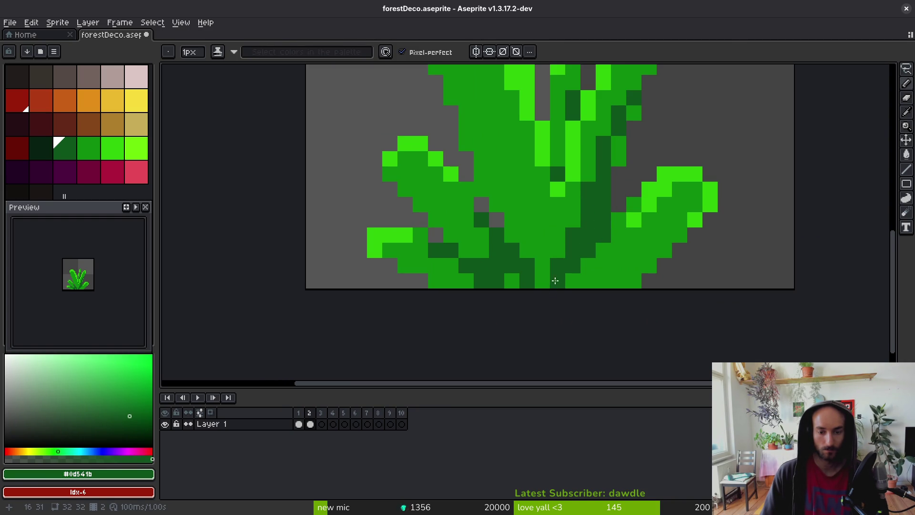
{"action": "scroll", "coordinate": [602, 301], "scroll_direction": "down", "scroll_amount": 5}
{"action": "scroll", "coordinate": [591, 286], "scroll_direction": "up", "scroll_amount": 7}
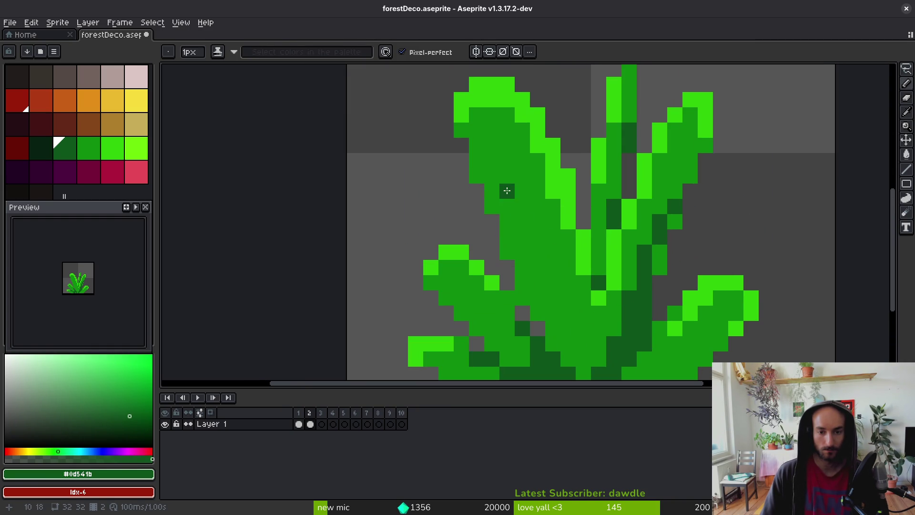
Shade down the left leaf in dark green, undoing unwanted right-stalk strokes.
{"action": "mouse_move", "coordinate": [474, 136]}
{"action": "left_mouse_down"}
{"action": "mouse_move", "coordinate": [494, 135]}
{"action": "mouse_move", "coordinate": [567, 334]}
{"action": "mouse_move", "coordinate": [572, 295]}
{"action": "left_mouse_up"}
{"action": "scroll", "coordinate": [571, 295], "scroll_direction": "down", "scroll_amount": 7}
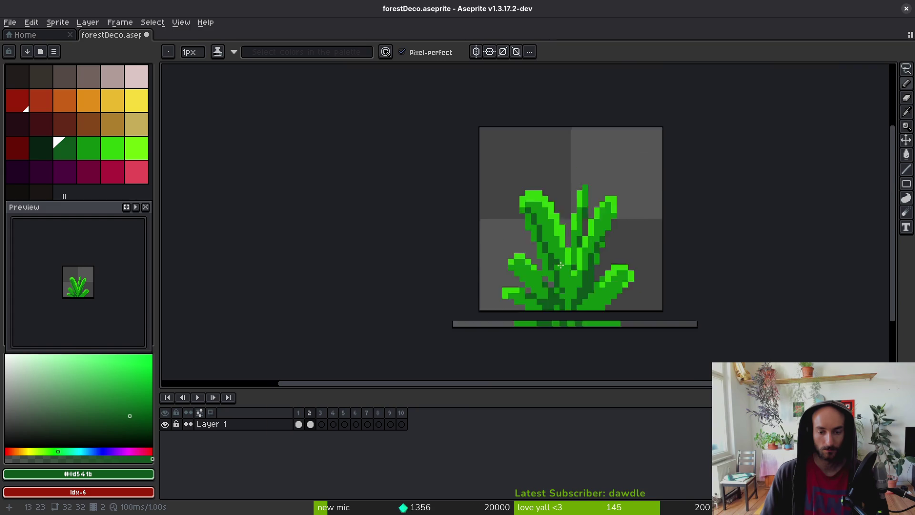
{"action": "scroll", "coordinate": [571, 295], "scroll_direction": "up", "scroll_amount": 7}
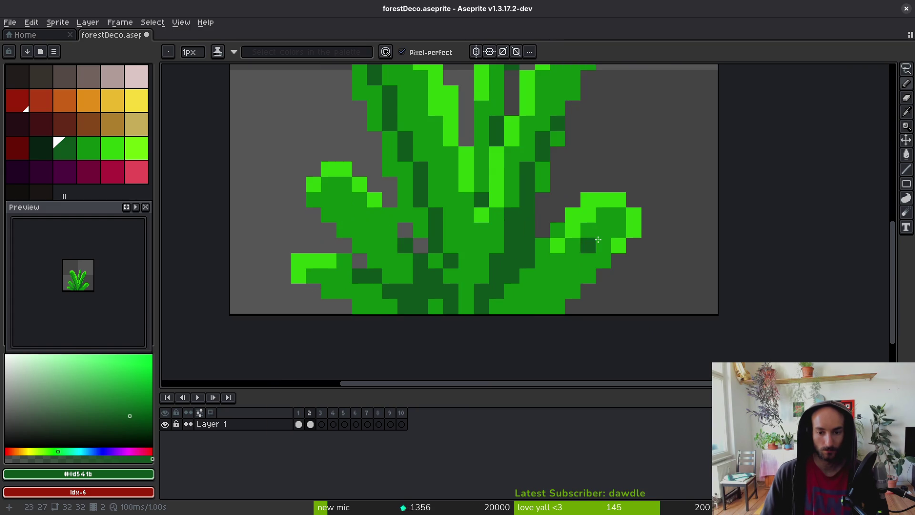
{"action": "left_click_drag", "start_coordinate": [537, 299], "coordinate": [500, 344]}
{"action": "left_click_drag", "start_coordinate": [534, 104], "coordinate": [493, 224]}
{"action": "key", "text": "ctrl+z"}
{"action": "scroll", "coordinate": [493, 224], "scroll_direction": "down", "scroll_amount": 5}
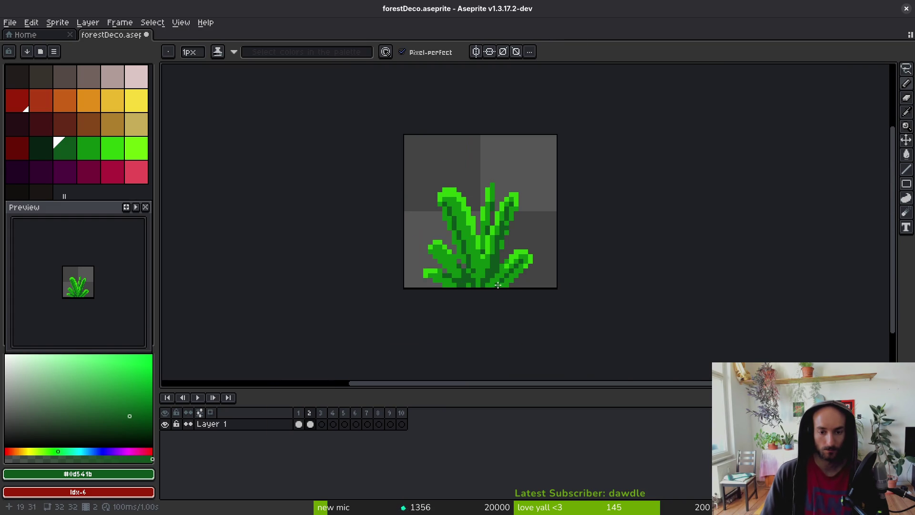
{"action": "scroll", "coordinate": [469, 270], "scroll_direction": "up", "scroll_amount": 5}
{"action": "key", "text": "ctrl+z"}
Shade the left stalk with a dark diagonal and darken pixels near the bottom left.
{"action": "left_click_drag", "start_coordinate": [358, 206], "coordinate": [420, 267]}
{"action": "left_click", "coordinate": [358, 282]}
{"action": "left_click_drag", "start_coordinate": [366, 286], "coordinate": [419, 313]}
{"action": "scroll", "coordinate": [429, 315], "scroll_direction": "down", "scroll_amount": 3}
{"action": "scroll", "coordinate": [381, 265], "scroll_direction": "up", "scroll_amount": 3}
Touch up the base with mid-green and dark-green pixels, undoing one recolour.
{"action": "left_click", "coordinate": [381, 266], "text": "alt"}
{"action": "left_click", "coordinate": [392, 296]}
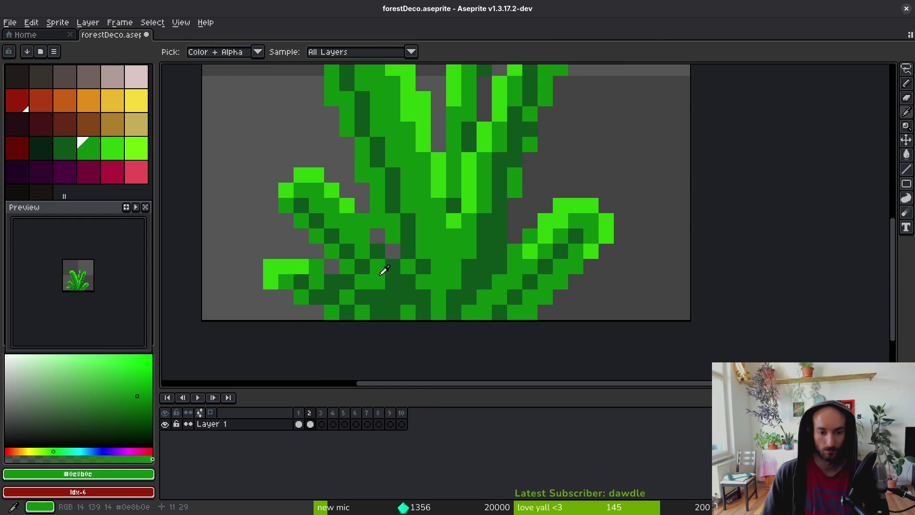
{"action": "left_click", "coordinate": [353, 297], "text": "alt"}
{"action": "left_click", "coordinate": [362, 313]}
{"action": "left_click", "coordinate": [376, 298], "text": "alt"}
{"action": "scroll", "coordinate": [362, 295], "scroll_direction": "down", "scroll_amount": 3}
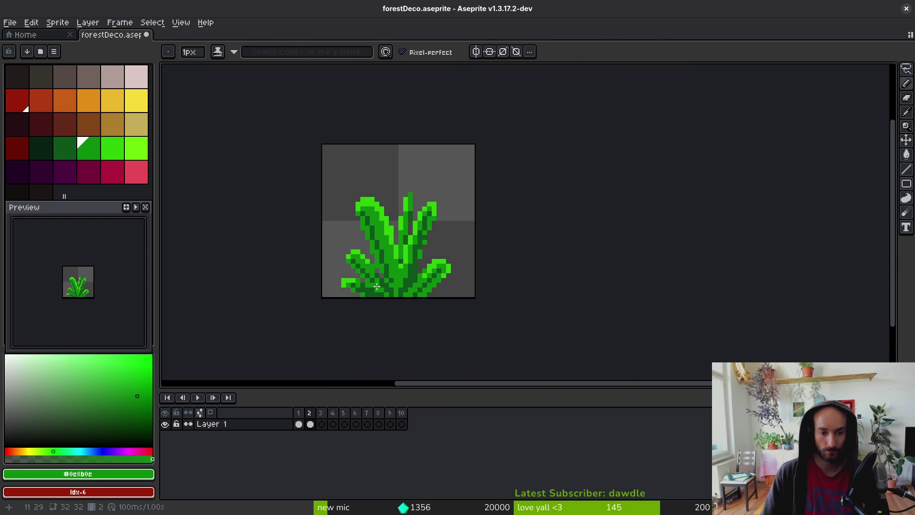
{"action": "scroll", "coordinate": [360, 288], "scroll_direction": "up", "scroll_amount": 3}
{"action": "scroll", "coordinate": [360, 288], "scroll_direction": "up", "scroll_amount": 1}
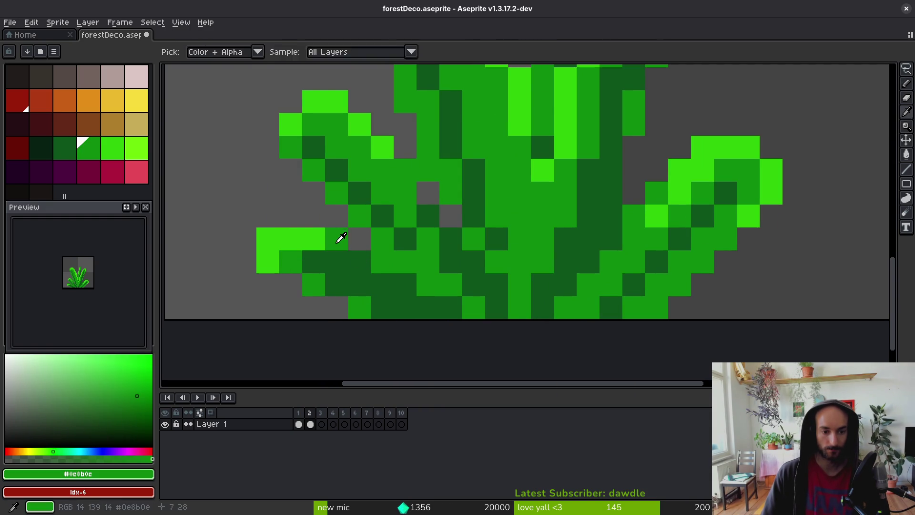
{"action": "left_click", "coordinate": [336, 285]}
{"action": "left_click", "coordinate": [405, 308]}
{"action": "scroll", "coordinate": [460, 324], "scroll_direction": "down", "scroll_amount": 5}
{"action": "scroll", "coordinate": [476, 323], "scroll_direction": "up", "scroll_amount": 5}
{"action": "key", "text": "ctrl+z"}
Add a mid-green pixel on the right leaf and save forestDeco.aseprite.
{"action": "left_click", "coordinate": [661, 238]}
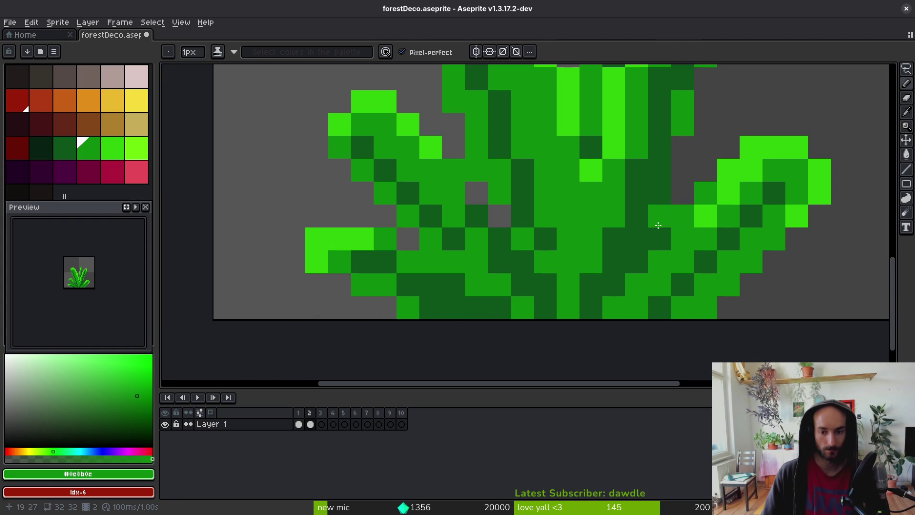
{"action": "scroll", "coordinate": [668, 239], "scroll_direction": "down", "scroll_amount": 3}
{"action": "key", "text": "ctrl+s"}
{"action": "scroll", "coordinate": [561, 237], "scroll_direction": "up", "scroll_amount": 3}
{"action": "scroll", "coordinate": [572, 190], "scroll_direction": "down", "scroll_amount": 3}
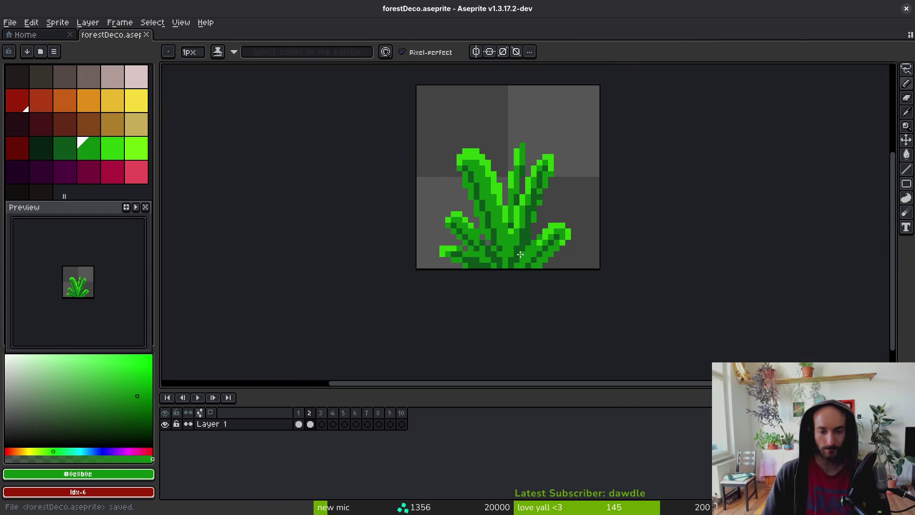
{"action": "scroll", "coordinate": [508, 194], "scroll_direction": "up", "scroll_amount": 2}
{"action": "key", "text": "["}
{"action": "scroll", "coordinate": [508, 193], "scroll_direction": "down", "scroll_amount": 2}
Darken two light pixels on the bush's bottom row and pick the medium green.
{"action": "scroll", "coordinate": [508, 181], "scroll_direction": "up", "scroll_amount": 2}
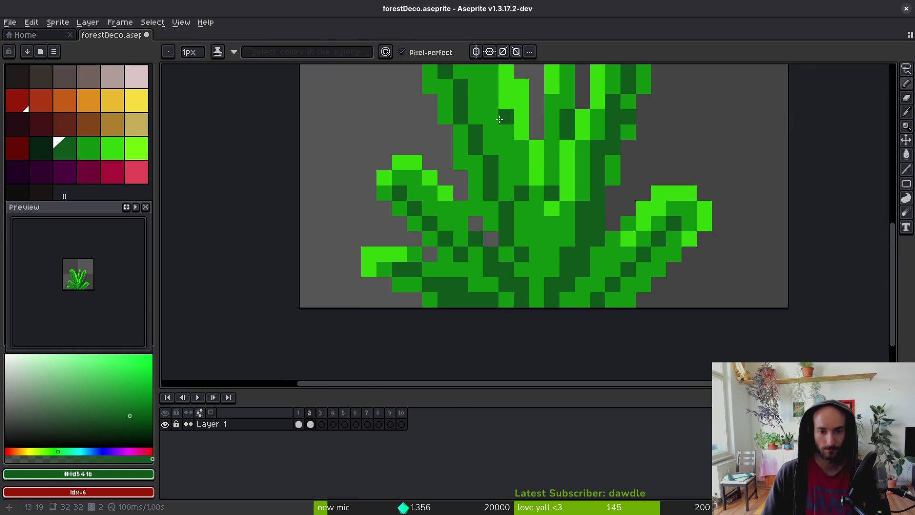
{"action": "scroll", "coordinate": [458, 286], "scroll_direction": "down", "scroll_amount": 2}
{"action": "scroll", "coordinate": [468, 180], "scroll_direction": "up", "scroll_amount": 2}
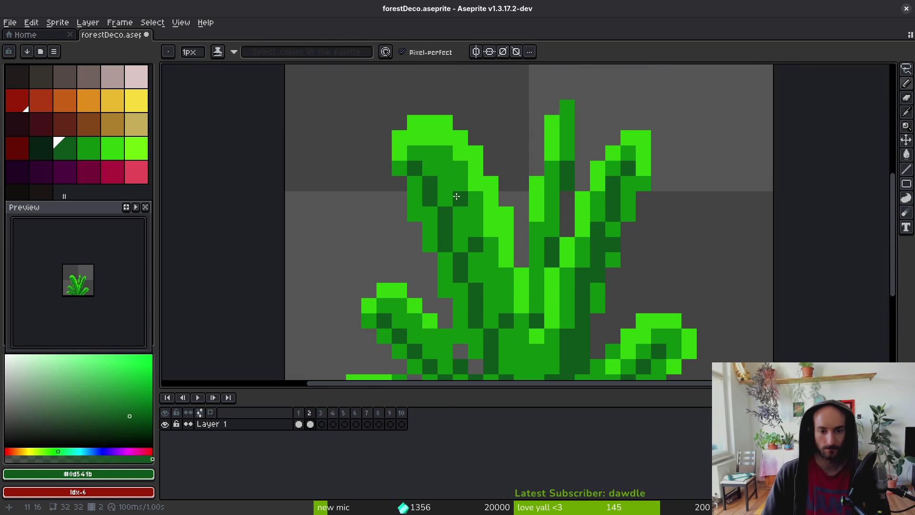
{"action": "scroll", "coordinate": [464, 214], "scroll_direction": "down", "scroll_amount": 2}
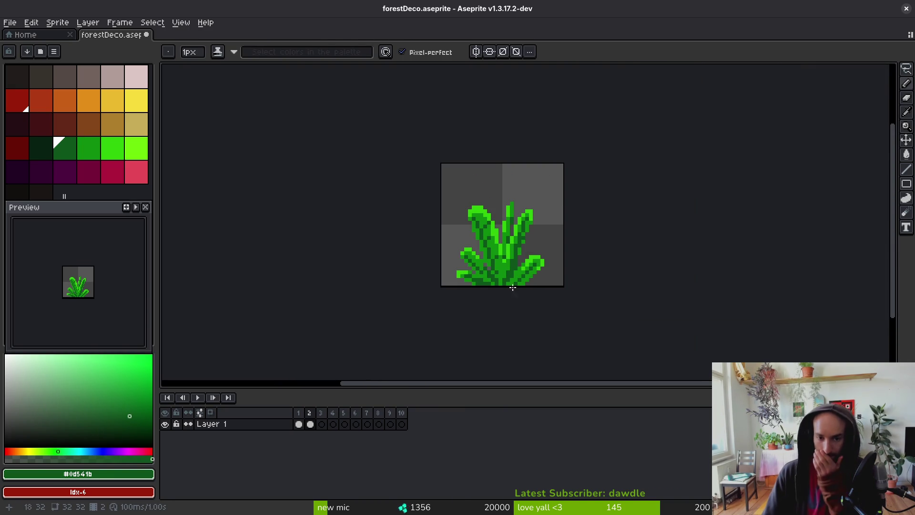
{"action": "scroll", "coordinate": [480, 254], "scroll_direction": "up", "scroll_amount": 1}
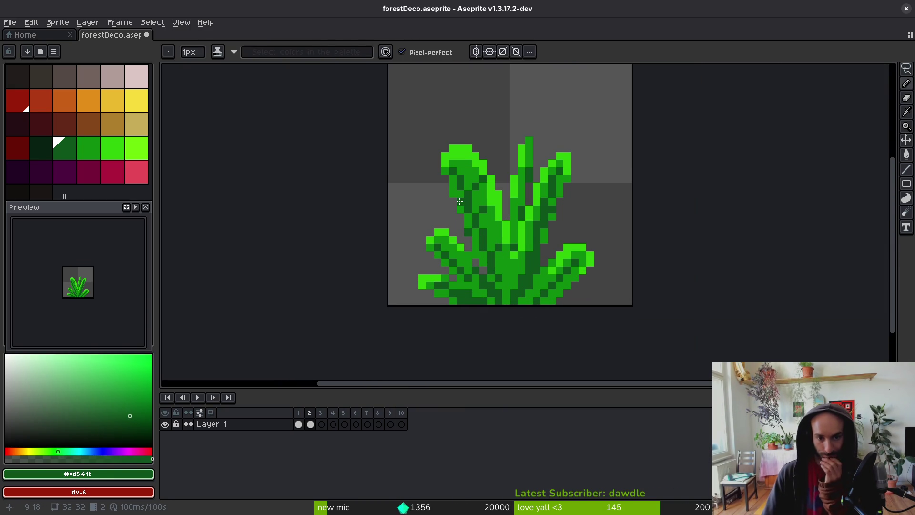
{"action": "scroll", "coordinate": [519, 254], "scroll_direction": "down", "scroll_amount": 2}
{"action": "scroll", "coordinate": [507, 245], "scroll_direction": "up", "scroll_amount": 3}
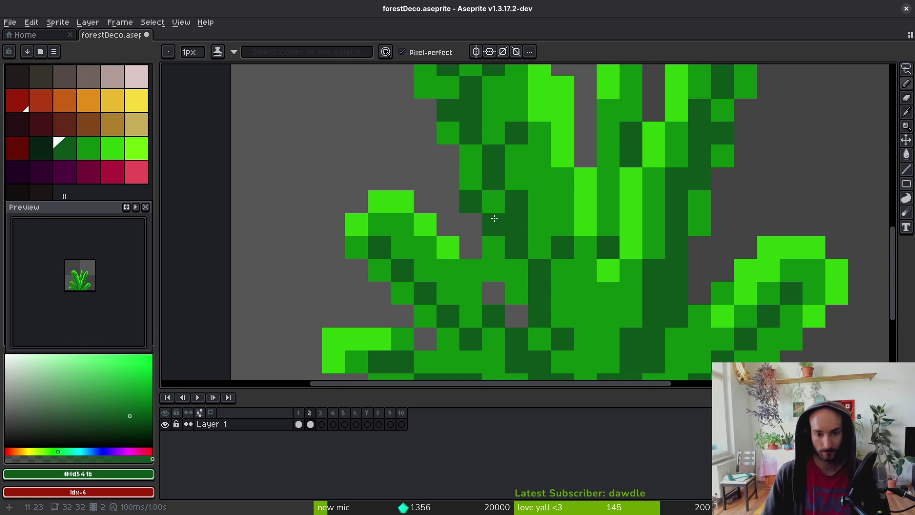
{"action": "scroll", "coordinate": [536, 253], "scroll_direction": "down", "scroll_amount": 3}
{"action": "scroll", "coordinate": [536, 253], "scroll_direction": "down", "scroll_amount": 1}
{"action": "scroll", "coordinate": [525, 245], "scroll_direction": "up", "scroll_amount": 3}
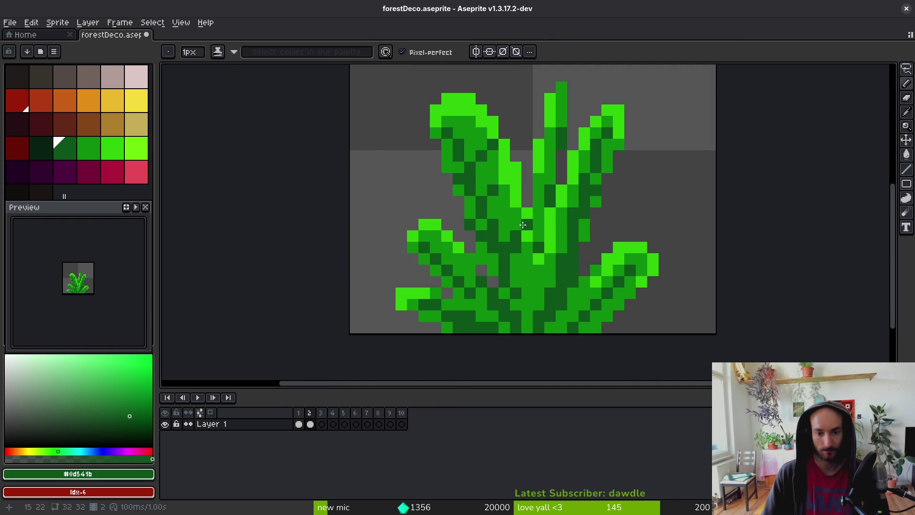
{"action": "scroll", "coordinate": [523, 228], "scroll_direction": "down", "scroll_amount": 4}
{"action": "scroll", "coordinate": [526, 270], "scroll_direction": "down", "scroll_amount": 1}
{"action": "scroll", "coordinate": [524, 267], "scroll_direction": "up", "scroll_amount": 3}
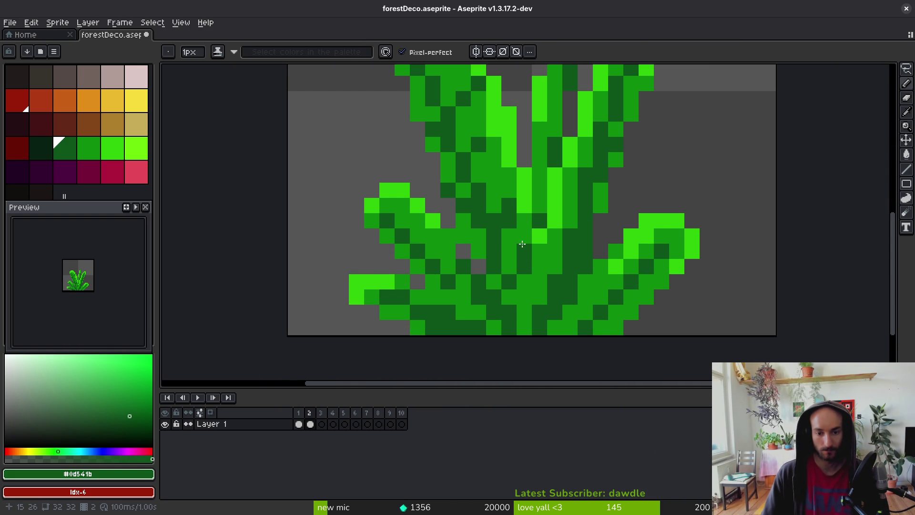
{"action": "left_click", "coordinate": [525, 327]}
{"action": "left_click", "coordinate": [499, 329]}
{"action": "left_click", "coordinate": [471, 303], "text": "alt"}
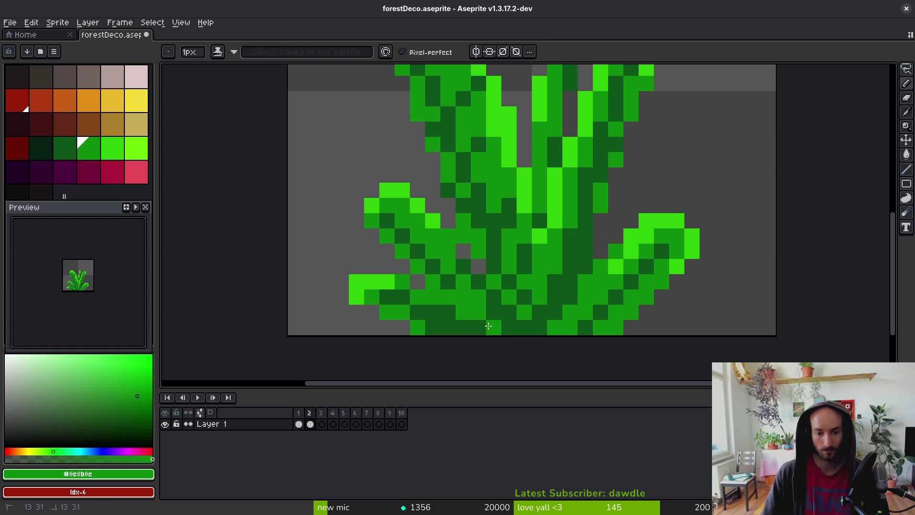
Save forestDeco.aseprite with the finished shading.
{"action": "scroll", "coordinate": [561, 328], "scroll_direction": "down", "scroll_amount": 4}
{"action": "scroll", "coordinate": [552, 326], "scroll_direction": "up", "scroll_amount": 4}
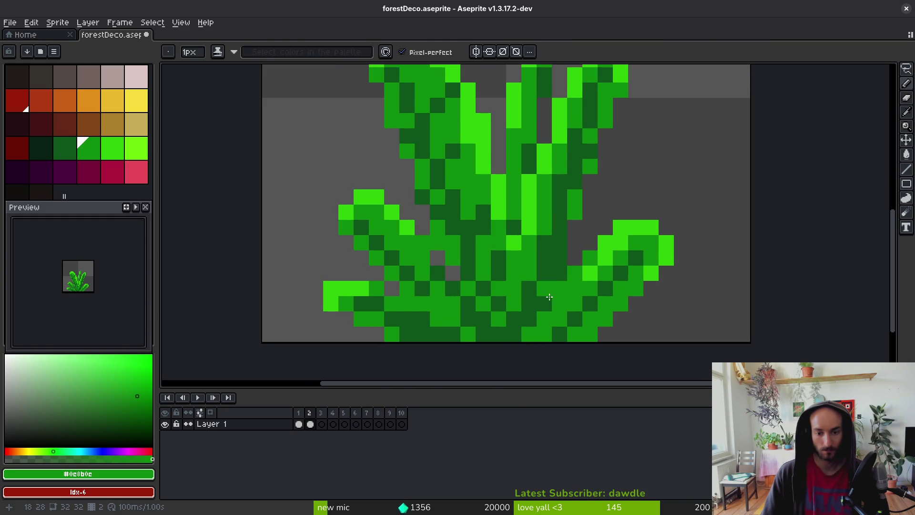
{"action": "scroll", "coordinate": [564, 275], "scroll_direction": "down", "scroll_amount": 1}
{"action": "key", "text": "ctrl+s"}
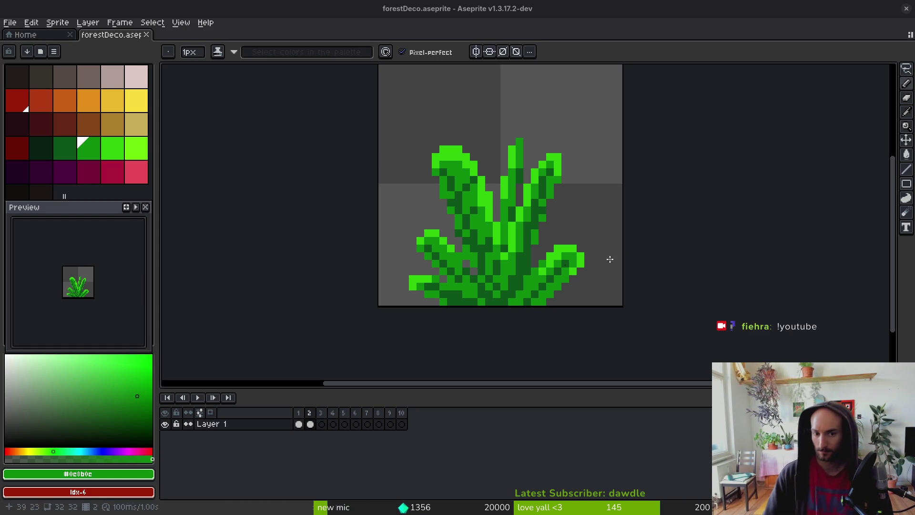
Pick the bright highlight green #2fc809 and pencil extra pixels along the bush's right stem.
{"action": "scroll", "coordinate": [527, 214], "scroll_direction": "down", "scroll_amount": 1}
{"action": "scroll", "coordinate": [499, 199], "scroll_direction": "up", "scroll_amount": 1}
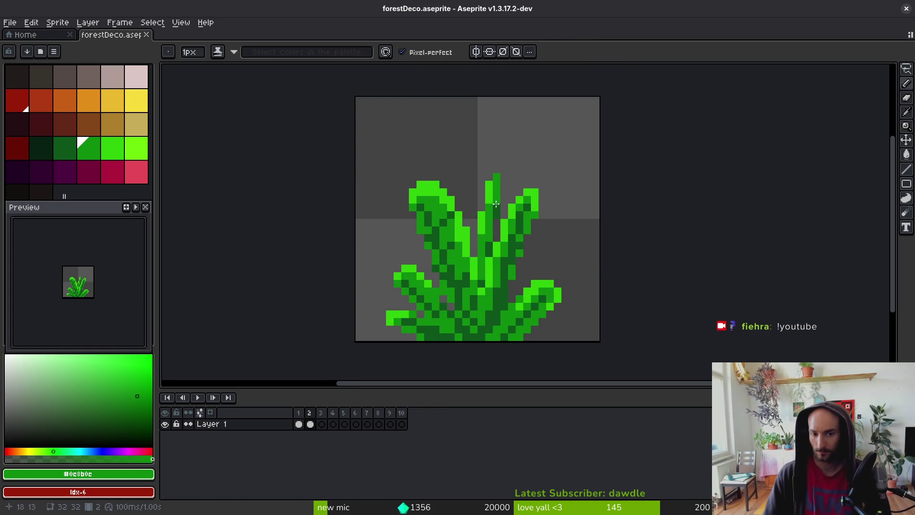
{"action": "left_click", "coordinate": [500, 199], "text": "alt"}
{"action": "scroll", "coordinate": [499, 199], "scroll_direction": "up", "scroll_amount": 1}
{"action": "left_click", "coordinate": [508, 182]}
{"action": "left_click_drag", "start_coordinate": [508, 177], "coordinate": [508, 214]}
Add a mid-green #0c8b0c pixel to the right stem and fill the gap below it dark green.
{"action": "left_click", "coordinate": [509, 168]}
{"action": "left_click", "coordinate": [495, 205], "text": "alt"}
{"action": "left_click_drag", "start_coordinate": [493, 260], "coordinate": [490, 285]}
Save forestDeco.aseprite with Ctrl+S.
{"action": "scroll", "coordinate": [490, 285], "scroll_direction": "down", "scroll_amount": 2}
{"action": "scroll", "coordinate": [519, 269], "scroll_direction": "up", "scroll_amount": 1}
{"action": "key", "text": "ctrl+s"}
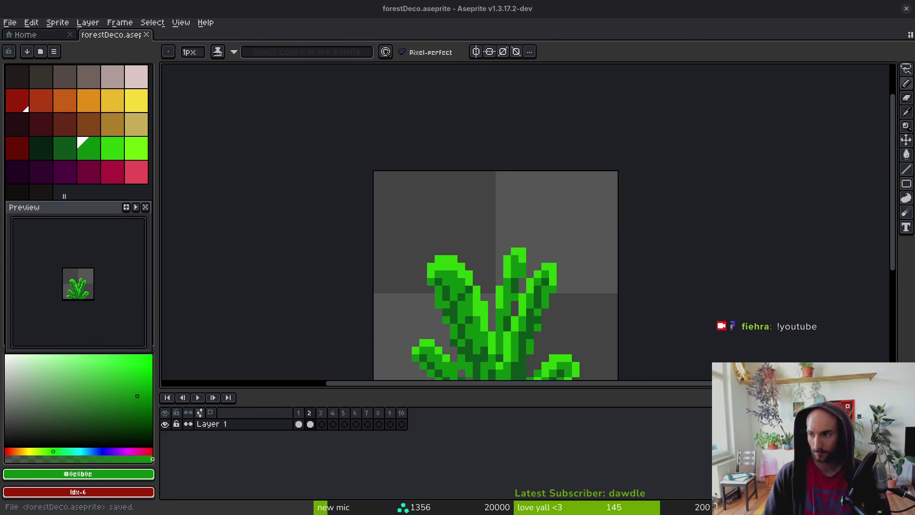
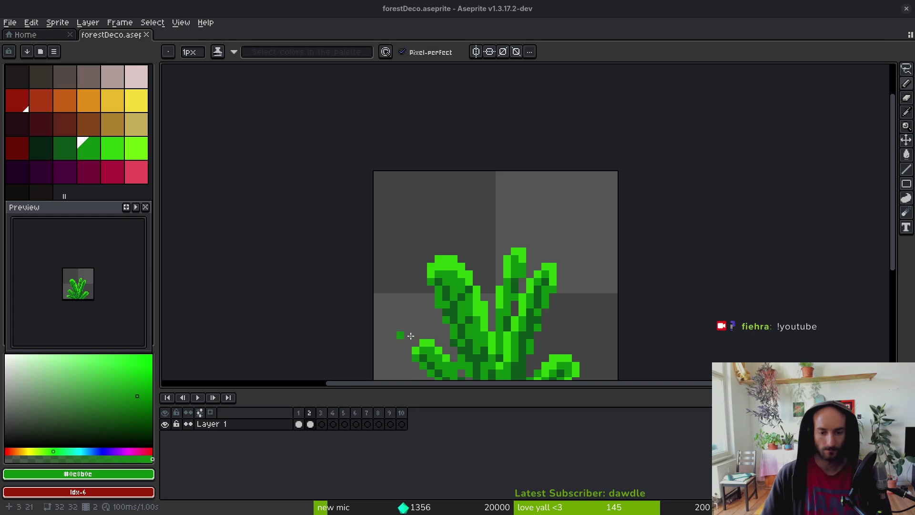
Touch up the grass tuft, painting a pixel bright green and sampling the darker green.
{"action": "scroll", "coordinate": [382, 341], "scroll_direction": "down", "scroll_amount": 3}
{"action": "scroll", "coordinate": [445, 276], "scroll_direction": "down", "scroll_amount": 1}
{"action": "scroll", "coordinate": [442, 279], "scroll_direction": "up", "scroll_amount": 1}
{"action": "scroll", "coordinate": [442, 278], "scroll_direction": "up", "scroll_amount": 3}
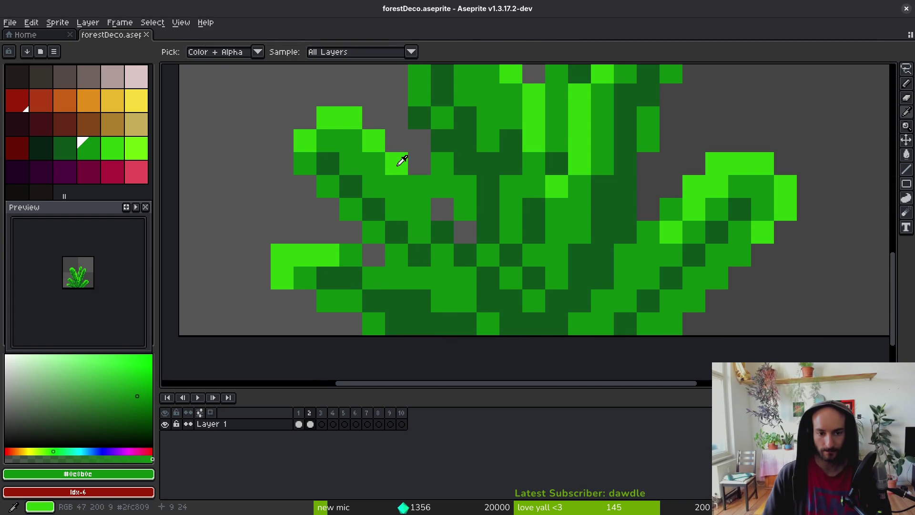
{"action": "left_click", "coordinate": [401, 159], "text": "alt"}
{"action": "left_click", "coordinate": [422, 255]}
{"action": "scroll", "coordinate": [483, 297], "scroll_direction": "down", "scroll_amount": 5}
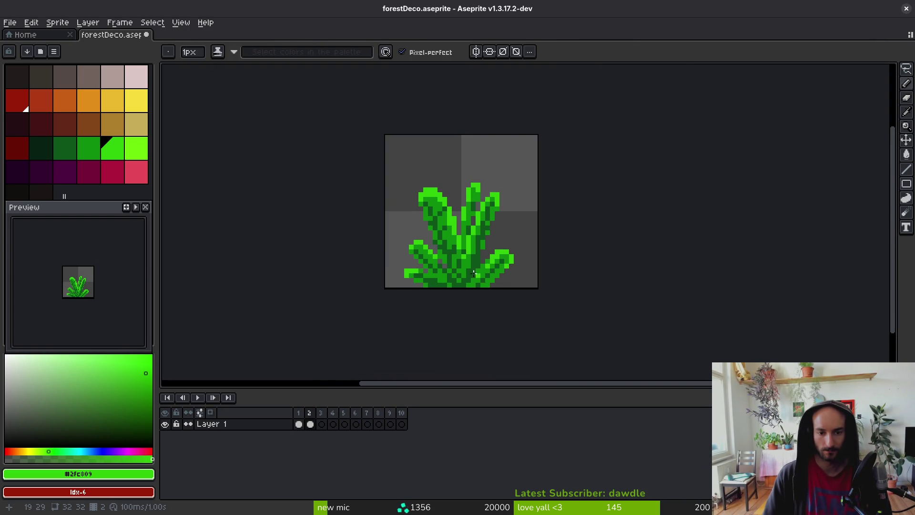
{"action": "scroll", "coordinate": [480, 276], "scroll_direction": "up", "scroll_amount": 3}
{"action": "scroll", "coordinate": [418, 278], "scroll_direction": "down", "scroll_amount": 3}
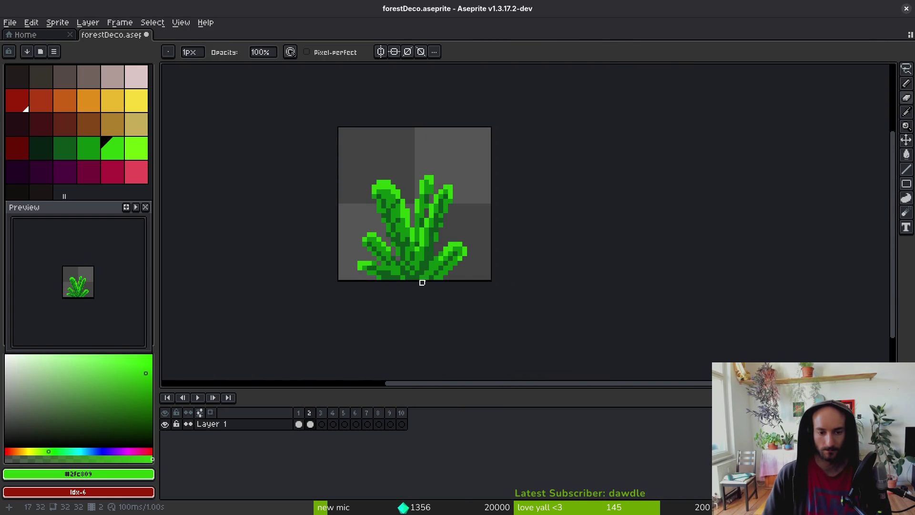
{"action": "scroll", "coordinate": [418, 278], "scroll_direction": "up", "scroll_amount": 3}
{"action": "left_click", "coordinate": [380, 217], "text": "alt"}
{"action": "scroll", "coordinate": [447, 272], "scroll_direction": "down", "scroll_amount": 3}
Save forestDeco.aseprite and move on to the empty third frame.
{"action": "key", "text": "ctrl+s"}
{"action": "scroll", "coordinate": [454, 272], "scroll_direction": "up", "scroll_amount": 3}
{"action": "scroll", "coordinate": [515, 256], "scroll_direction": "down", "scroll_amount": 3}
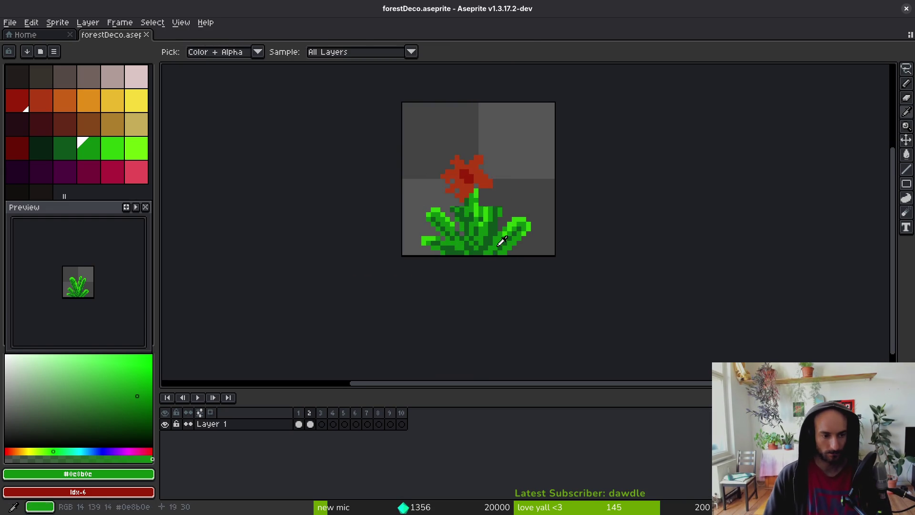
{"action": "key", "text": "Right"}
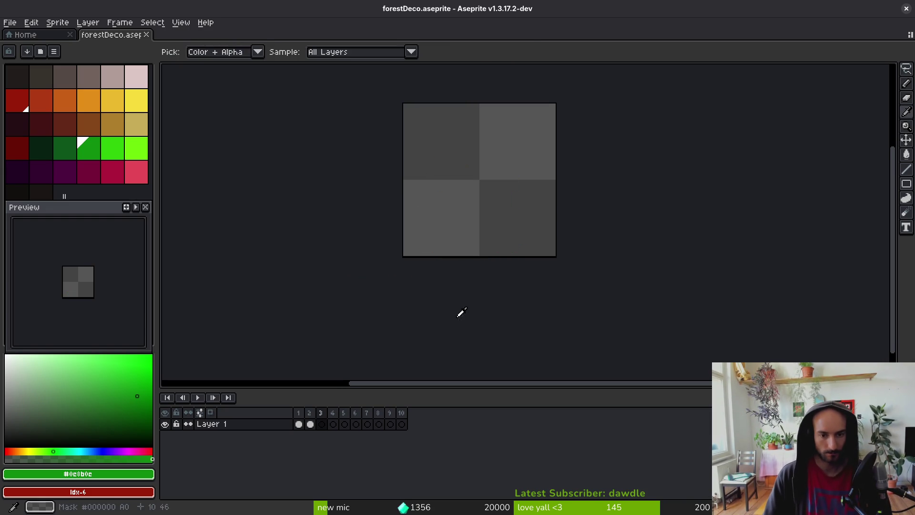
Set medium green as the drawing colour and dark green as the alternate colour.
{"action": "left_click", "coordinate": [69, 149]}
{"action": "right_click", "coordinate": [91, 153]}
{"action": "scroll", "coordinate": [468, 235], "scroll_direction": "up", "scroll_amount": 4}
{"action": "left_click_drag", "start_coordinate": [66, 148], "coordinate": [98, 152]}
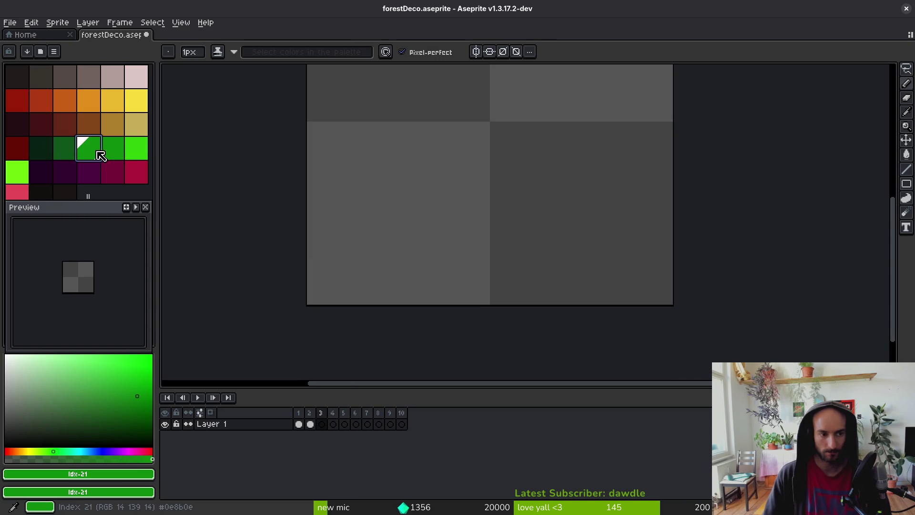
{"action": "key", "text": "ctrl+z"}
{"action": "right_click", "coordinate": [69, 147]}
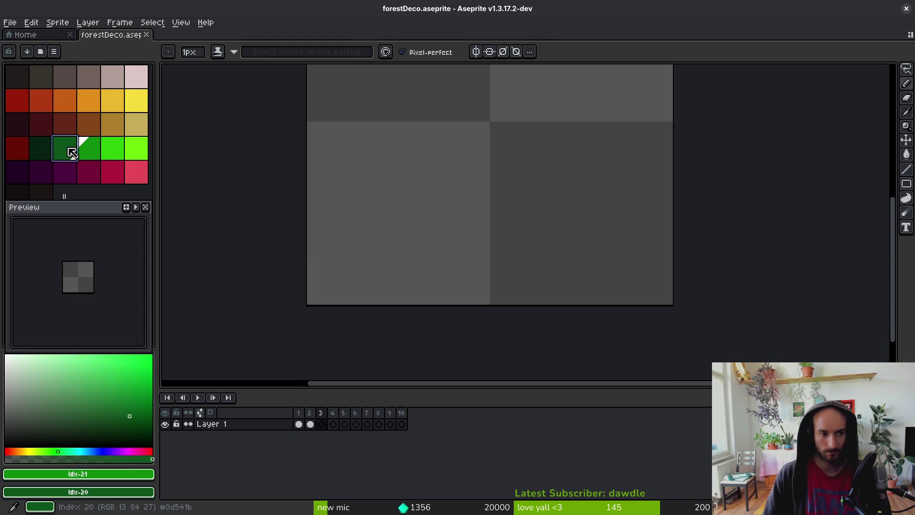
{"action": "scroll", "coordinate": [526, 275], "scroll_direction": "down", "scroll_amount": 2}
{"action": "scroll", "coordinate": [527, 276], "scroll_direction": "up", "scroll_amount": 1}
Draw the tall, vertical and diagonal grass blades on the left and centre of the tuft.
{"action": "mouse_move", "coordinate": [501, 299]}
{"action": "left_mouse_down"}
{"action": "mouse_move", "coordinate": [564, 140]}
{"action": "mouse_move", "coordinate": [513, 298]}
{"action": "mouse_move", "coordinate": [545, 286]}
{"action": "left_mouse_up"}
{"action": "key", "text": "ctrl+z"}
{"action": "left_click_drag", "start_coordinate": [610, 197], "coordinate": [564, 258]}
{"action": "mouse_move", "coordinate": [465, 281]}
{"action": "left_mouse_down"}
{"action": "mouse_move", "coordinate": [458, 119]}
{"action": "mouse_move", "coordinate": [471, 328]}
{"action": "mouse_move", "coordinate": [462, 267]}
{"action": "mouse_move", "coordinate": [470, 305]}
{"action": "left_mouse_up"}
{"action": "mouse_move", "coordinate": [513, 183]}
{"action": "left_mouse_down"}
{"action": "mouse_move", "coordinate": [491, 317]}
{"action": "mouse_move", "coordinate": [506, 267]}
{"action": "left_mouse_up"}
{"action": "left_click_drag", "start_coordinate": [449, 281], "coordinate": [456, 324]}
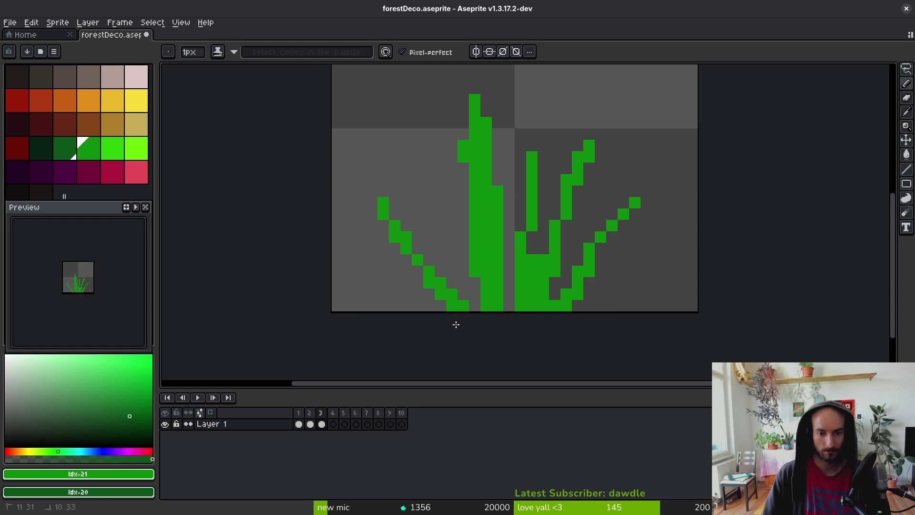
{"action": "mouse_move", "coordinate": [428, 283]}
{"action": "left_mouse_down"}
{"action": "mouse_move", "coordinate": [417, 121]}
{"action": "mouse_move", "coordinate": [452, 263]}
{"action": "left_mouse_up"}
{"action": "mouse_move", "coordinate": [429, 306]}
{"action": "left_mouse_down"}
{"action": "mouse_move", "coordinate": [393, 286]}
{"action": "mouse_move", "coordinate": [408, 310]}
{"action": "left_mouse_up"}
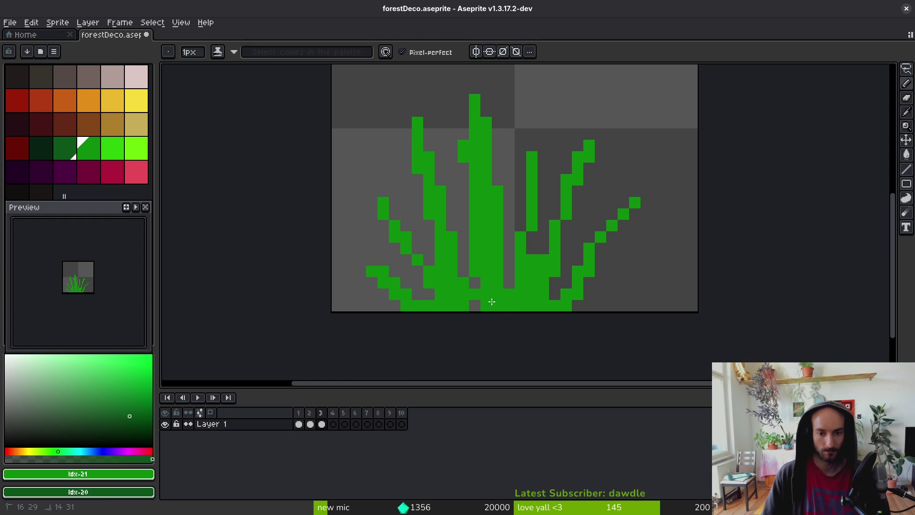
Add a right-leaning diagonal blade, thicken the right and middle blades, and fill the base gap.
{"action": "scroll", "coordinate": [494, 301], "scroll_direction": "down", "scroll_amount": 3}
{"action": "scroll", "coordinate": [493, 294], "scroll_direction": "up", "scroll_amount": 3}
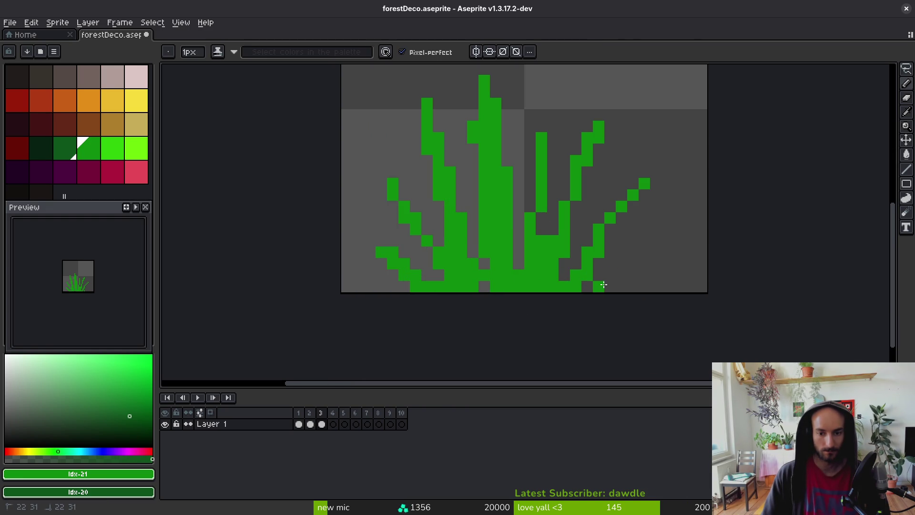
{"action": "left_click_drag", "start_coordinate": [603, 285], "coordinate": [646, 262]}
{"action": "left_click_drag", "start_coordinate": [628, 207], "coordinate": [634, 184]}
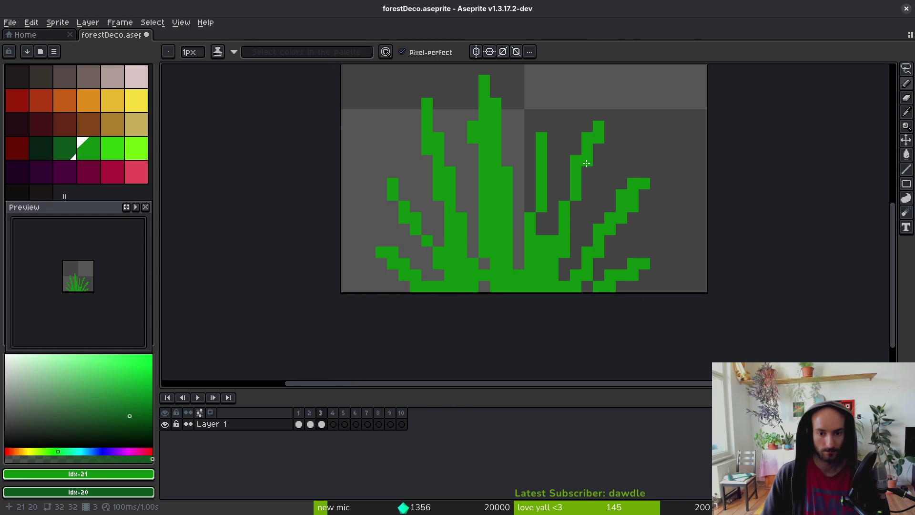
{"action": "left_click_drag", "start_coordinate": [575, 222], "coordinate": [576, 203]}
{"action": "left_click", "coordinate": [484, 286]}
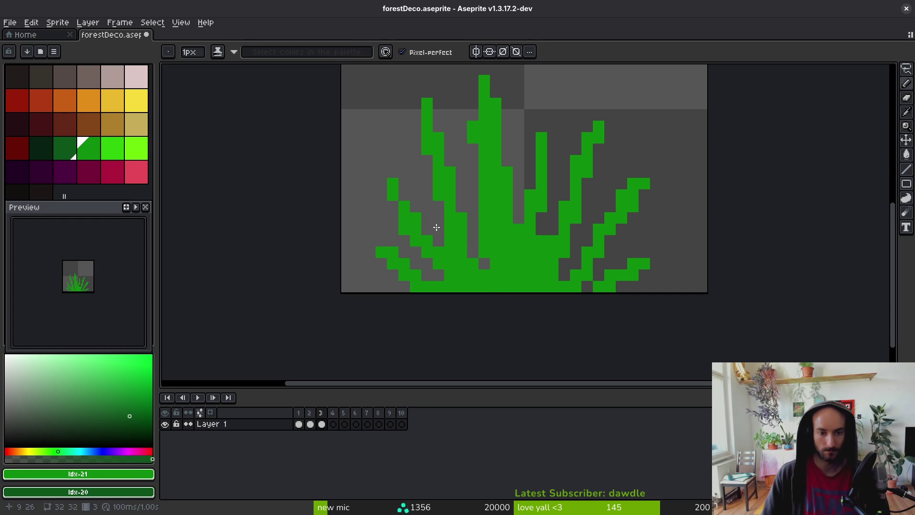
Highlight the middle, right and lower-right blades with bright green strokes.
{"action": "left_click", "coordinate": [112, 148]}
{"action": "left_click", "coordinate": [473, 195]}
{"action": "scroll", "coordinate": [488, 194], "scroll_direction": "up", "scroll_amount": 1}
{"action": "mouse_move", "coordinate": [501, 179]}
{"action": "left_mouse_down"}
{"action": "mouse_move", "coordinate": [514, 148]}
{"action": "mouse_move", "coordinate": [524, 315]}
{"action": "left_mouse_up"}
{"action": "scroll", "coordinate": [565, 236], "scroll_direction": "down", "scroll_amount": 4}
{"action": "scroll", "coordinate": [566, 236], "scroll_direction": "up", "scroll_amount": 2}
{"action": "left_click_drag", "start_coordinate": [589, 165], "coordinate": [552, 266]}
{"action": "left_click_drag", "start_coordinate": [601, 246], "coordinate": [572, 305]}
{"action": "left_click", "coordinate": [623, 224]}
{"action": "left_click", "coordinate": [552, 282]}
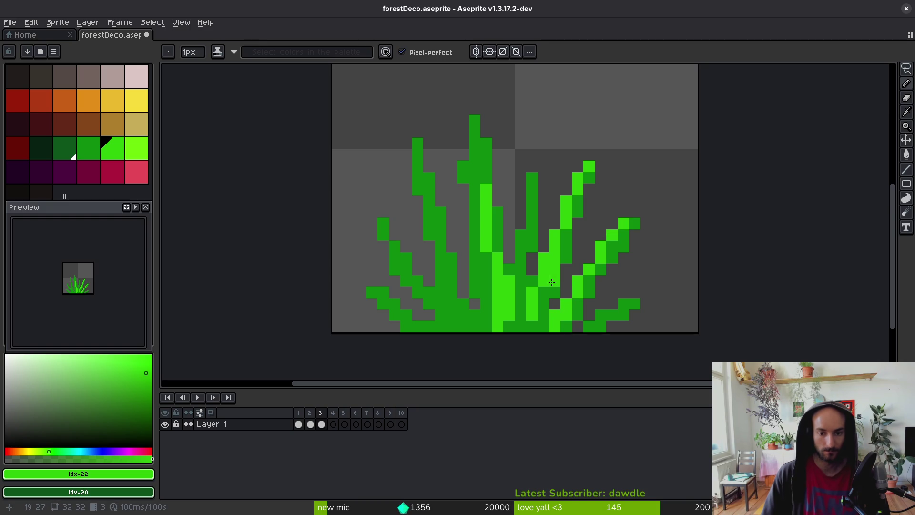
Fix a few pixels in darker and bright green and stripe the middle blade bright green.
{"action": "right_click", "coordinate": [567, 258], "text": "alt"}
{"action": "right_click", "coordinate": [555, 263]}
{"action": "left_click", "coordinate": [532, 257]}
{"action": "mouse_move", "coordinate": [537, 176]}
{"action": "left_mouse_down"}
{"action": "mouse_move", "coordinate": [519, 265]}
{"action": "mouse_move", "coordinate": [509, 271]}
{"action": "left_mouse_up"}
Add bright-green highlights to the left blades, the central tip and the lower-right blade.
{"action": "left_click_drag", "start_coordinate": [433, 171], "coordinate": [474, 329]}
{"action": "mouse_move", "coordinate": [406, 262]}
{"action": "left_mouse_down"}
{"action": "mouse_move", "coordinate": [407, 243]}
{"action": "mouse_move", "coordinate": [413, 304]}
{"action": "mouse_move", "coordinate": [428, 326]}
{"action": "left_mouse_up"}
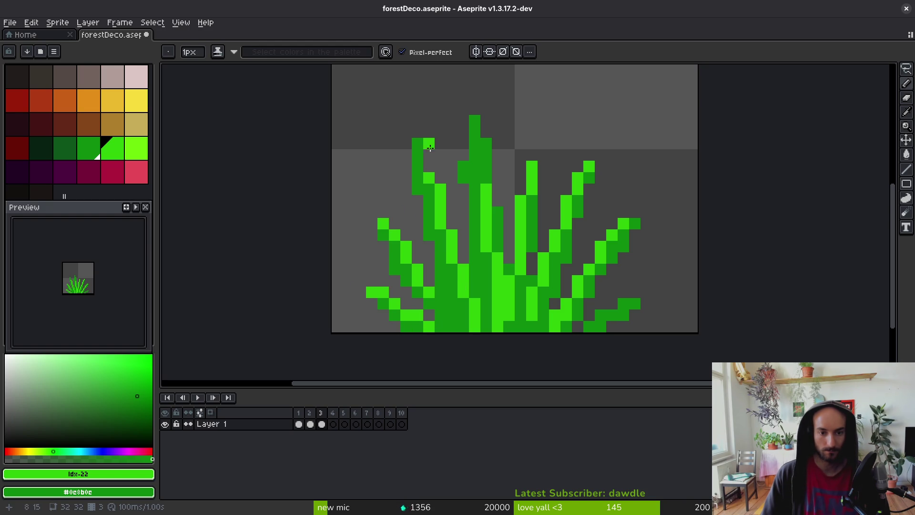
{"action": "left_click_drag", "start_coordinate": [420, 148], "coordinate": [443, 182]}
{"action": "mouse_move", "coordinate": [475, 120]}
{"action": "left_mouse_down"}
{"action": "mouse_move", "coordinate": [486, 148]}
{"action": "mouse_move", "coordinate": [467, 163]}
{"action": "left_mouse_up"}
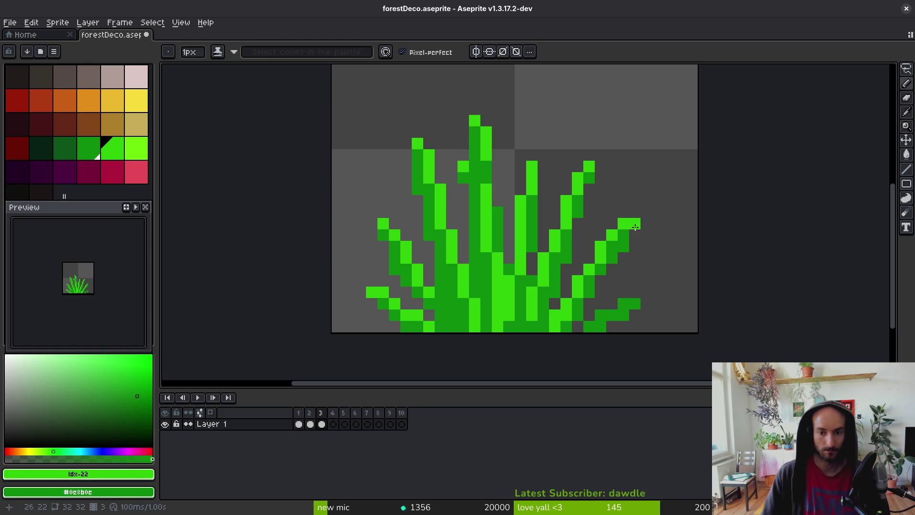
{"action": "mouse_move", "coordinate": [625, 317]}
{"action": "left_mouse_down"}
{"action": "mouse_move", "coordinate": [578, 328]}
{"action": "mouse_move", "coordinate": [613, 309]}
{"action": "left_mouse_up"}
{"action": "scroll", "coordinate": [620, 329], "scroll_direction": "down", "scroll_amount": 4}
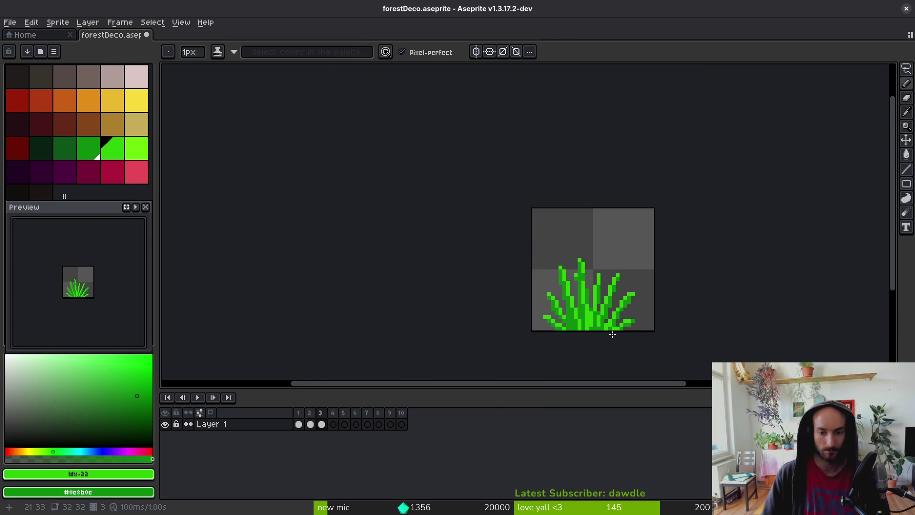
{"action": "scroll", "coordinate": [613, 334], "scroll_direction": "down", "scroll_amount": 3}
{"action": "scroll", "coordinate": [524, 310], "scroll_direction": "up", "scroll_amount": 5}
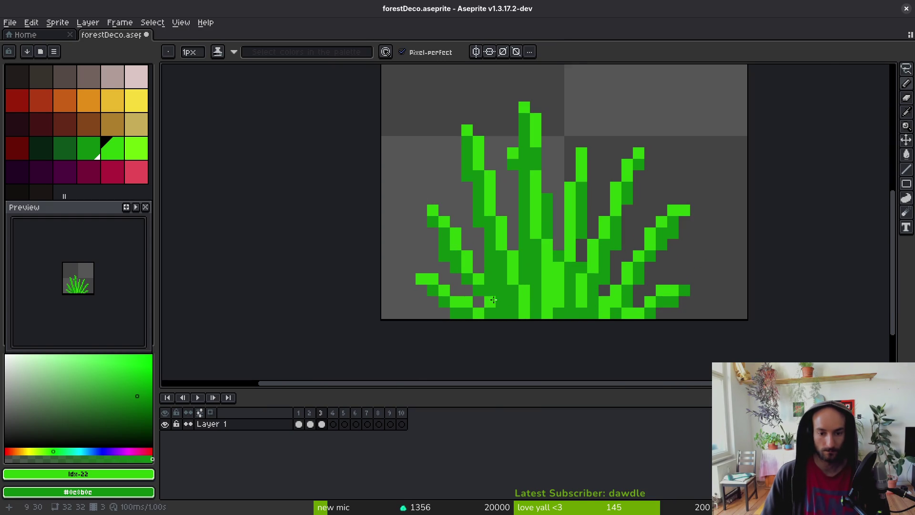
Shade the blade bases, a right diagonal and a blade column with dark green.
{"action": "scroll", "coordinate": [497, 305], "scroll_direction": "up", "scroll_amount": 1}
{"action": "left_click", "coordinate": [65, 148]}
{"action": "left_click_drag", "start_coordinate": [444, 274], "coordinate": [491, 320]}
{"action": "left_click_drag", "start_coordinate": [537, 259], "coordinate": [541, 276]}
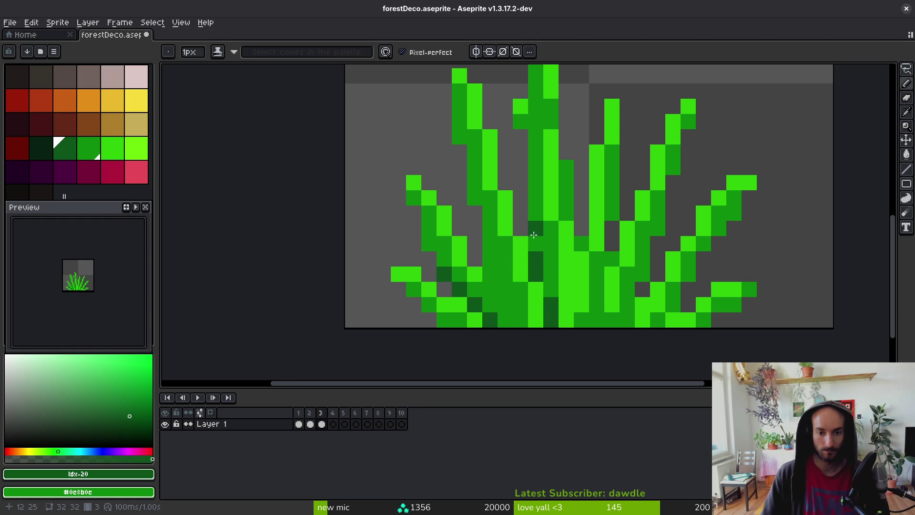
{"action": "left_click", "coordinate": [614, 261]}
{"action": "left_click_drag", "start_coordinate": [597, 304], "coordinate": [596, 320]}
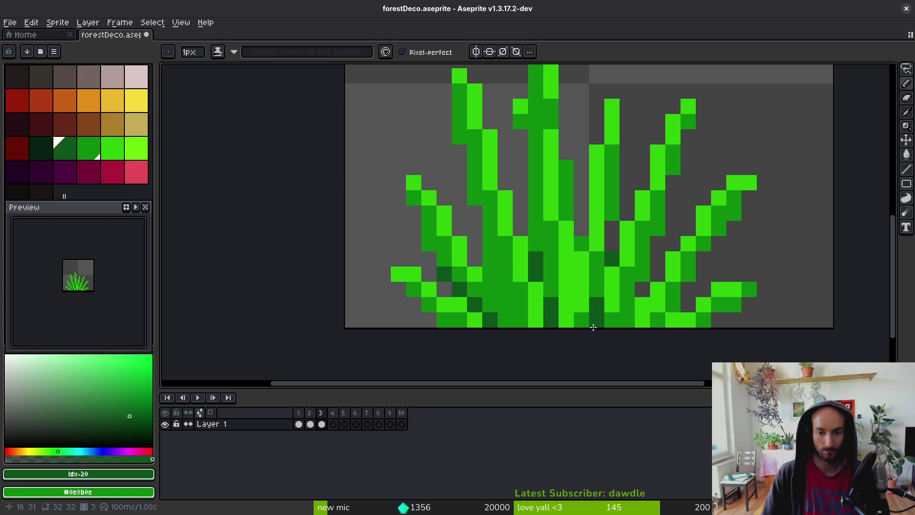
{"action": "left_click_drag", "start_coordinate": [658, 228], "coordinate": [622, 328]}
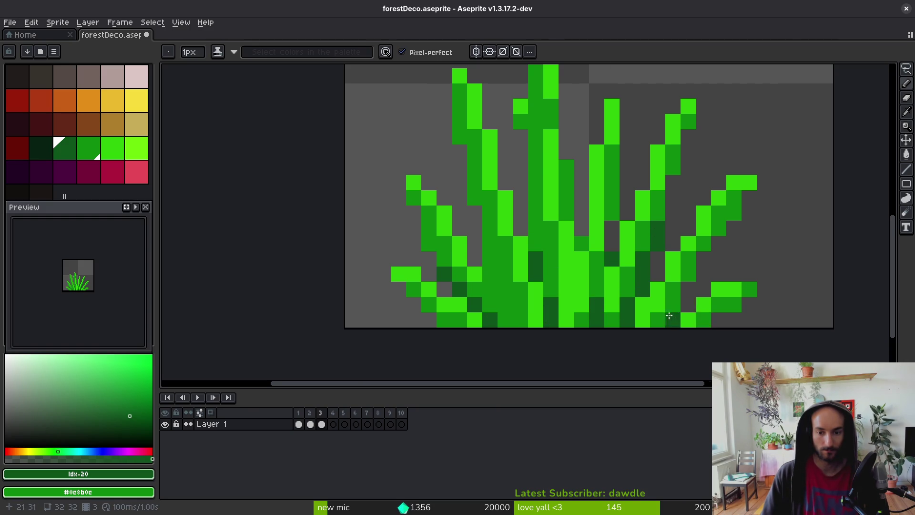
{"action": "scroll", "coordinate": [681, 308], "scroll_direction": "down", "scroll_amount": 5}
{"action": "scroll", "coordinate": [668, 331], "scroll_direction": "up", "scroll_amount": 4}
{"action": "left_click_drag", "start_coordinate": [610, 212], "coordinate": [611, 279]}
{"action": "left_click", "coordinate": [632, 289]}
{"action": "scroll", "coordinate": [632, 289], "scroll_direction": "down", "scroll_amount": 5}
{"action": "scroll", "coordinate": [602, 259], "scroll_direction": "up", "scroll_amount": 6}
Repaint column pixels medium green, then shade a central diagonal and a left-blade pixel darkest green.
{"action": "key", "text": "alt"}
{"action": "left_click", "coordinate": [602, 259], "text": "alt"}
{"action": "left_click", "coordinate": [584, 172]}
{"action": "left_click", "coordinate": [584, 187]}
{"action": "left_click", "coordinate": [583, 210], "text": "alt"}
{"action": "left_click_drag", "start_coordinate": [523, 214], "coordinate": [554, 320]}
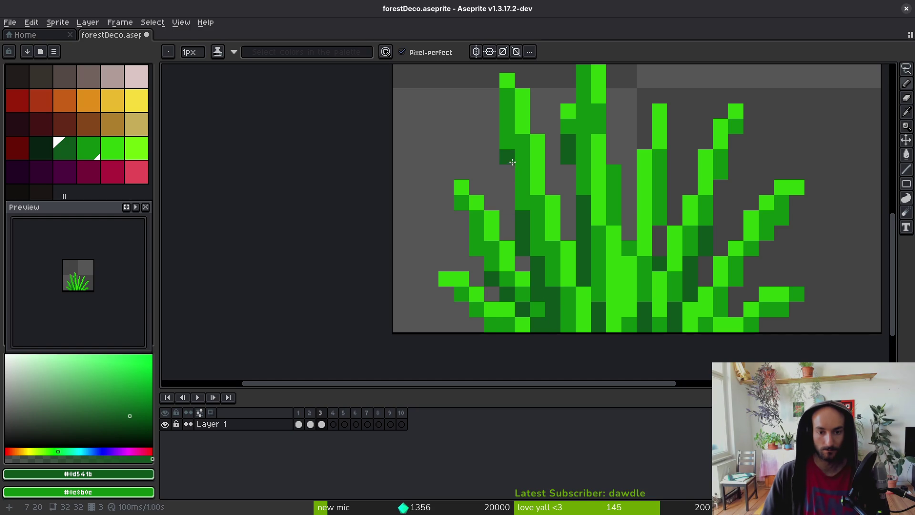
{"action": "left_click", "coordinate": [477, 248]}
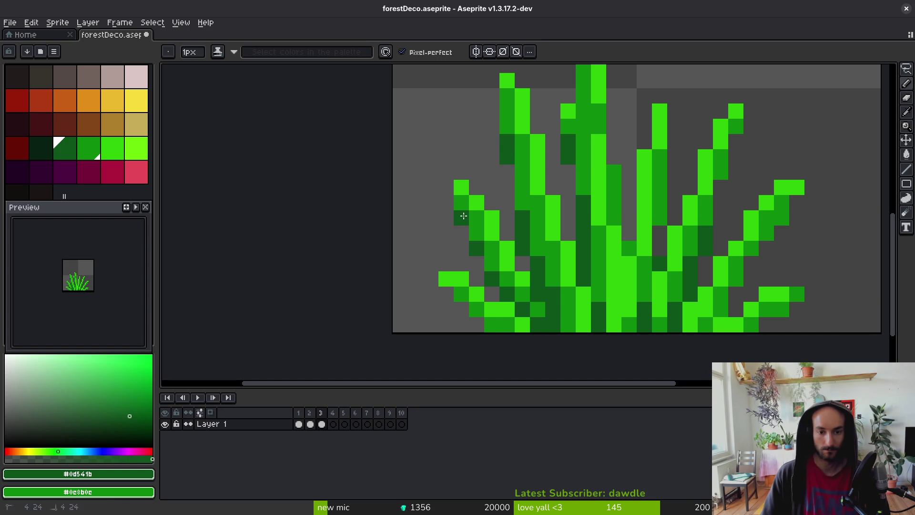
{"action": "scroll", "coordinate": [642, 302], "scroll_direction": "down", "scroll_amount": 4}
{"action": "scroll", "coordinate": [643, 302], "scroll_direction": "up", "scroll_amount": 3}
{"action": "scroll", "coordinate": [643, 302], "scroll_direction": "up", "scroll_amount": 2}
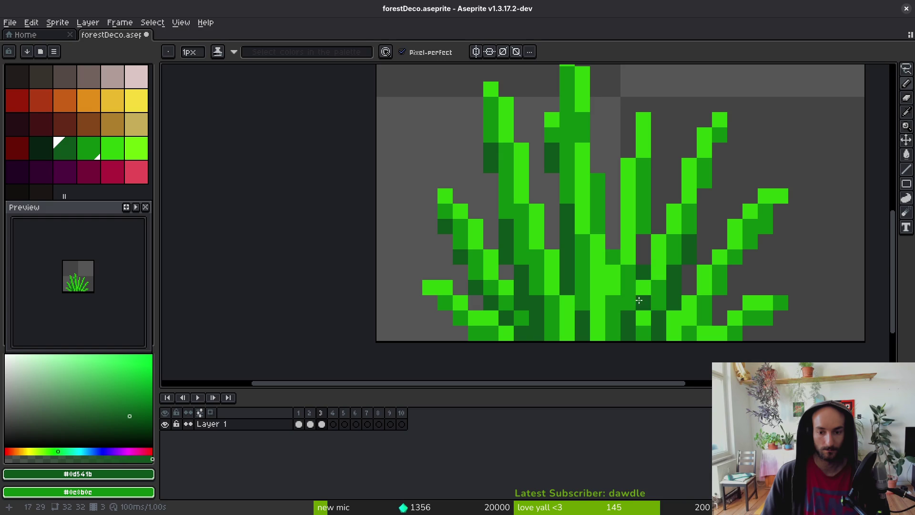
Rework the far-right blade with medium-green pixels, a bright tip and dark shading below.
{"action": "left_click_drag", "start_coordinate": [647, 228], "coordinate": [647, 210]}
{"action": "right_click", "coordinate": [659, 143]}
{"action": "right_click", "coordinate": [659, 166]}
{"action": "left_click", "coordinate": [645, 126], "text": "alt"}
{"action": "left_click", "coordinate": [659, 110]}
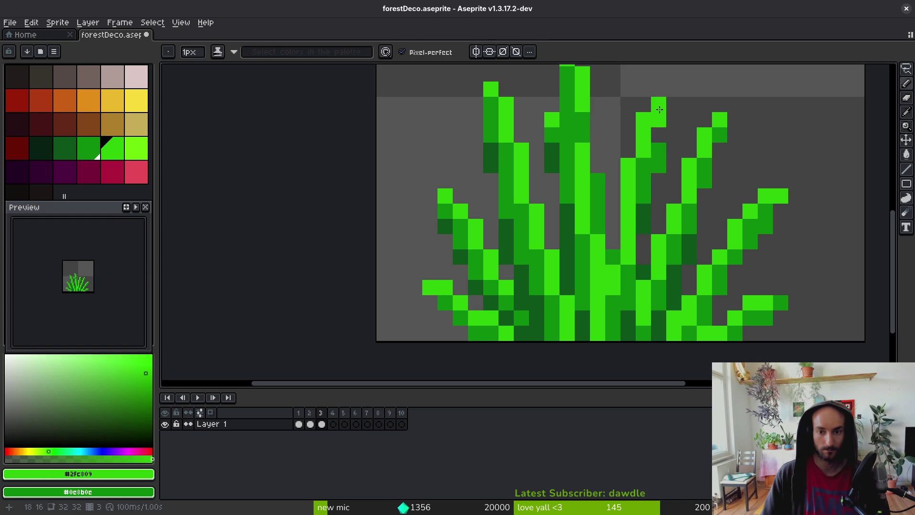
{"action": "left_click", "coordinate": [643, 219], "text": "alt"}
{"action": "right_click", "coordinate": [659, 135]}
{"action": "left_click", "coordinate": [658, 166]}
{"action": "left_click", "coordinate": [646, 188], "text": "alt"}
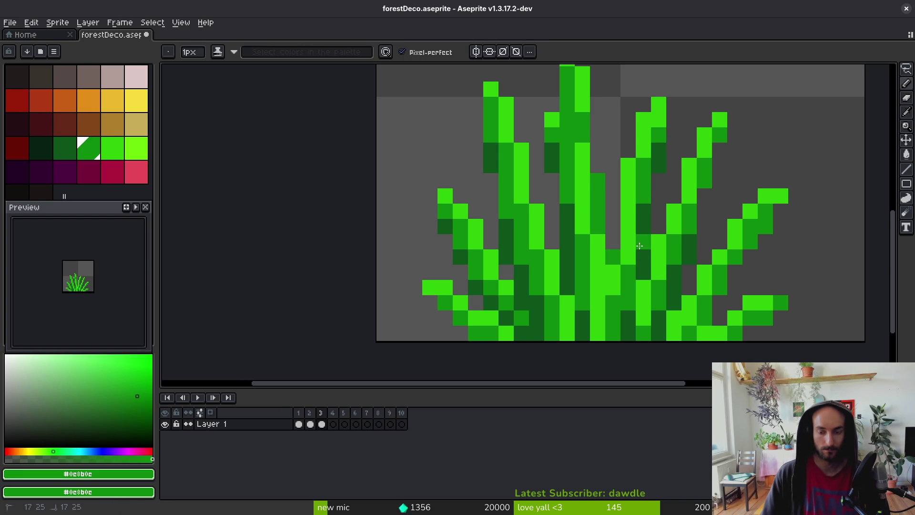
{"action": "scroll", "coordinate": [579, 232], "scroll_direction": "down", "scroll_amount": 2}
{"action": "scroll", "coordinate": [579, 233], "scroll_direction": "up", "scroll_amount": 2}
Sample the bright green and check frame 4 before returning to the grass frame.
{"action": "left_click", "coordinate": [565, 224], "text": "alt"}
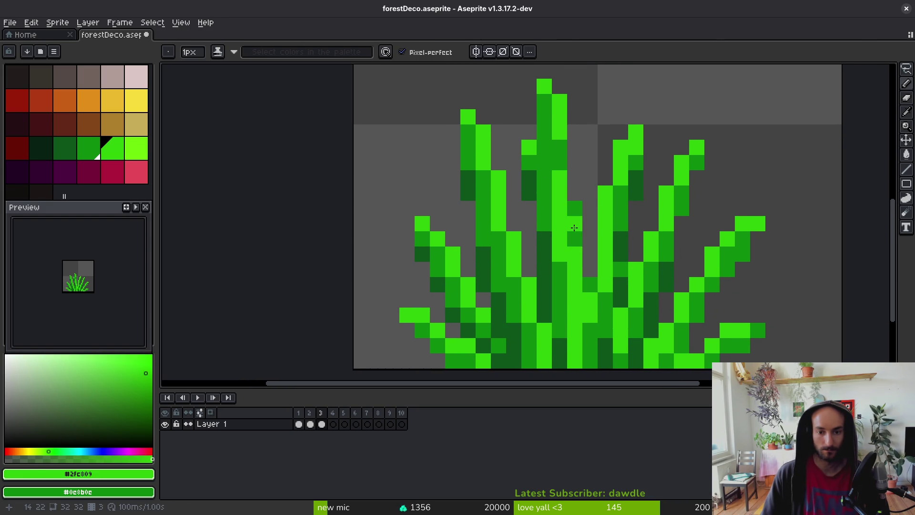
{"action": "scroll", "coordinate": [613, 262], "scroll_direction": "down", "scroll_amount": 4}
{"action": "scroll", "coordinate": [612, 262], "scroll_direction": "down", "scroll_amount": 2}
{"action": "scroll", "coordinate": [599, 284], "scroll_direction": "right", "scroll_amount": 4}
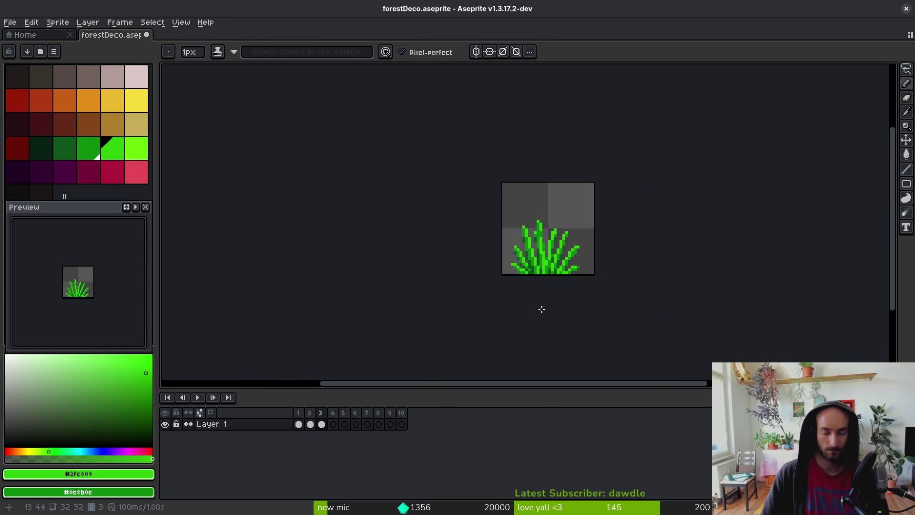
{"action": "key", "text": "period"}
{"action": "key", "text": "comma"}
{"action": "scroll", "coordinate": [464, 354], "scroll_direction": "up", "scroll_amount": 2}
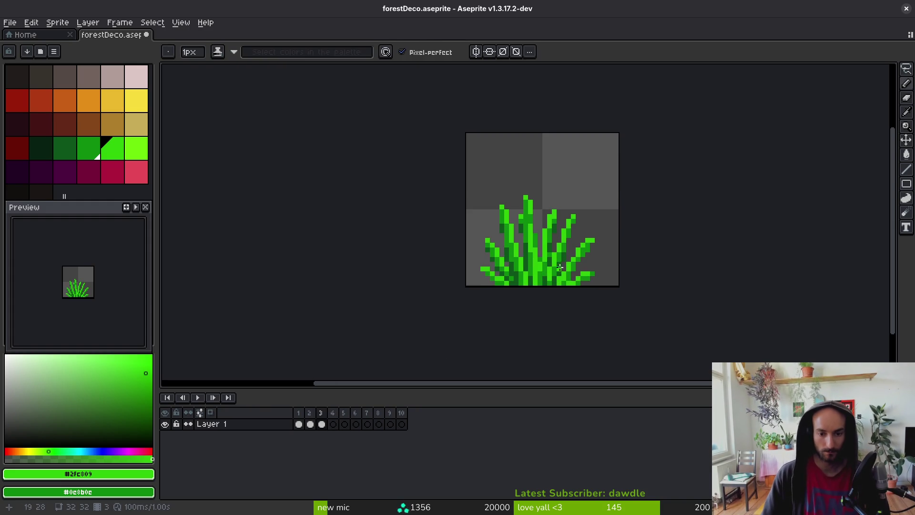
On the next frame, draw new grass blades, including one angling left from the base.
{"action": "key", "text": "period"}
{"action": "scroll", "coordinate": [518, 258], "scroll_direction": "up", "scroll_amount": 3}
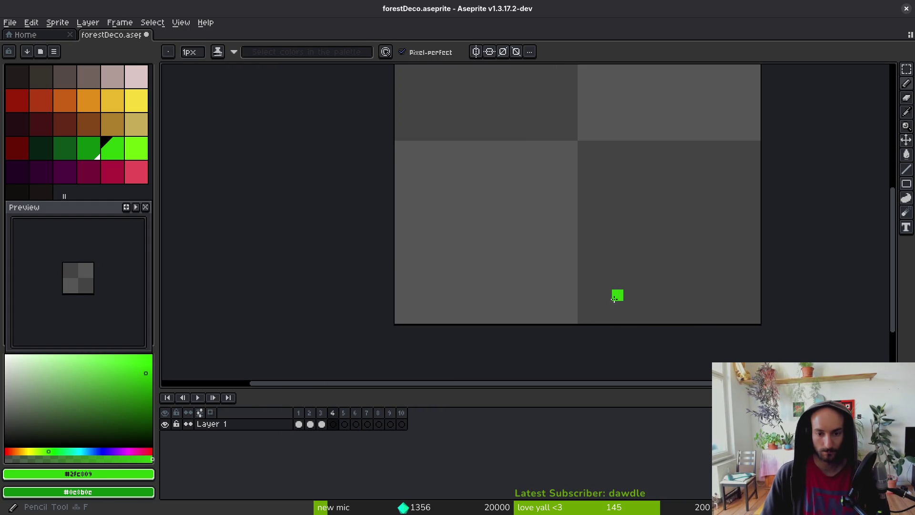
{"action": "left_click_drag", "start_coordinate": [628, 317], "coordinate": [697, 211]}
{"action": "mouse_move", "coordinate": [560, 318]}
{"action": "left_mouse_down"}
{"action": "mouse_move", "coordinate": [548, 296]}
{"action": "mouse_move", "coordinate": [554, 314]}
{"action": "left_mouse_up"}
{"action": "left_click_drag", "start_coordinate": [583, 308], "coordinate": [591, 310]}
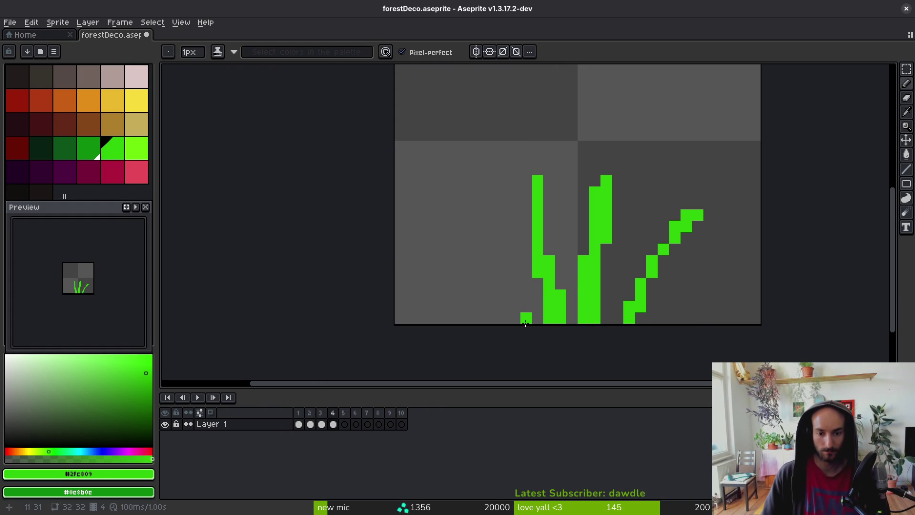
{"action": "left_click_drag", "start_coordinate": [526, 323], "coordinate": [469, 283]}
Shade the left and middle blades with darker green, giving the middle blade a darker centre.
{"action": "mouse_move", "coordinate": [526, 215]}
{"action": "left_mouse_down"}
{"action": "mouse_move", "coordinate": [526, 266]}
{"action": "mouse_move", "coordinate": [549, 318]}
{"action": "left_mouse_up"}
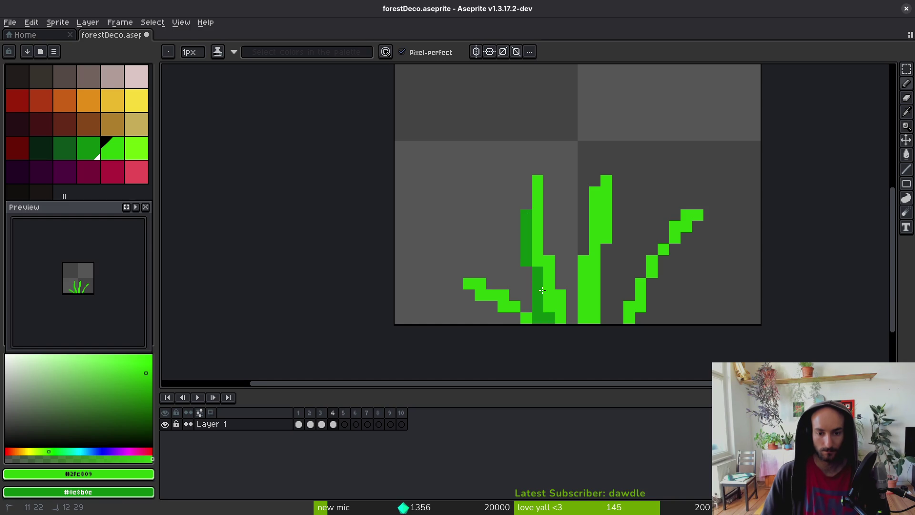
{"action": "mouse_move", "coordinate": [595, 211]}
{"action": "left_mouse_down"}
{"action": "mouse_move", "coordinate": [606, 282]}
{"action": "mouse_move", "coordinate": [613, 205]}
{"action": "mouse_move", "coordinate": [606, 228]}
{"action": "mouse_move", "coordinate": [618, 224]}
{"action": "mouse_move", "coordinate": [600, 219]}
{"action": "mouse_move", "coordinate": [607, 265]}
{"action": "left_mouse_up"}
{"action": "key", "text": "e"}
{"action": "left_click_drag", "start_coordinate": [628, 192], "coordinate": [605, 307]}
{"action": "key", "text": "i"}
{"action": "key", "text": "b"}
Add a new blade column right of the middle and shade the right blade to the bottom.
{"action": "left_click", "coordinate": [583, 228]}
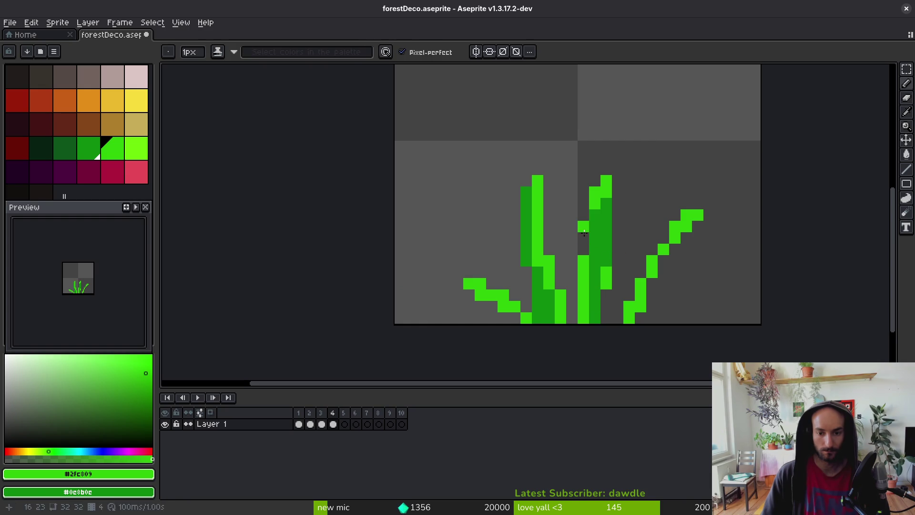
{"action": "mouse_move", "coordinate": [619, 259]}
{"action": "left_mouse_down"}
{"action": "mouse_move", "coordinate": [630, 227]}
{"action": "mouse_move", "coordinate": [606, 315]}
{"action": "mouse_move", "coordinate": [629, 239]}
{"action": "mouse_move", "coordinate": [618, 312]}
{"action": "left_mouse_up"}
{"action": "left_click", "coordinate": [672, 268]}
{"action": "left_click_drag", "start_coordinate": [686, 247], "coordinate": [637, 327]}
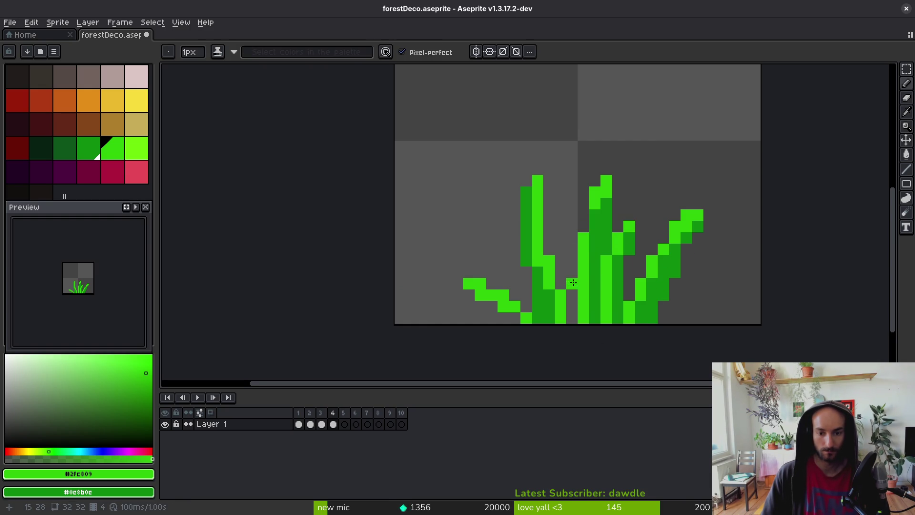
Darken the left blade and add a diagonal blade and light green pixels at the lower left.
{"action": "mouse_move", "coordinate": [561, 226]}
{"action": "left_mouse_down"}
{"action": "mouse_move", "coordinate": [572, 310]}
{"action": "mouse_move", "coordinate": [560, 203]}
{"action": "left_mouse_up"}
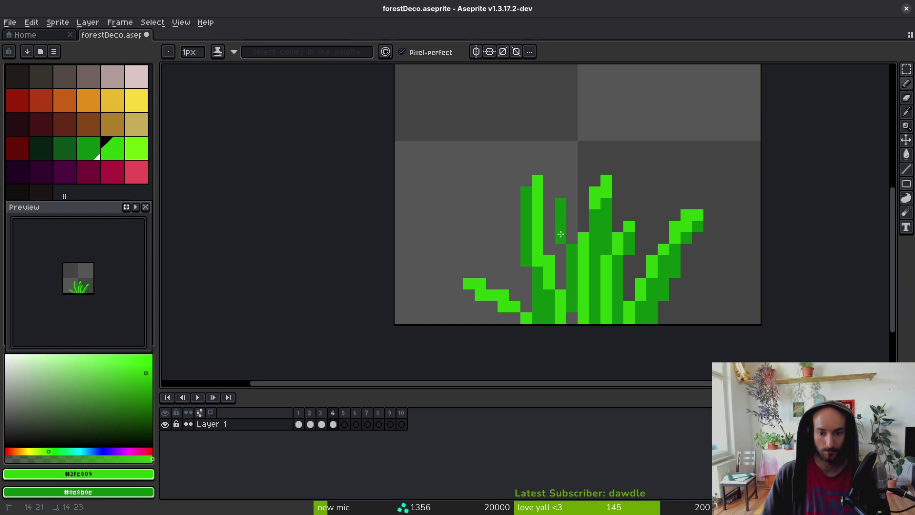
{"action": "left_click_drag", "start_coordinate": [481, 295], "coordinate": [515, 318]}
{"action": "mouse_move", "coordinate": [492, 249]}
{"action": "left_mouse_down"}
{"action": "mouse_move", "coordinate": [515, 267]}
{"action": "mouse_move", "coordinate": [530, 303]}
{"action": "mouse_move", "coordinate": [497, 261]}
{"action": "left_mouse_up"}
{"action": "left_click", "coordinate": [515, 278]}
{"action": "left_click_drag", "start_coordinate": [538, 308], "coordinate": [514, 284]}
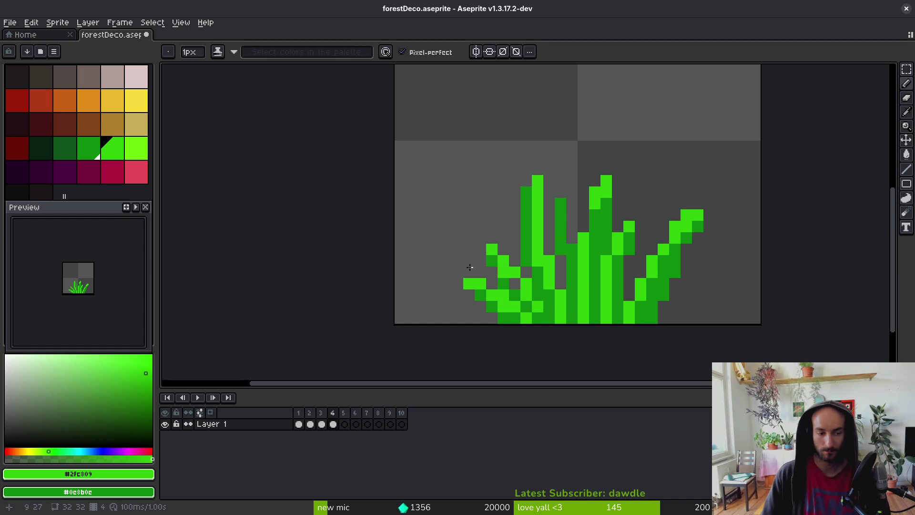
Repaint a grass pixel, the left blade and one blade column in the darker green.
{"action": "left_click", "coordinate": [65, 148]}
{"action": "left_click", "coordinate": [606, 284]}
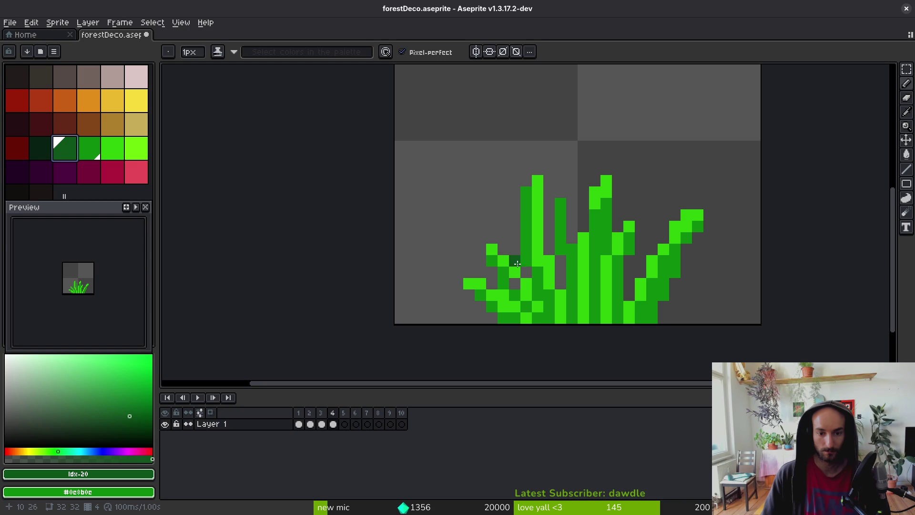
{"action": "mouse_move", "coordinate": [526, 295]}
{"action": "left_mouse_down"}
{"action": "mouse_move", "coordinate": [491, 238]}
{"action": "mouse_move", "coordinate": [529, 297]}
{"action": "left_mouse_up"}
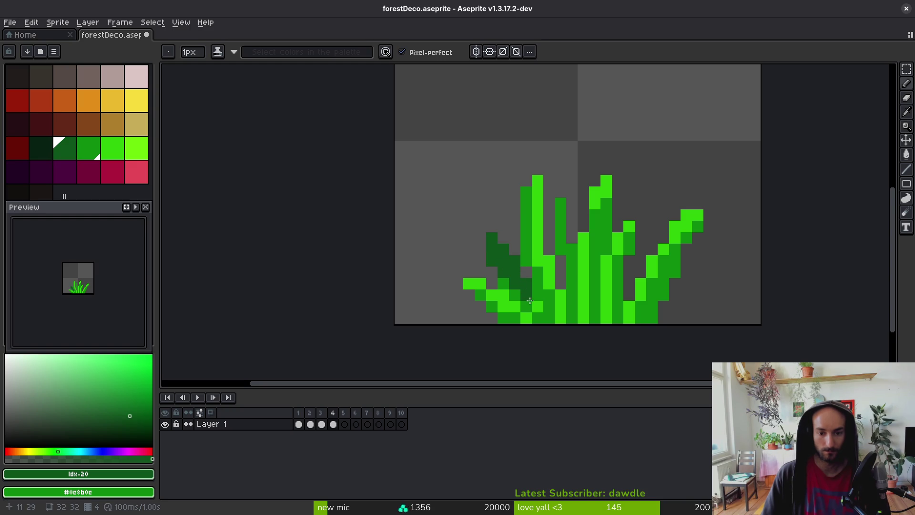
{"action": "scroll", "coordinate": [596, 319], "scroll_direction": "down", "scroll_amount": 5}
{"action": "scroll", "coordinate": [606, 321], "scroll_direction": "up", "scroll_amount": 7}
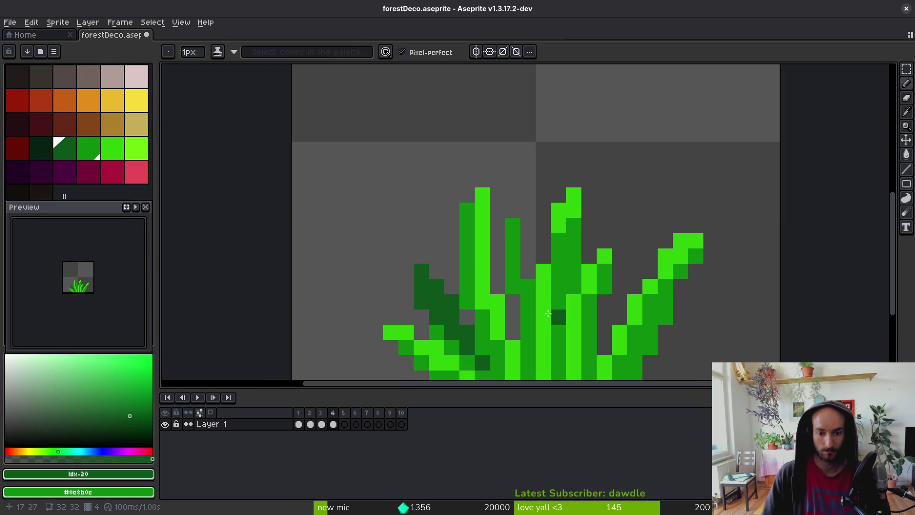
{"action": "mouse_move", "coordinate": [510, 231]}
{"action": "left_mouse_down"}
{"action": "mouse_move", "coordinate": [513, 291]}
{"action": "mouse_move", "coordinate": [528, 276]}
{"action": "mouse_move", "coordinate": [529, 226]}
{"action": "left_mouse_up"}
{"action": "scroll", "coordinate": [532, 295], "scroll_direction": "down", "scroll_amount": 2}
Using dark green #0d541b, darken single pixels and the right blade's lower edge.
{"action": "left_click", "coordinate": [531, 298], "text": "alt"}
{"action": "scroll", "coordinate": [532, 294], "scroll_direction": "up", "scroll_amount": 3}
{"action": "left_click", "coordinate": [533, 323], "text": "alt"}
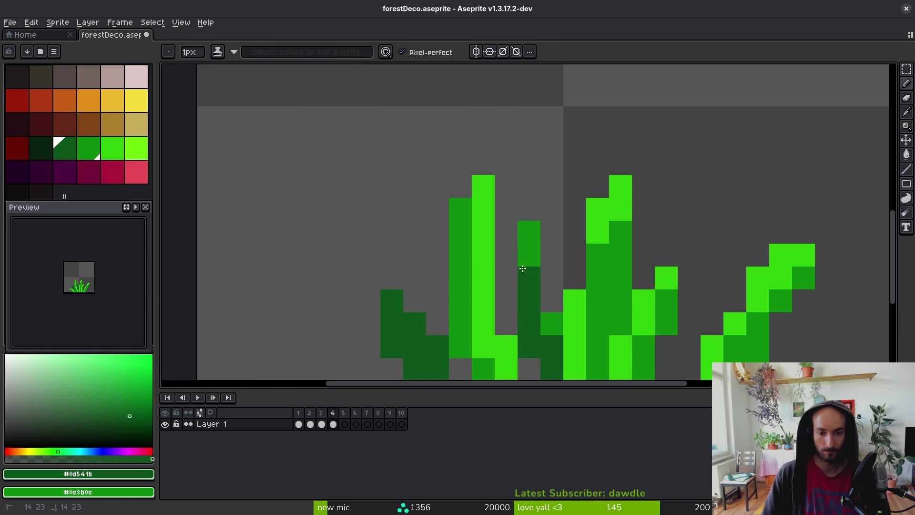
{"action": "left_click", "coordinate": [552, 324]}
{"action": "scroll", "coordinate": [598, 362], "scroll_direction": "down", "scroll_amount": 2}
{"action": "scroll", "coordinate": [598, 362], "scroll_direction": "down", "scroll_amount": 2}
{"action": "scroll", "coordinate": [548, 292], "scroll_direction": "up", "scroll_amount": 3}
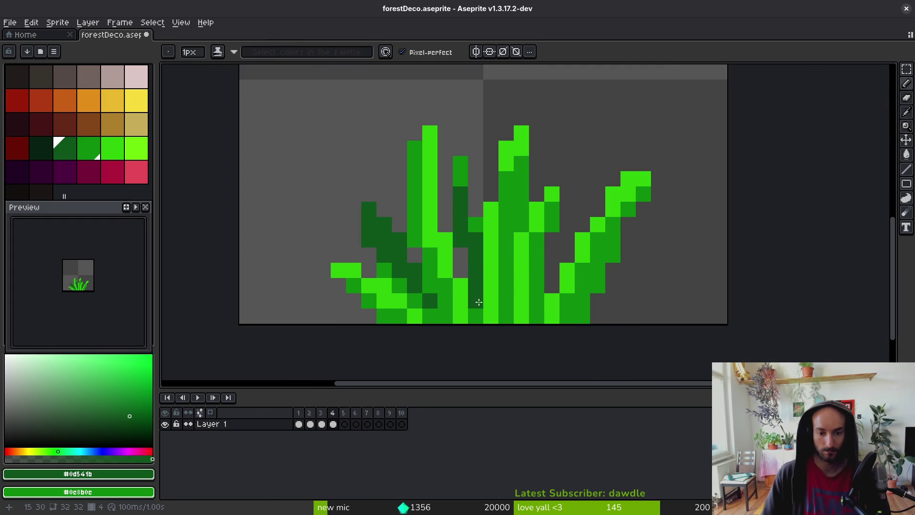
{"action": "scroll", "coordinate": [548, 291], "scroll_direction": "down", "scroll_amount": 2}
{"action": "scroll", "coordinate": [529, 251], "scroll_direction": "up", "scroll_amount": 3}
{"action": "left_click_drag", "start_coordinate": [610, 262], "coordinate": [582, 324]}
{"action": "left_click", "coordinate": [534, 307]}
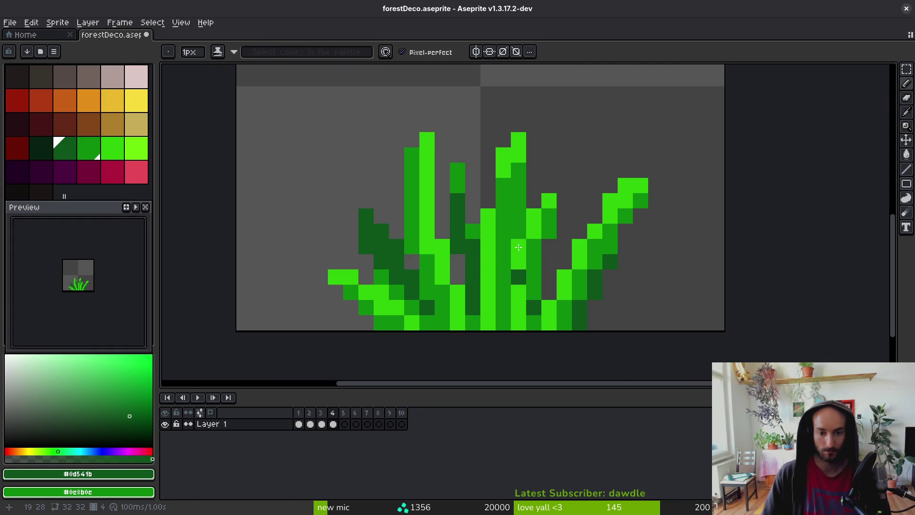
{"action": "scroll", "coordinate": [566, 299], "scroll_direction": "down", "scroll_amount": 3}
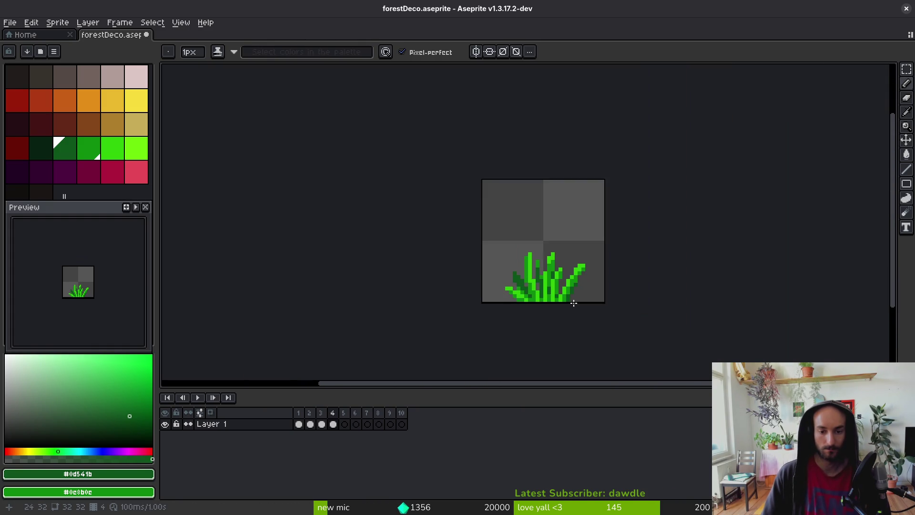
{"action": "scroll", "coordinate": [564, 310], "scroll_direction": "up", "scroll_amount": 4}
Move the right blade's tip one pixel left and two pixels down.
{"action": "key", "text": "m"}
{"action": "scroll", "coordinate": [586, 253], "scroll_direction": "up", "scroll_amount": 3}
{"action": "left_click_drag", "start_coordinate": [558, 202], "coordinate": [651, 294]}
{"action": "left_click_drag", "start_coordinate": [602, 275], "coordinate": [579, 319]}
{"action": "scroll", "coordinate": [609, 311], "scroll_direction": "down", "scroll_amount": 3}
{"action": "scroll", "coordinate": [579, 249], "scroll_direction": "up", "scroll_amount": 3}
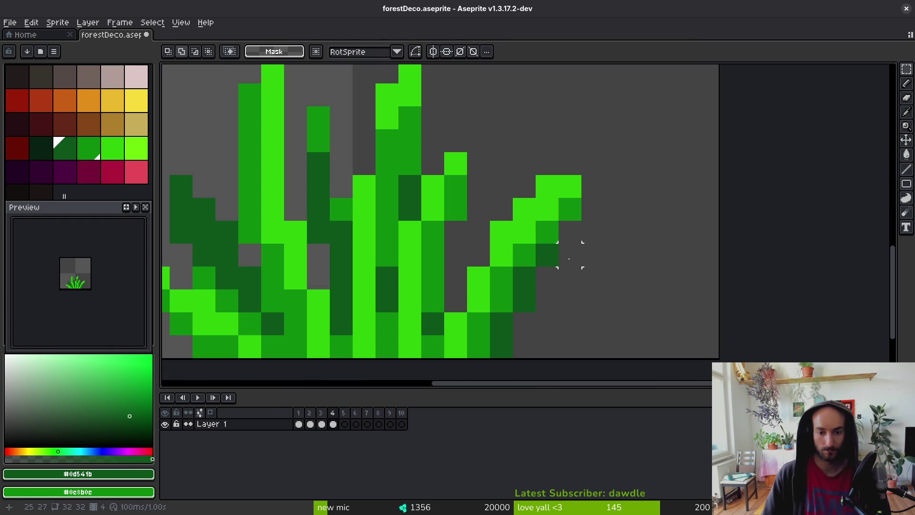
{"action": "key", "text": "b"}
{"action": "left_click", "coordinate": [544, 228], "text": "alt"}
Paint a mid-green pixel on the blade, sample bright green #2fc809, and save forestDeco.aseprite.
{"action": "key", "text": "b"}
{"action": "left_click", "coordinate": [547, 209]}
{"action": "scroll", "coordinate": [532, 233], "scroll_direction": "down", "scroll_amount": 6}
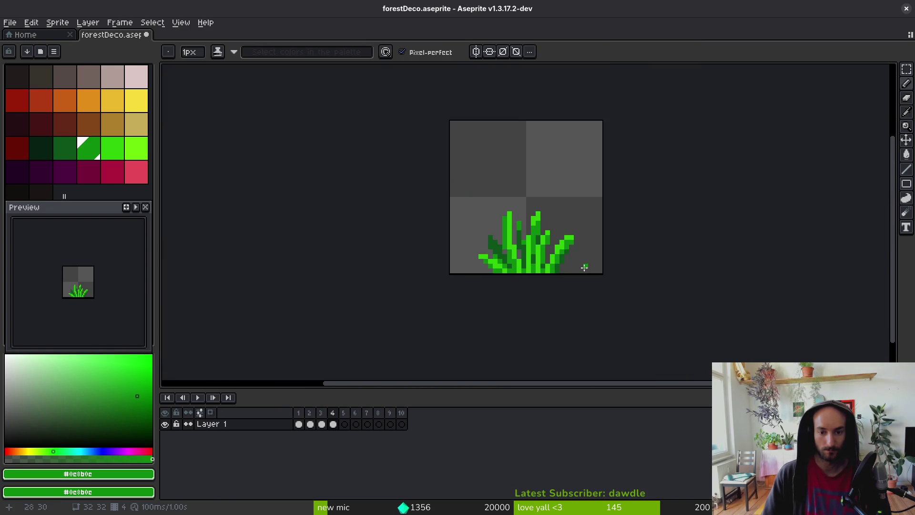
{"action": "scroll", "coordinate": [566, 221], "scroll_direction": "up", "scroll_amount": 5}
{"action": "key", "text": "alt"}
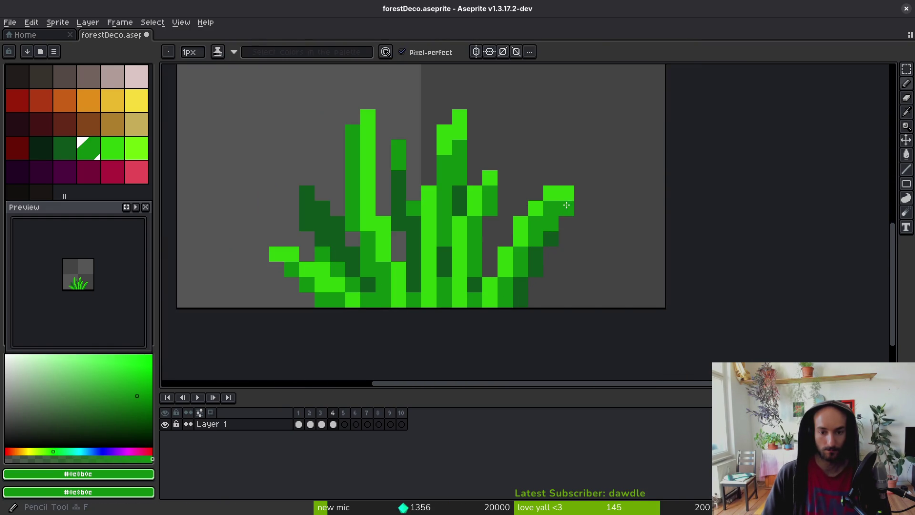
{"action": "left_click", "coordinate": [561, 205]}
{"action": "scroll", "coordinate": [573, 255], "scroll_direction": "down", "scroll_amount": 4}
{"action": "key", "text": "ctrl+s"}
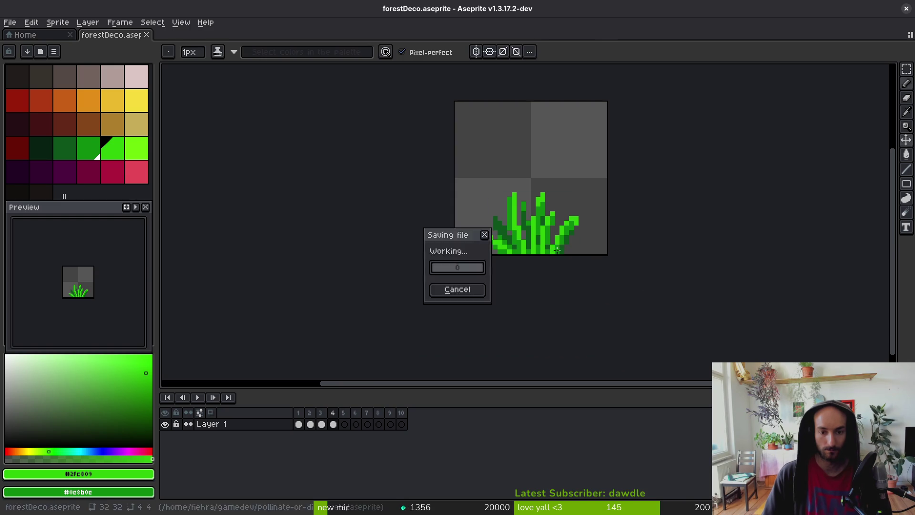
{"action": "scroll", "coordinate": [561, 261], "scroll_direction": "down", "scroll_amount": 2}
{"action": "scroll", "coordinate": [556, 261], "scroll_direction": "up", "scroll_amount": 6}
Darken a pixel on the right branch and the right blade's edge with #0d541b, then extend it.
{"action": "left_click_drag", "start_coordinate": [532, 254], "coordinate": [529, 265]}
{"action": "left_click", "coordinate": [548, 229], "text": "alt"}
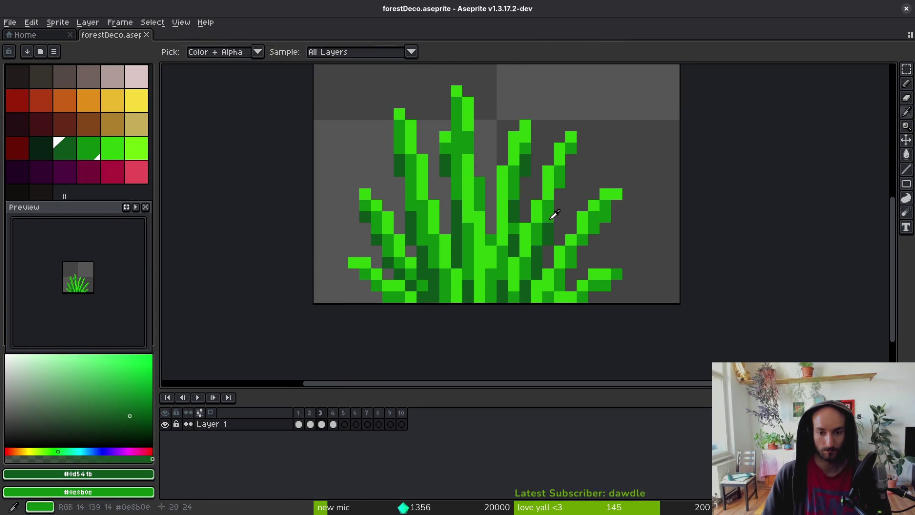
{"action": "left_click", "coordinate": [585, 237]}
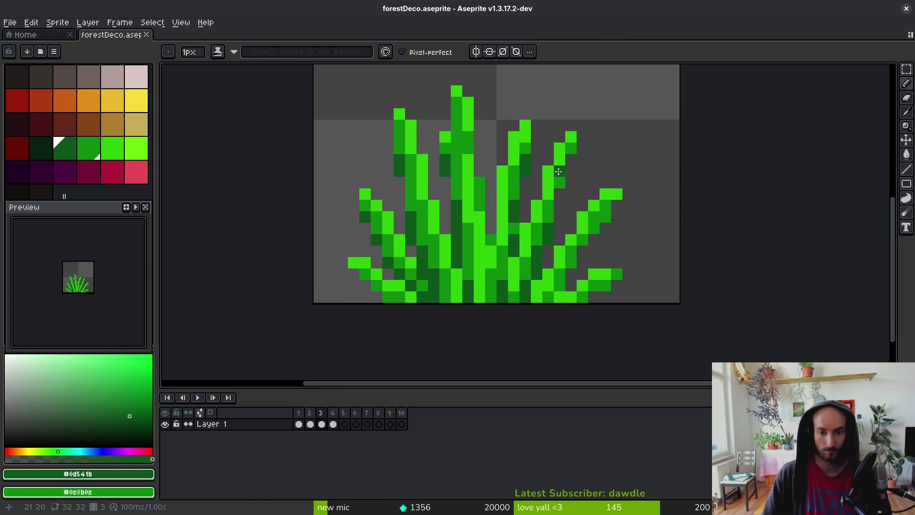
{"action": "mouse_move", "coordinate": [570, 153]}
{"action": "left_mouse_down"}
{"action": "mouse_move", "coordinate": [550, 238]}
{"action": "mouse_move", "coordinate": [548, 165]}
{"action": "mouse_move", "coordinate": [570, 139]}
{"action": "left_mouse_up"}
{"action": "left_click", "coordinate": [557, 231], "text": "alt"}
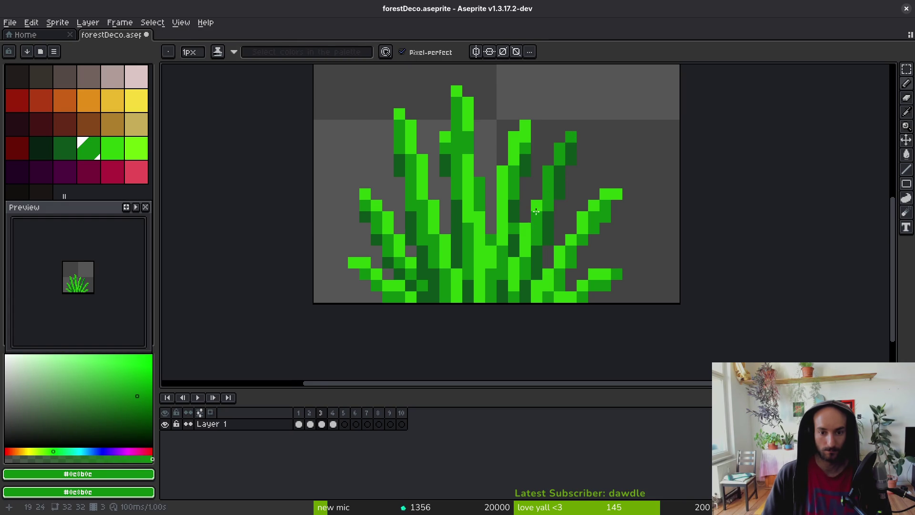
{"action": "scroll", "coordinate": [555, 232], "scroll_direction": "down", "scroll_amount": 5}
{"action": "scroll", "coordinate": [558, 245], "scroll_direction": "up", "scroll_amount": 5}
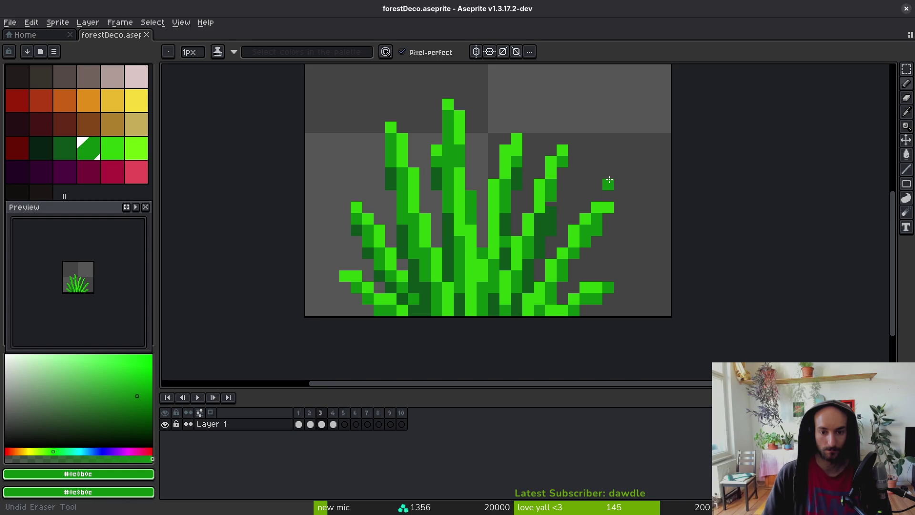
Compare frames 4 and 3, then repaint frame 3's central blades in medium green.
{"action": "key", "text": "period"}
{"action": "key", "text": "comma"}
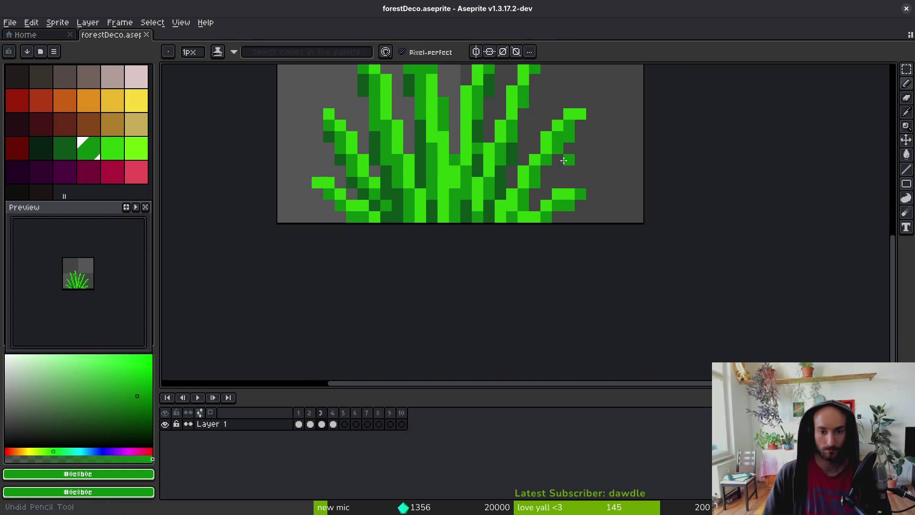
{"action": "left_click", "coordinate": [523, 210], "text": "alt"}
{"action": "left_click", "coordinate": [524, 183], "text": "alt"}
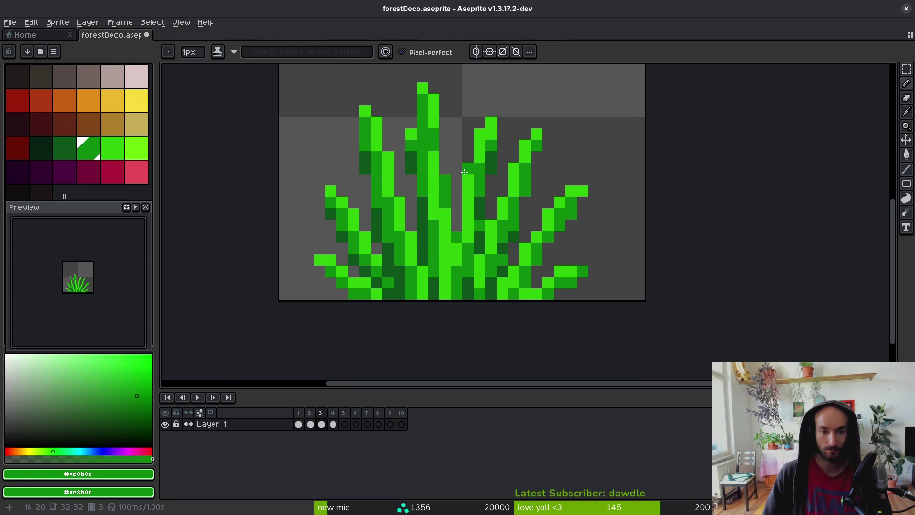
{"action": "left_click_drag", "start_coordinate": [468, 248], "coordinate": [469, 170]}
{"action": "left_click_drag", "start_coordinate": [491, 122], "coordinate": [480, 155]}
Darken the bright pixels at the bottom right of the tuft with #0d541b.
{"action": "left_click", "coordinate": [490, 150], "text": "alt"}
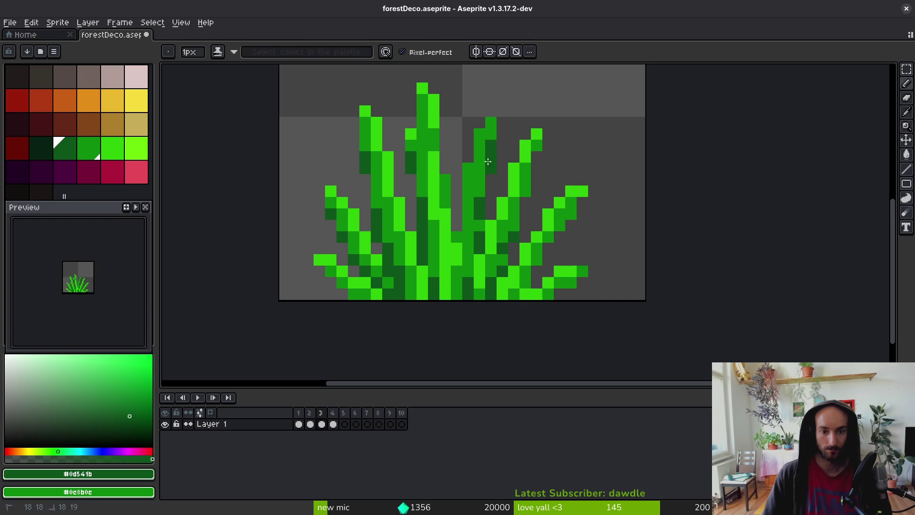
{"action": "scroll", "coordinate": [478, 219], "scroll_direction": "down", "scroll_amount": 2}
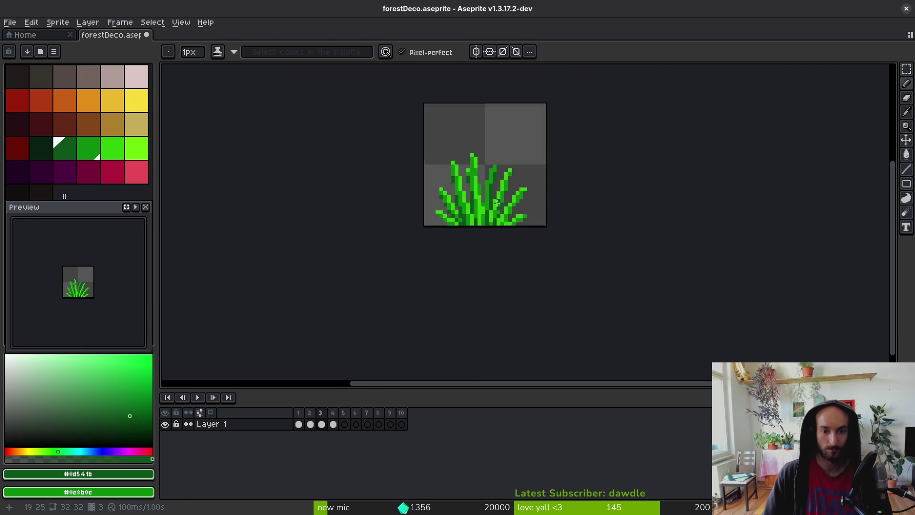
{"action": "scroll", "coordinate": [487, 197], "scroll_direction": "up", "scroll_amount": 1}
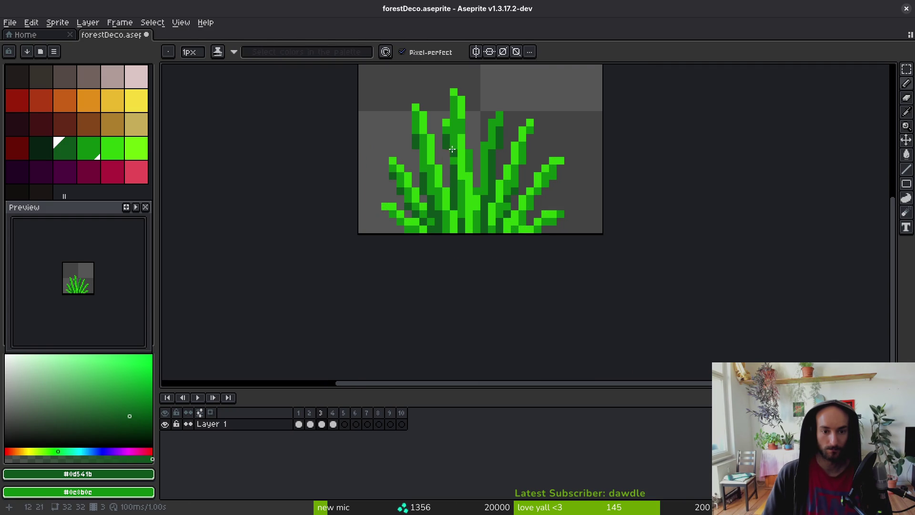
{"action": "left_click", "coordinate": [454, 168], "text": "alt"}
{"action": "scroll", "coordinate": [480, 227], "scroll_direction": "up", "scroll_amount": 2}
{"action": "scroll", "coordinate": [480, 227], "scroll_direction": "down", "scroll_amount": 3}
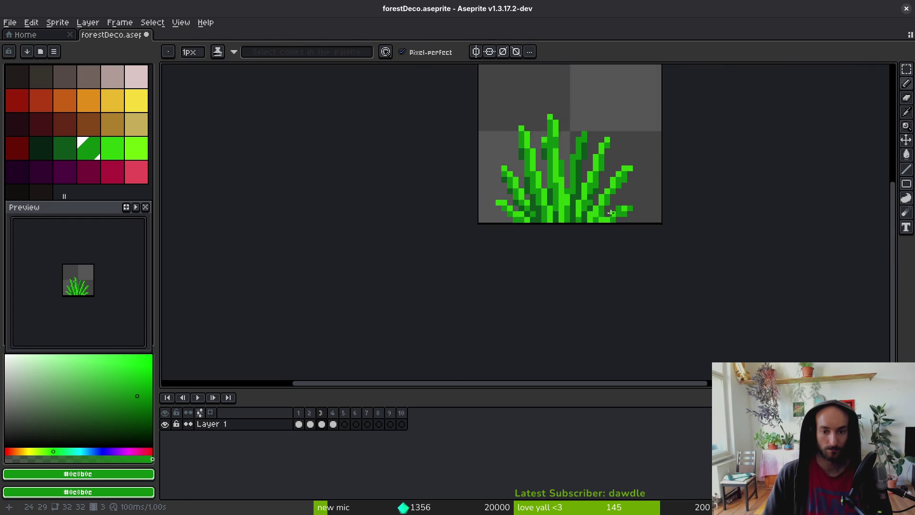
{"action": "scroll", "coordinate": [524, 220], "scroll_direction": "up", "scroll_amount": 3}
{"action": "left_click", "coordinate": [555, 216], "text": "alt"}
{"action": "mouse_move", "coordinate": [582, 260]}
{"action": "left_mouse_down"}
{"action": "mouse_move", "coordinate": [628, 244]}
{"action": "mouse_move", "coordinate": [627, 228]}
{"action": "left_mouse_up"}
{"action": "left_click", "coordinate": [556, 255], "text": "alt"}
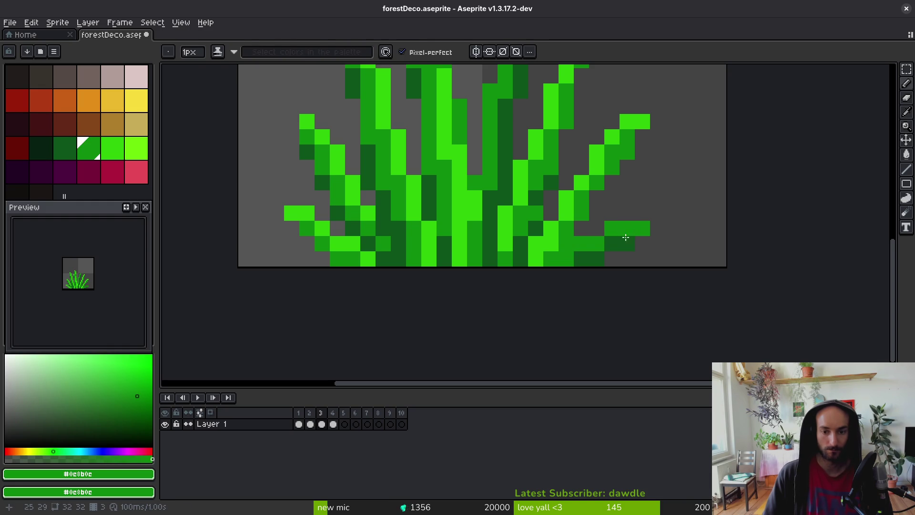
{"action": "scroll", "coordinate": [620, 259], "scroll_direction": "down", "scroll_amount": 3}
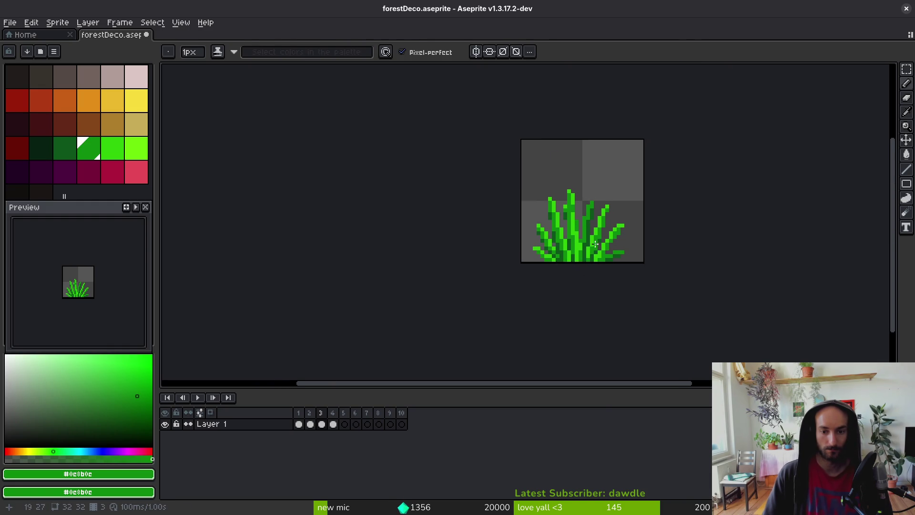
{"action": "scroll", "coordinate": [558, 143], "scroll_direction": "up", "scroll_amount": 3}
Erase stray green pixels and paint a dark green blade column and pixel pair.
{"action": "key", "text": "e"}
{"action": "left_click_drag", "start_coordinate": [574, 157], "coordinate": [574, 219]}
{"action": "key", "text": "b"}
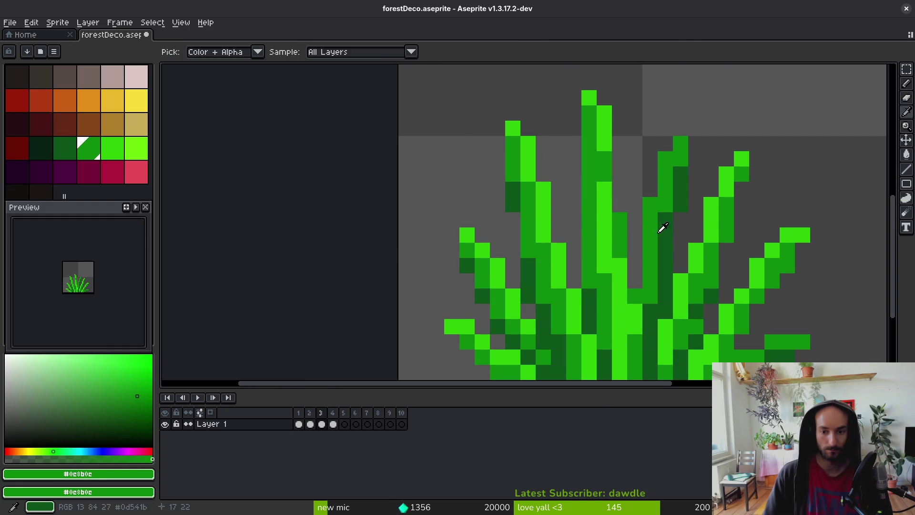
{"action": "left_click", "coordinate": [665, 228], "text": "alt"}
{"action": "left_click_drag", "start_coordinate": [559, 127], "coordinate": [556, 182]}
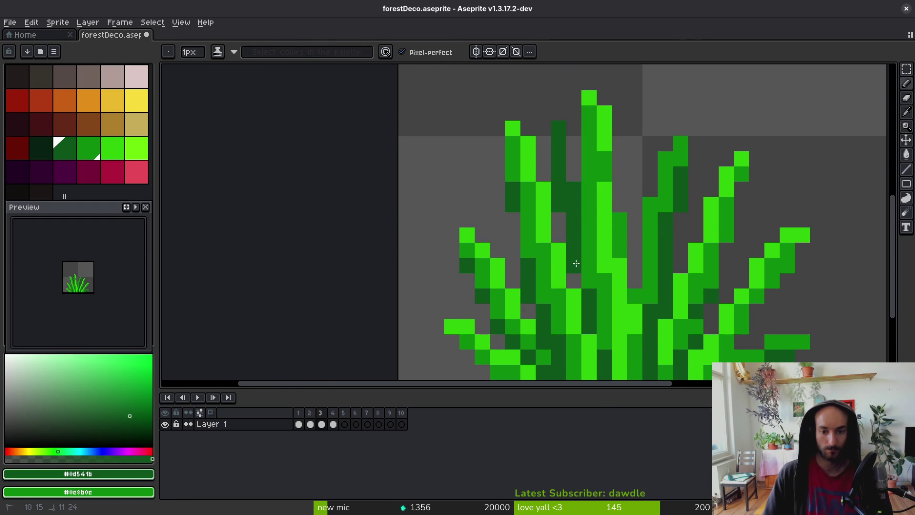
{"action": "left_click_drag", "start_coordinate": [576, 257], "coordinate": [576, 281]}
{"action": "scroll", "coordinate": [596, 267], "scroll_direction": "down", "scroll_amount": 5}
{"action": "scroll", "coordinate": [614, 257], "scroll_direction": "up", "scroll_amount": 4}
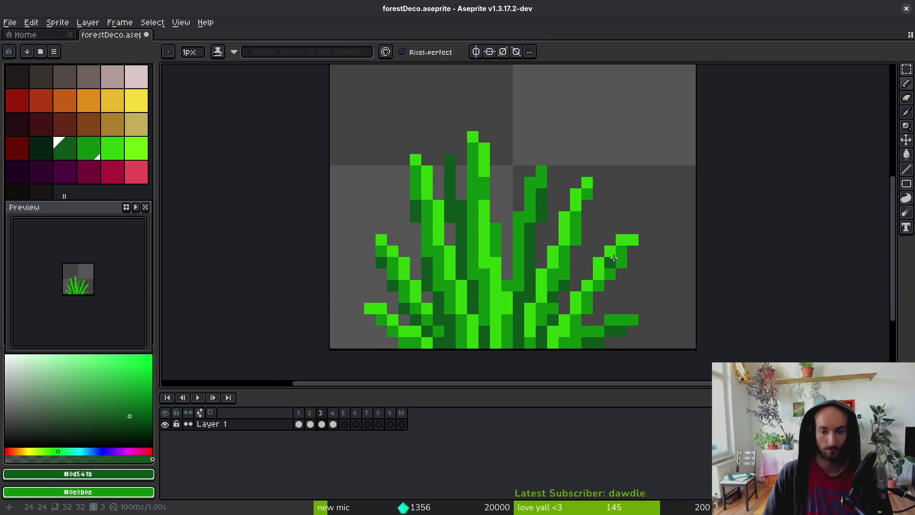
{"action": "scroll", "coordinate": [596, 257], "scroll_direction": "up", "scroll_amount": 2}
Select the right grass sprout and shift it one pixel left.
{"action": "key", "text": "m"}
{"action": "left_click_drag", "start_coordinate": [655, 134], "coordinate": [538, 276]}
{"action": "mouse_move", "coordinate": [570, 215]}
{"action": "left_mouse_down"}
{"action": "mouse_move", "coordinate": [569, 260]}
{"action": "mouse_move", "coordinate": [551, 261]}
{"action": "left_mouse_up"}
{"action": "key", "text": "b"}
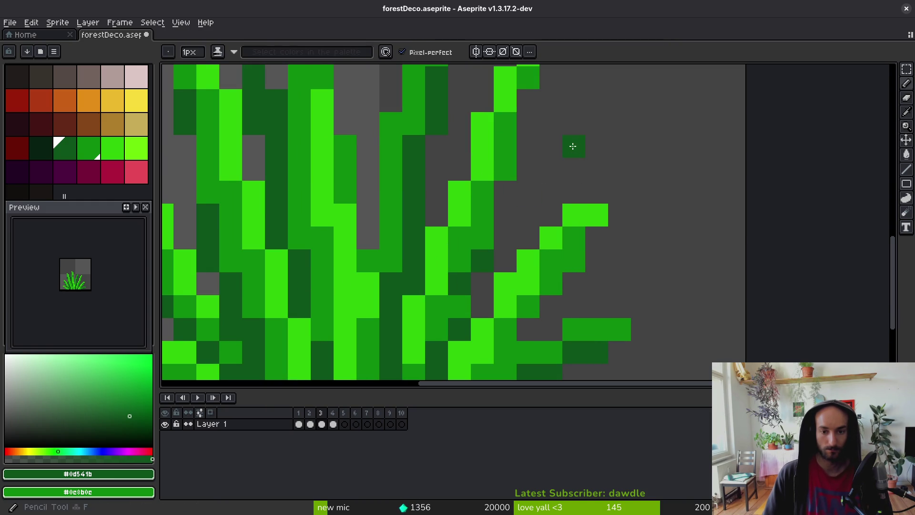
Paint dark green shading pixels along the right blades and save forestDeco.aseprite.
{"action": "left_click", "coordinate": [491, 276]}
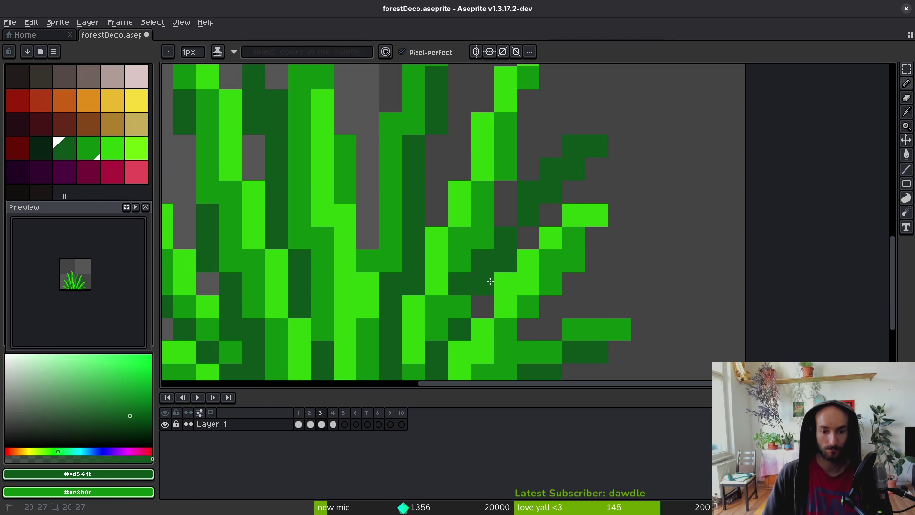
{"action": "left_click_drag", "start_coordinate": [474, 306], "coordinate": [460, 307]}
{"action": "left_click", "coordinate": [526, 235]}
{"action": "key", "text": "ctrl+s"}
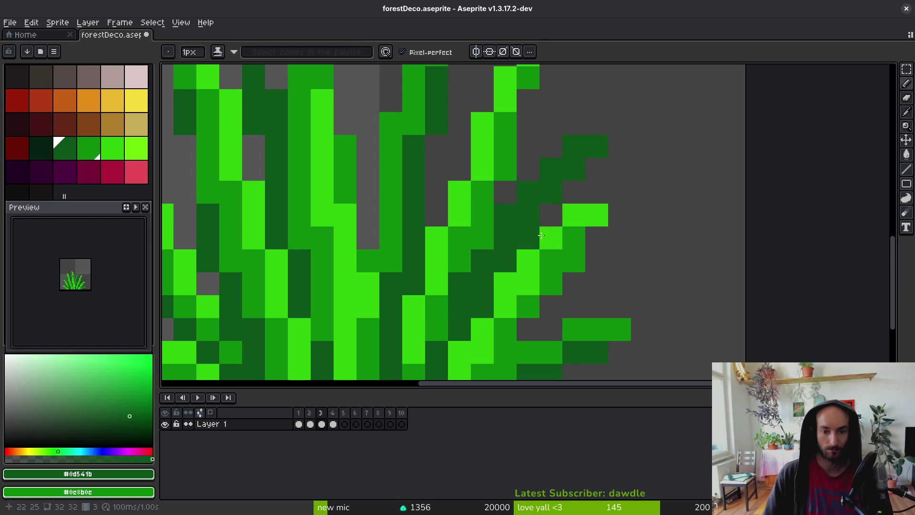
{"action": "scroll", "coordinate": [528, 231], "scroll_direction": "down", "scroll_amount": 9}
{"action": "key", "text": "alt"}
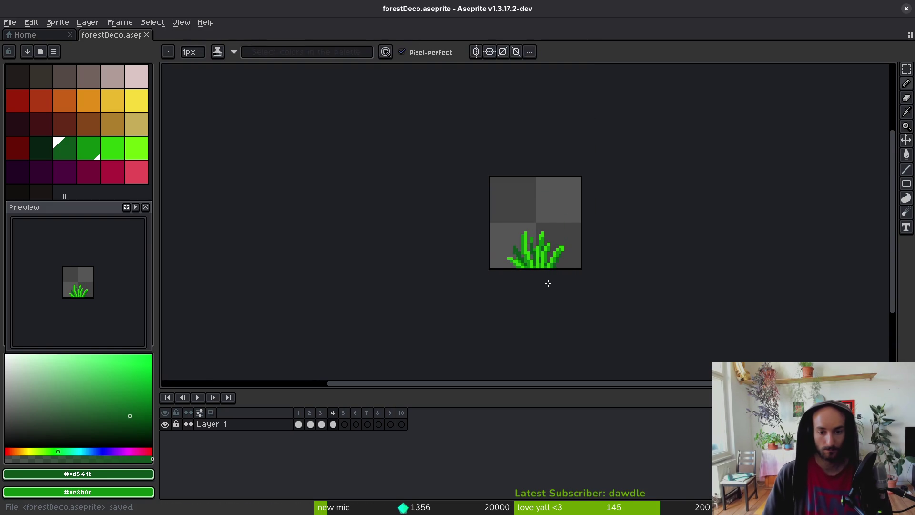
Paint a dark green stroke and two dark green pixels at the tuft's lower right.
{"action": "scroll", "coordinate": [562, 260], "scroll_direction": "up", "scroll_amount": 6}
{"action": "left_click", "coordinate": [465, 179]}
{"action": "mouse_move", "coordinate": [558, 281]}
{"action": "left_mouse_down"}
{"action": "mouse_move", "coordinate": [648, 233]}
{"action": "mouse_move", "coordinate": [571, 269]}
{"action": "left_mouse_up"}
{"action": "scroll", "coordinate": [627, 263], "scroll_direction": "down", "scroll_amount": 4}
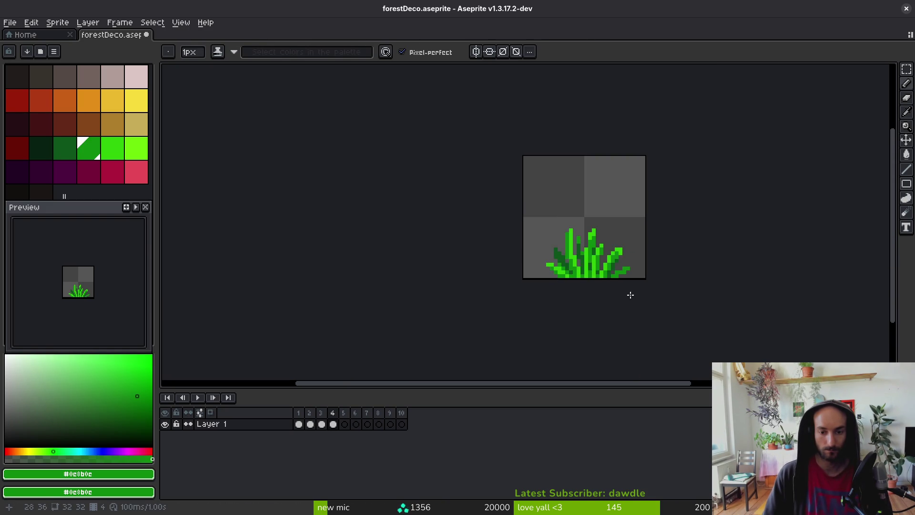
{"action": "scroll", "coordinate": [629, 286], "scroll_direction": "up", "scroll_amount": 3}
{"action": "left_click", "coordinate": [602, 235], "text": "alt"}
{"action": "left_click", "coordinate": [646, 256]}
{"action": "left_click", "coordinate": [614, 268]}
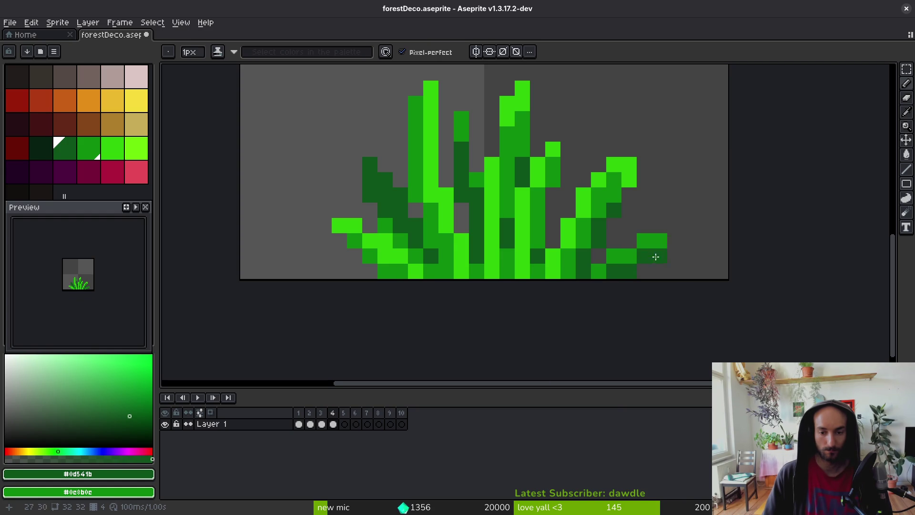
Make a small mid-green pixel tweak, save forestDeco.aseprite, and go to blank frame 5.
{"action": "scroll", "coordinate": [656, 246], "scroll_direction": "down", "scroll_amount": 3}
{"action": "scroll", "coordinate": [638, 273], "scroll_direction": "up", "scroll_amount": 4}
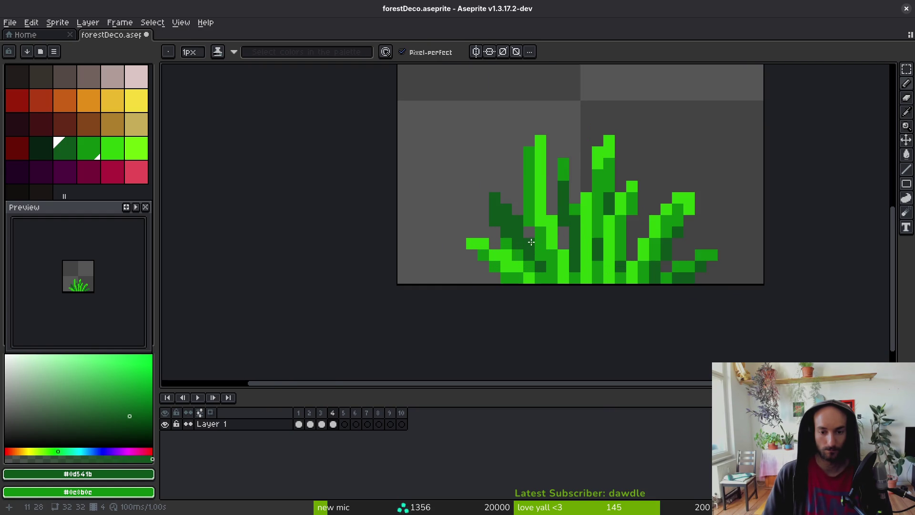
{"action": "scroll", "coordinate": [606, 228], "scroll_direction": "down", "scroll_amount": 2}
{"action": "scroll", "coordinate": [588, 219], "scroll_direction": "up", "scroll_amount": 2}
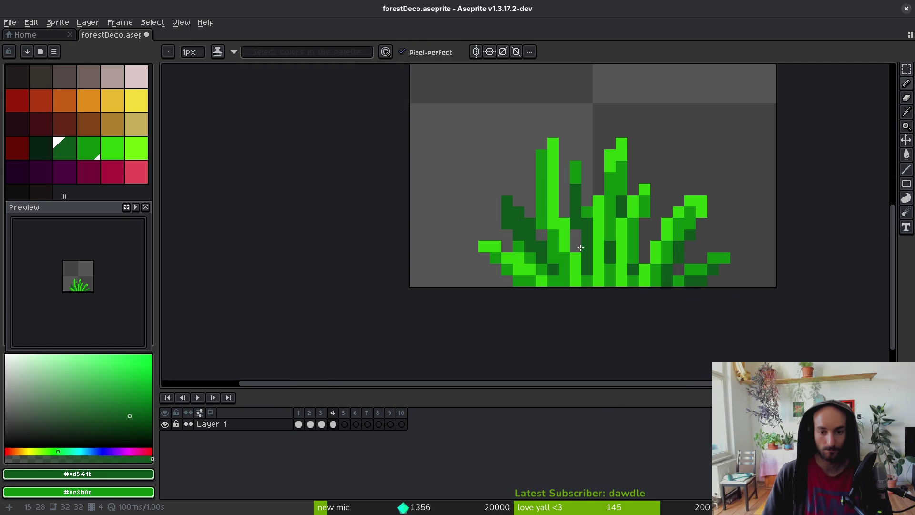
{"action": "left_click", "coordinate": [587, 213], "text": "alt"}
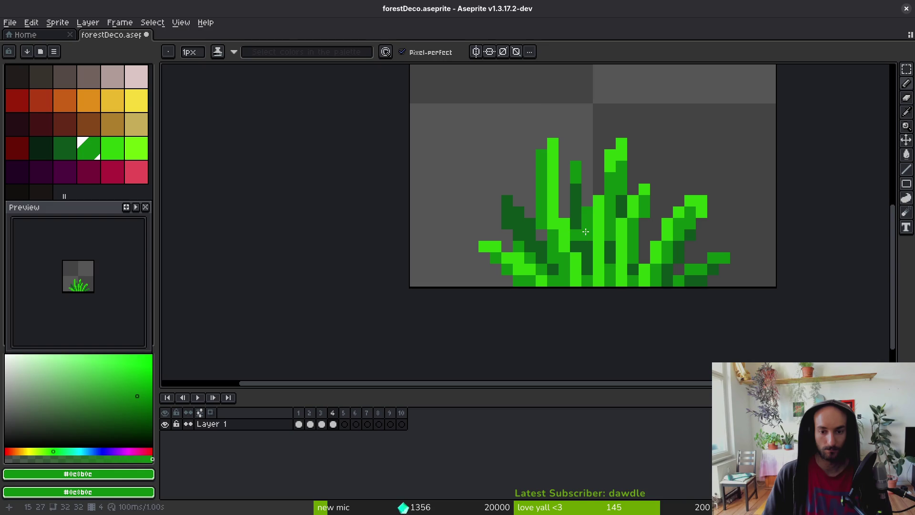
{"action": "key", "text": "e"}
{"action": "key", "text": "b"}
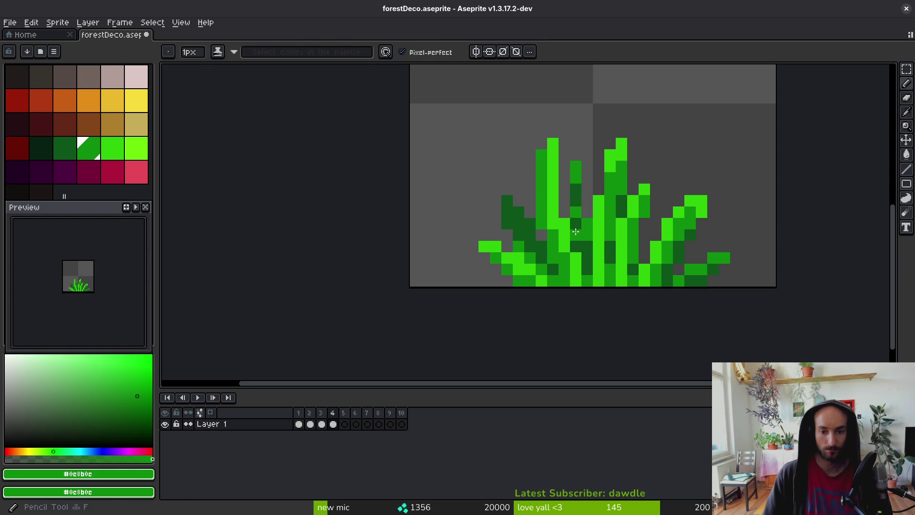
{"action": "left_click", "coordinate": [576, 233], "text": "alt"}
{"action": "scroll", "coordinate": [576, 232], "scroll_direction": "down", "scroll_amount": 3}
{"action": "key", "text": "ctrl+s"}
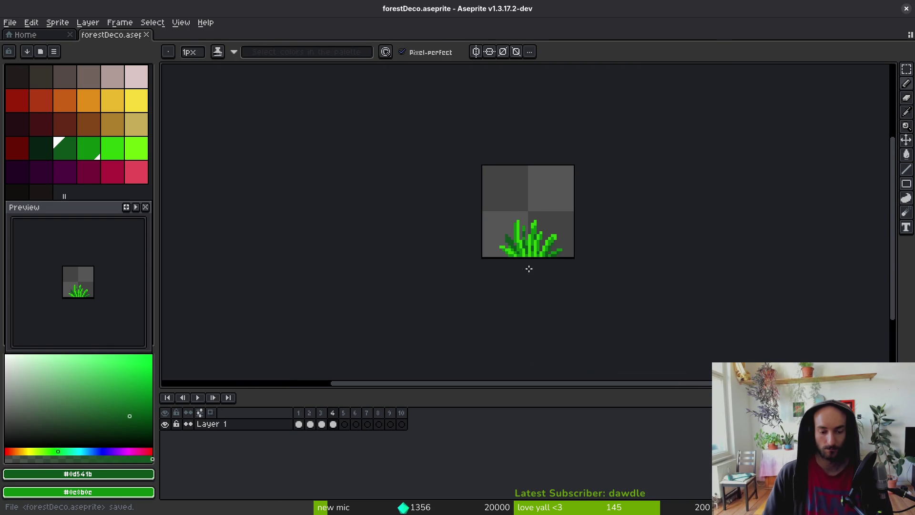
{"action": "key", "text": "Left"}
{"action": "key", "text": "Right"}
{"action": "key", "text": "Right"}
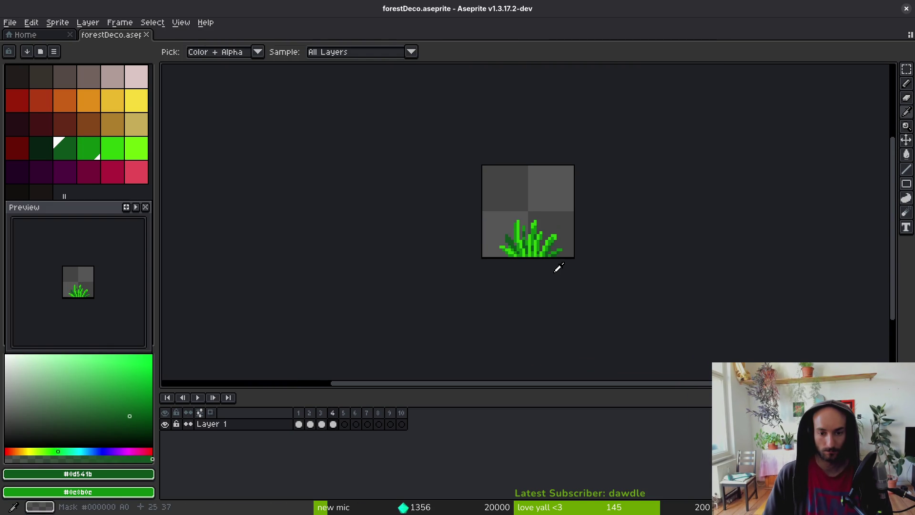
{"action": "scroll", "coordinate": [545, 267], "scroll_direction": "up", "scroll_amount": 3}
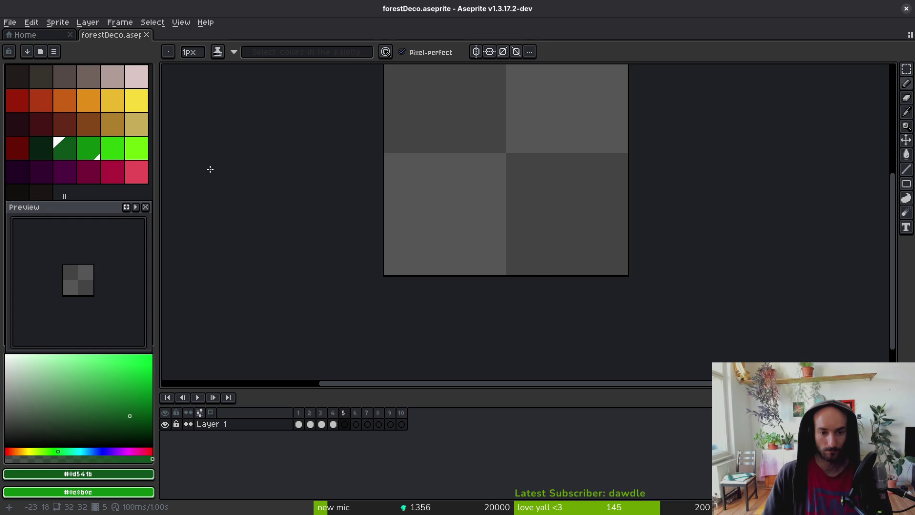
Draw two dark green blades in frame 5, one diagonal lower-left and one upright, comparing against earlier frames.
{"action": "left_click_drag", "start_coordinate": [456, 213], "coordinate": [486, 260]}
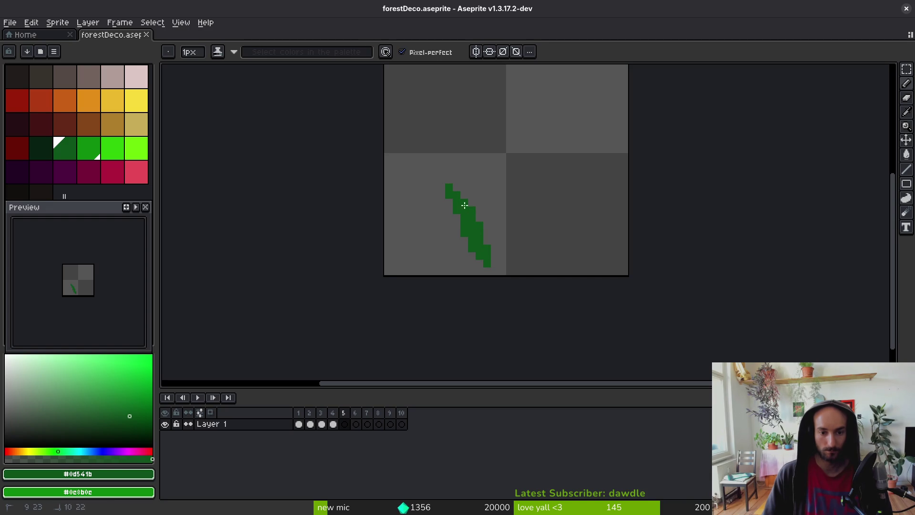
{"action": "left_click", "coordinate": [472, 270]}
{"action": "left_click_drag", "start_coordinate": [525, 202], "coordinate": [541, 133]}
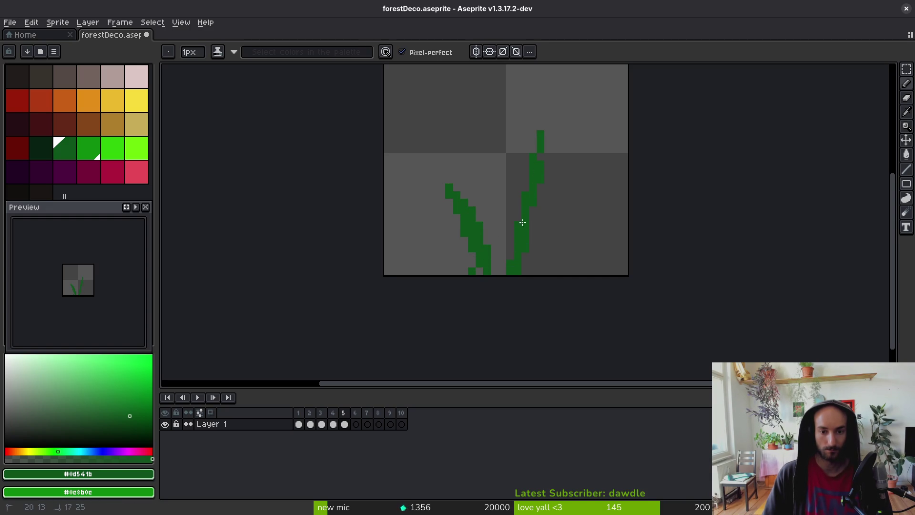
{"action": "key", "text": "Left"}
{"action": "key", "text": "Left"}
{"action": "key", "text": "Left"}
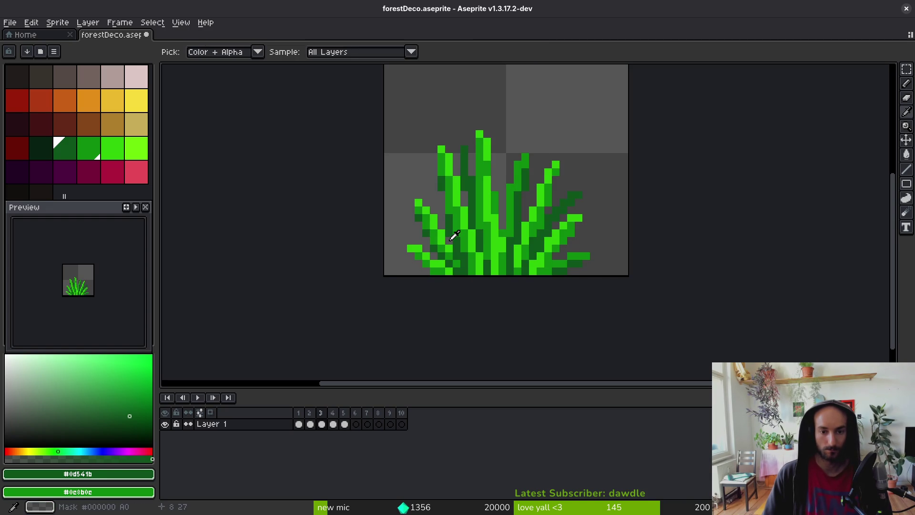
{"action": "key", "text": "Right"}
{"action": "key", "text": "Right"}
{"action": "key", "text": "Right"}
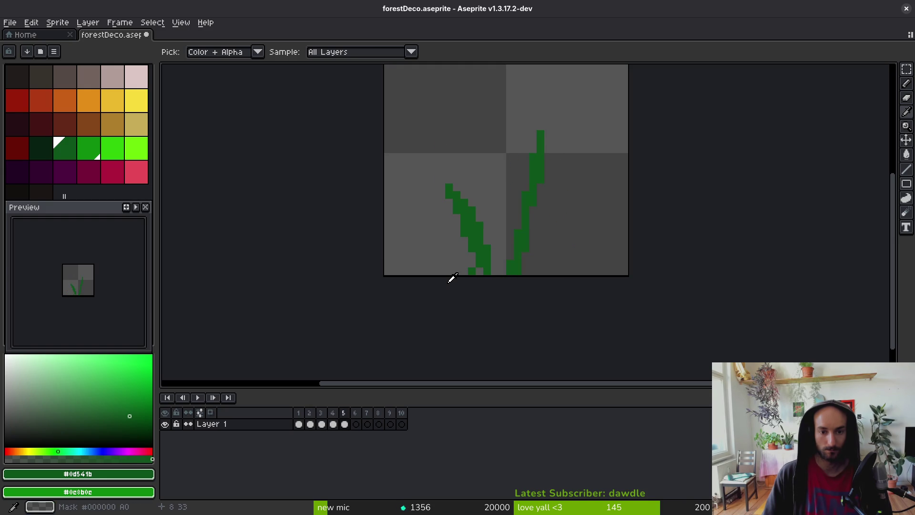
{"action": "key", "text": "Left"}
{"action": "key", "text": "Right"}
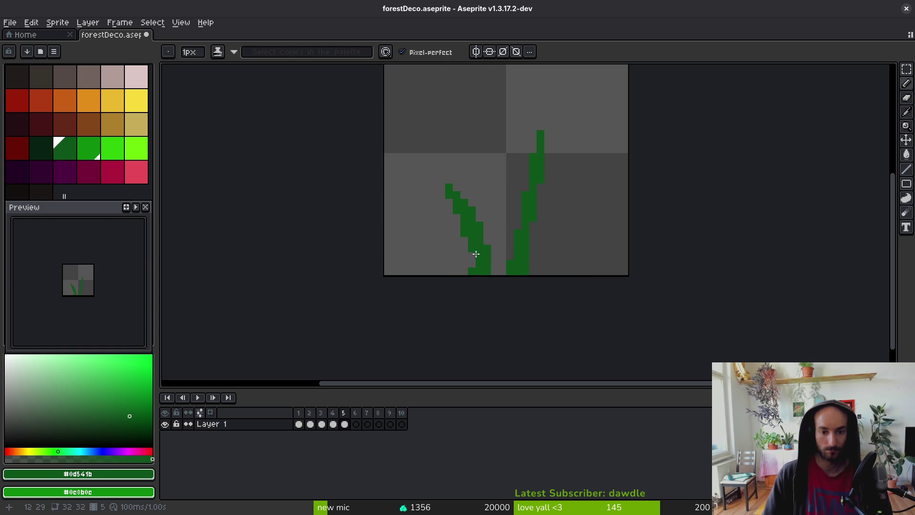
Add medium green blades: a central stem, a right-leaning blade and a lower-left blade.
{"action": "left_click", "coordinate": [90, 149]}
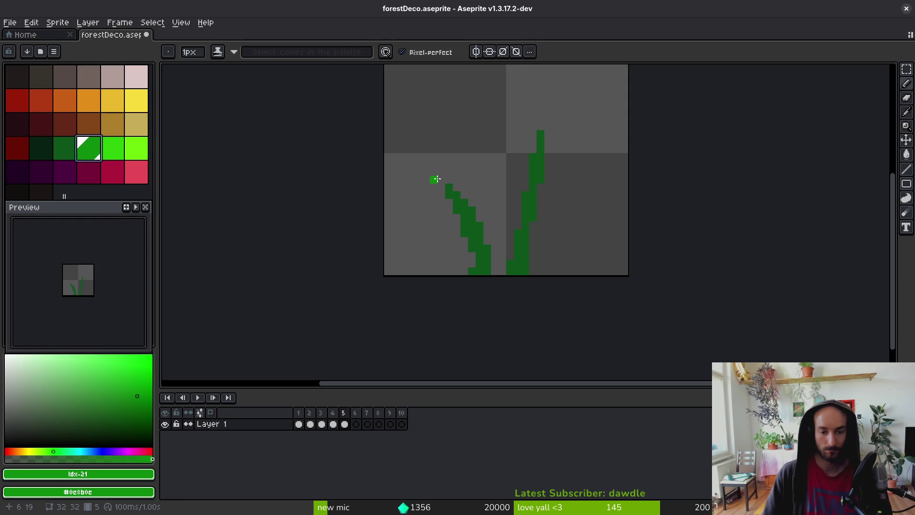
{"action": "left_click_drag", "start_coordinate": [484, 183], "coordinate": [501, 272]}
{"action": "mouse_move", "coordinate": [495, 188]}
{"action": "left_mouse_down"}
{"action": "mouse_move", "coordinate": [497, 247]}
{"action": "mouse_move", "coordinate": [513, 274]}
{"action": "mouse_move", "coordinate": [579, 193]}
{"action": "mouse_move", "coordinate": [548, 245]}
{"action": "left_mouse_up"}
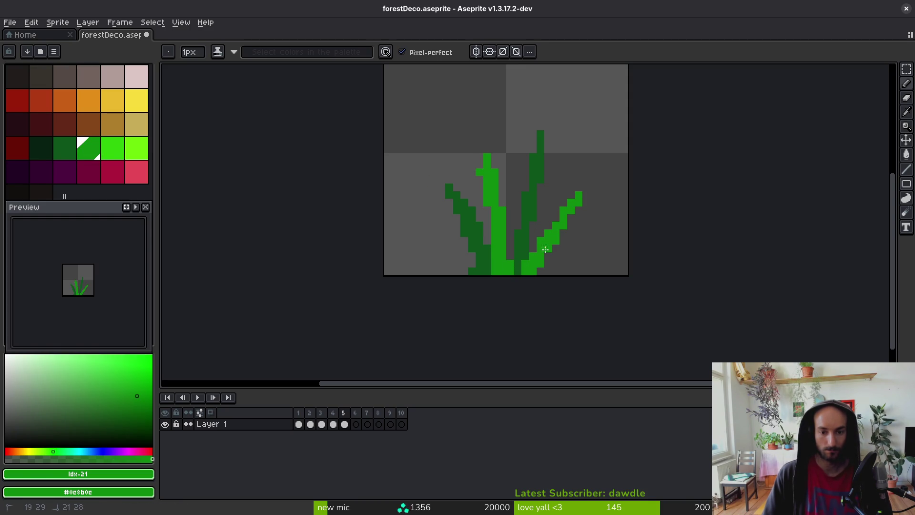
{"action": "left_click_drag", "start_coordinate": [441, 241], "coordinate": [464, 277]}
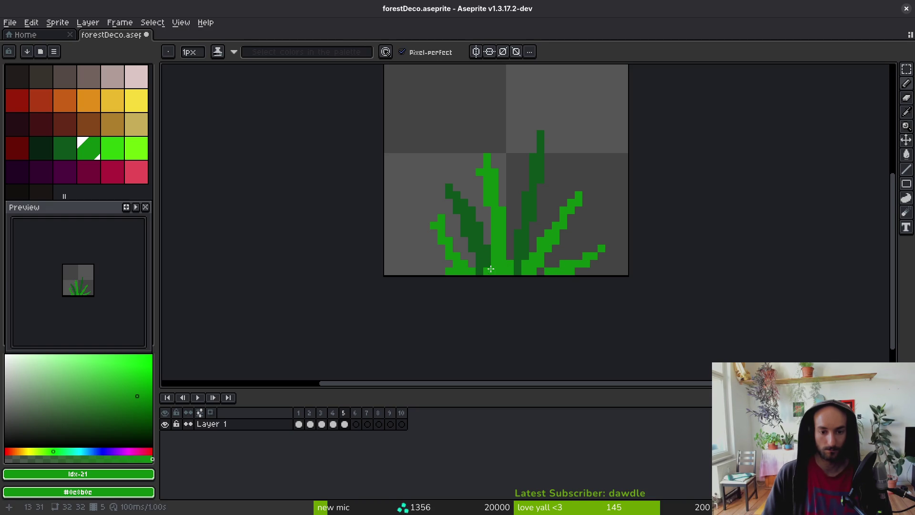
Erase a stray green pixel on the left blade and return to the Pencil.
{"action": "key", "text": "e"}
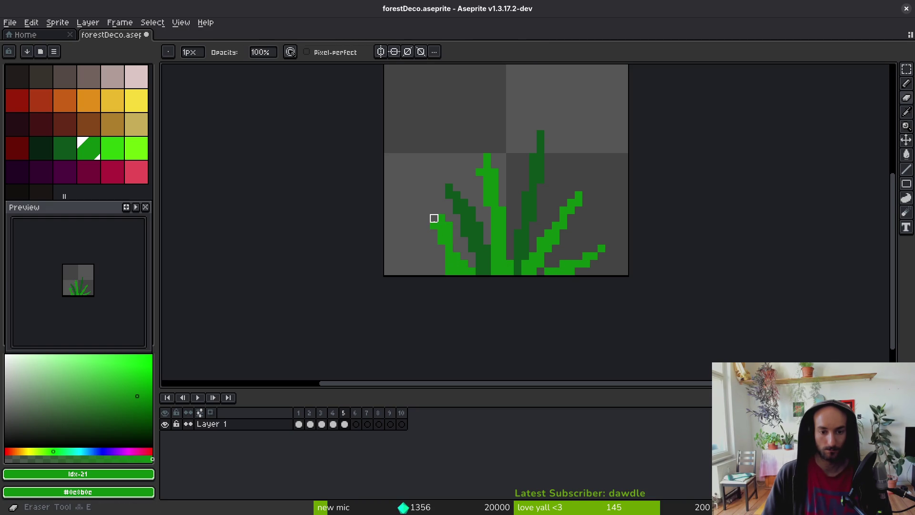
{"action": "left_click", "coordinate": [449, 264]}
{"action": "scroll", "coordinate": [458, 268], "scroll_direction": "up", "scroll_amount": 3}
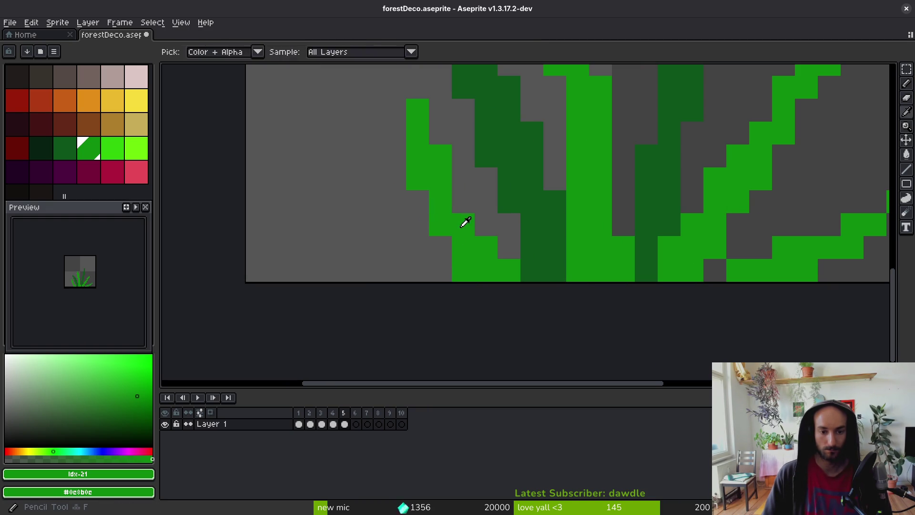
{"action": "key", "text": "b"}
{"action": "scroll", "coordinate": [513, 260], "scroll_direction": "down", "scroll_amount": 1}
{"action": "scroll", "coordinate": [548, 253], "scroll_direction": "down", "scroll_amount": 3}
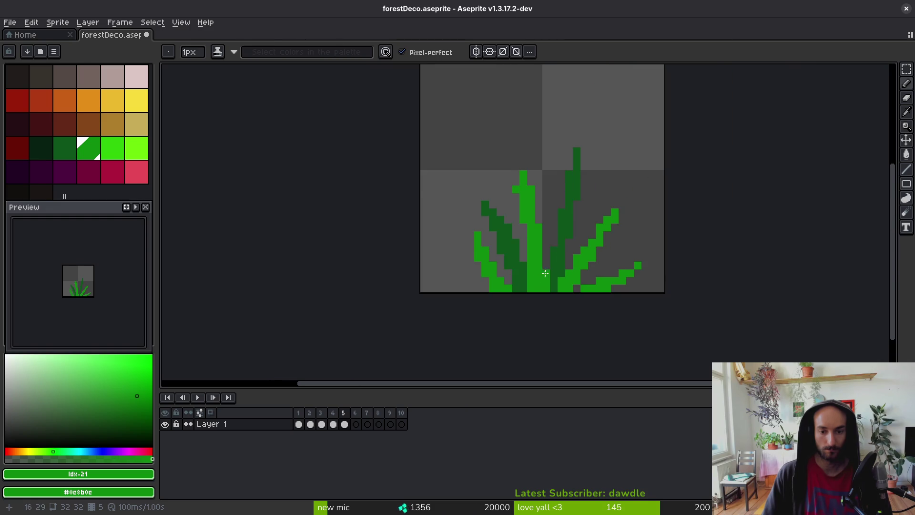
{"action": "scroll", "coordinate": [561, 220], "scroll_direction": "up", "scroll_amount": 2}
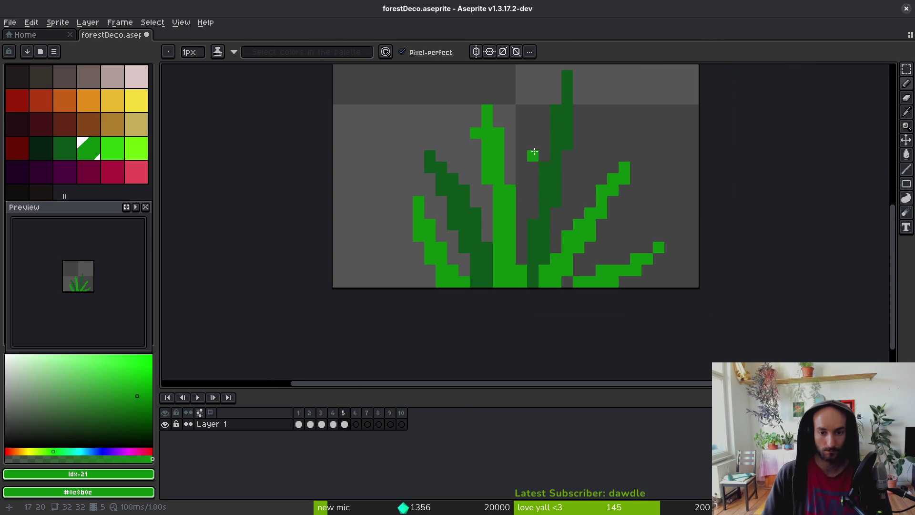
Add a medium green stalk between the central blades with one dark green pixel on it.
{"action": "left_click_drag", "start_coordinate": [535, 147], "coordinate": [537, 276]}
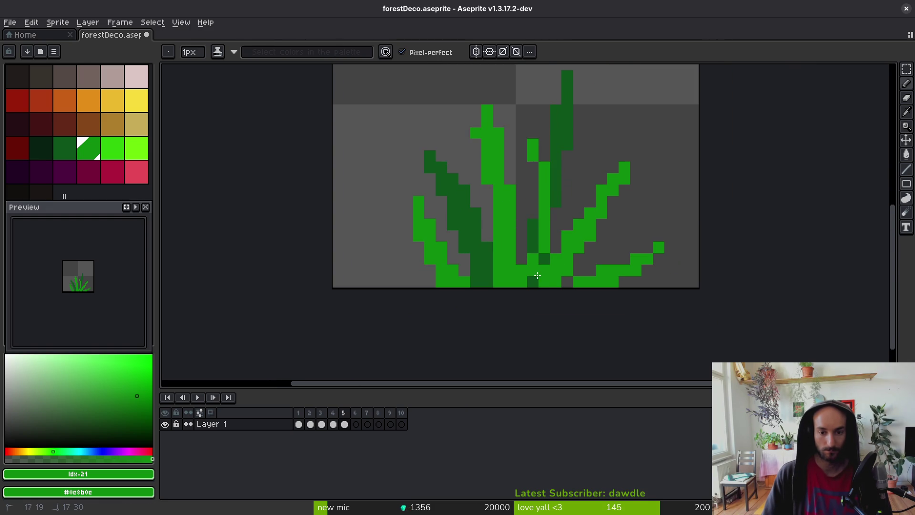
{"action": "left_click", "coordinate": [561, 167], "text": "alt"}
{"action": "left_click", "coordinate": [533, 213]}
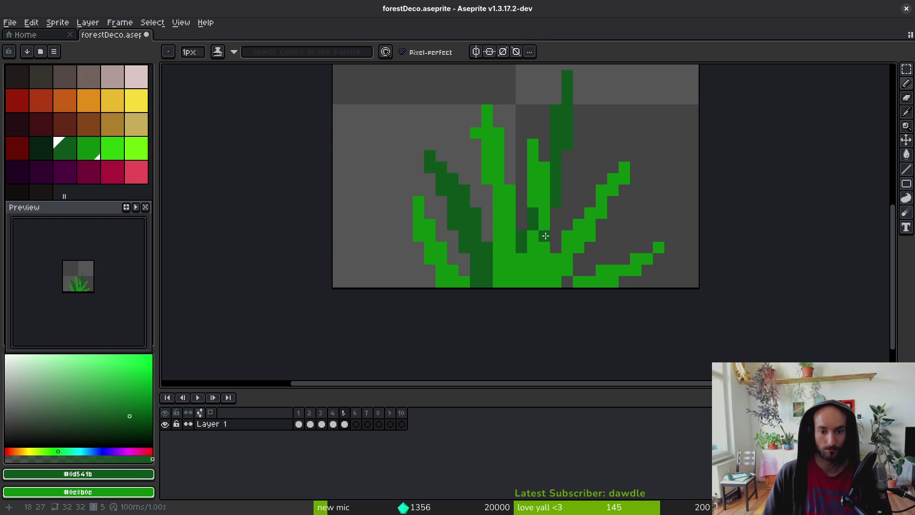
Paint bright-green highlights down the central stalk, right stalk, right blade and left blade.
{"action": "left_click", "coordinate": [109, 145]}
{"action": "left_click", "coordinate": [487, 110]}
{"action": "left_click_drag", "start_coordinate": [488, 111], "coordinate": [509, 216]}
{"action": "mouse_move", "coordinate": [533, 144]}
{"action": "left_mouse_down"}
{"action": "mouse_move", "coordinate": [545, 165]}
{"action": "mouse_move", "coordinate": [533, 179]}
{"action": "left_mouse_up"}
{"action": "key", "text": "ctrl+z"}
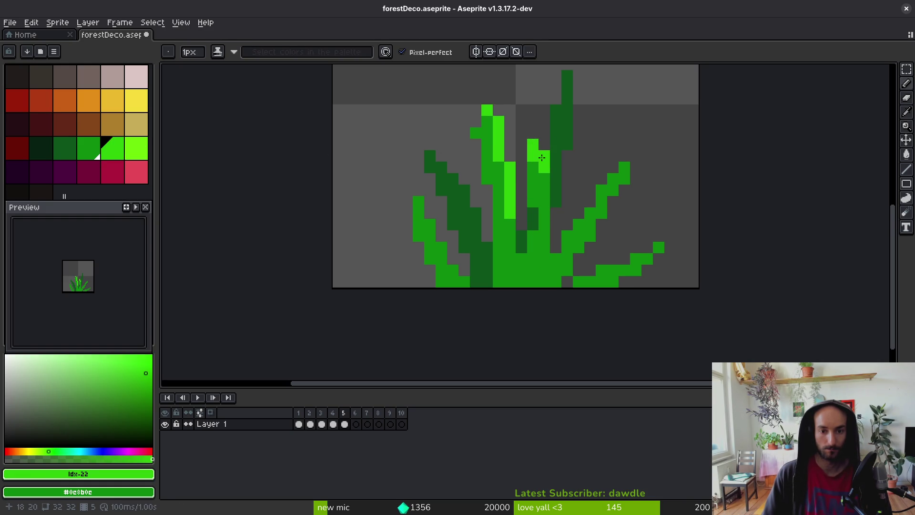
{"action": "left_click_drag", "start_coordinate": [540, 184], "coordinate": [538, 203]}
{"action": "left_click_drag", "start_coordinate": [534, 234], "coordinate": [506, 290]}
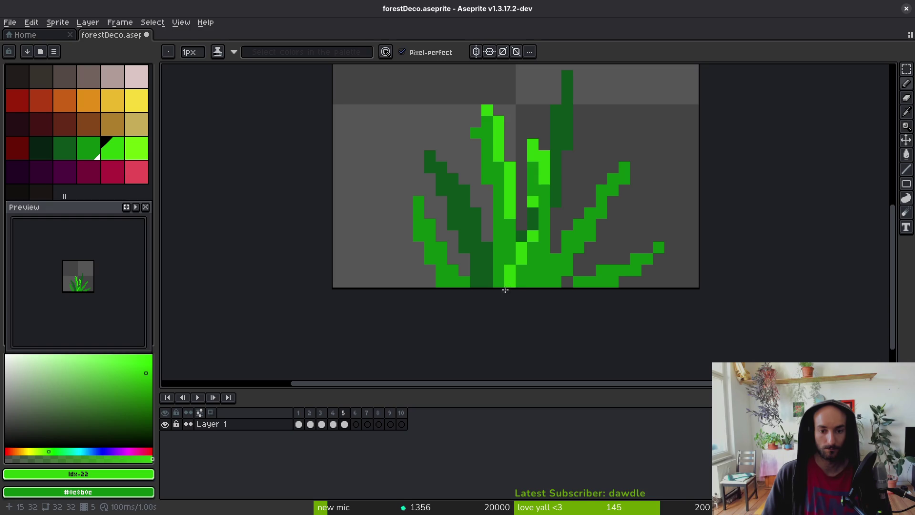
{"action": "mouse_move", "coordinate": [624, 166]}
{"action": "left_mouse_down"}
{"action": "mouse_move", "coordinate": [538, 288]}
{"action": "mouse_move", "coordinate": [651, 246]}
{"action": "left_mouse_up"}
{"action": "mouse_move", "coordinate": [429, 203]}
{"action": "left_mouse_down"}
{"action": "mouse_move", "coordinate": [436, 245]}
{"action": "mouse_move", "coordinate": [473, 291]}
{"action": "left_mouse_up"}
Eyedrop medium green to shade part of the left blade, then pick up dark green.
{"action": "left_click", "coordinate": [501, 229], "text": "alt"}
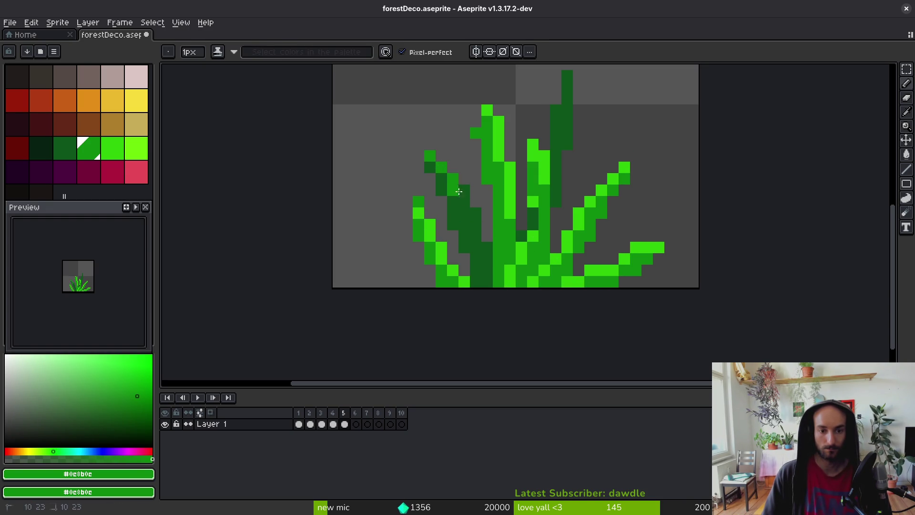
{"action": "left_click_drag", "start_coordinate": [458, 191], "coordinate": [469, 213]}
{"action": "left_click", "coordinate": [553, 215], "text": "alt"}
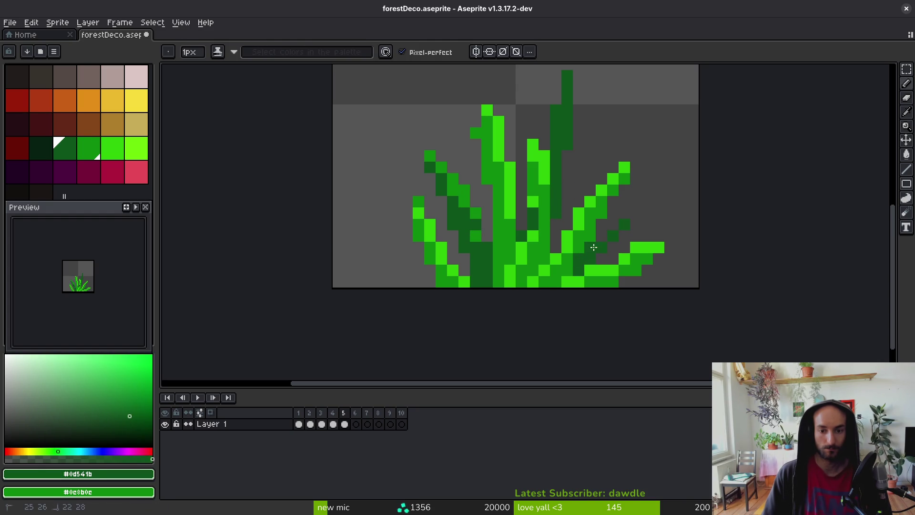
{"action": "scroll", "coordinate": [625, 260], "scroll_direction": "down", "scroll_amount": 3}
{"action": "scroll", "coordinate": [619, 260], "scroll_direction": "up", "scroll_amount": 1}
{"action": "scroll", "coordinate": [610, 261], "scroll_direction": "down", "scroll_amount": 5}
{"action": "scroll", "coordinate": [611, 262], "scroll_direction": "up", "scroll_amount": 6}
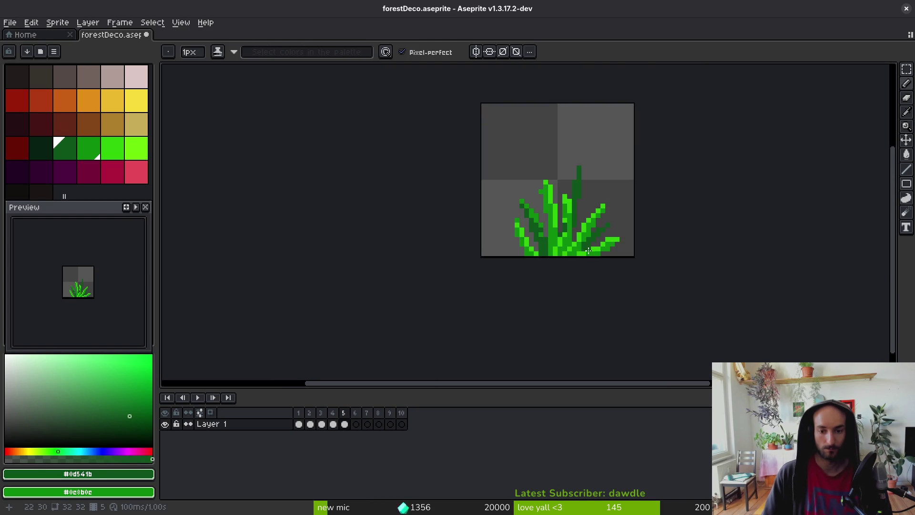
Paint bright green down the central stem, then sample the medium, dark and bright greens from the grass.
{"action": "left_click", "coordinate": [526, 232], "text": "alt"}
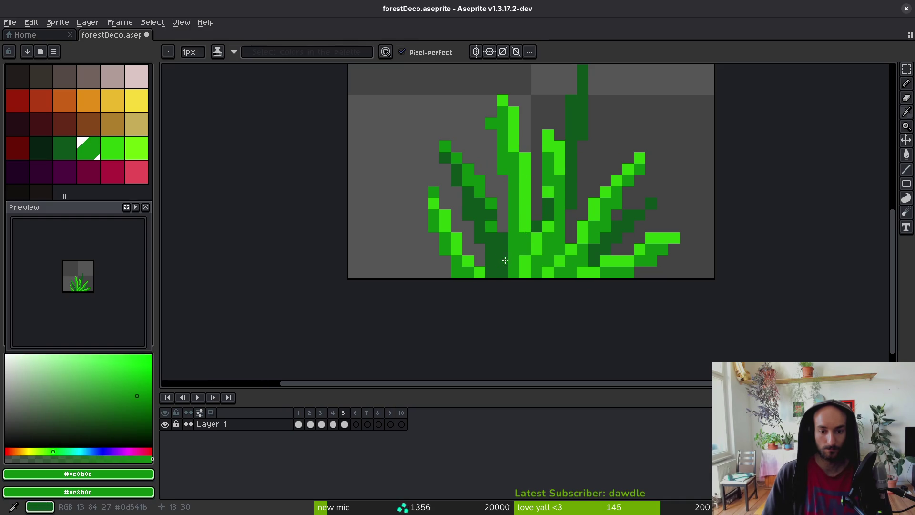
{"action": "left_click_drag", "start_coordinate": [503, 235], "coordinate": [492, 275]}
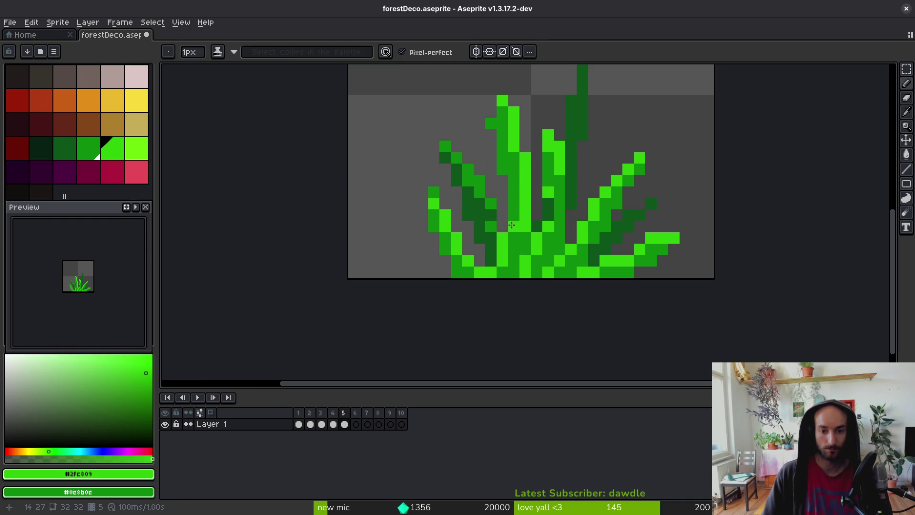
{"action": "left_click", "coordinate": [526, 241], "text": "alt"}
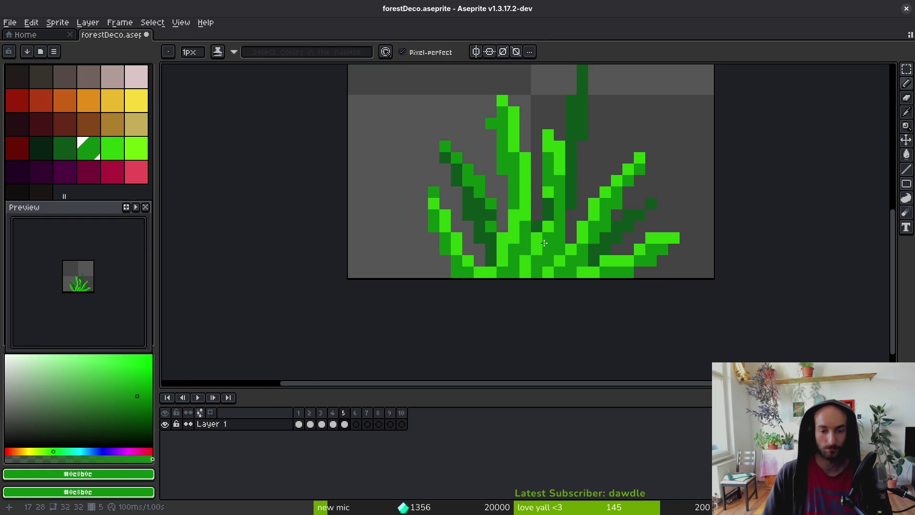
{"action": "scroll", "coordinate": [550, 261], "scroll_direction": "down", "scroll_amount": 4}
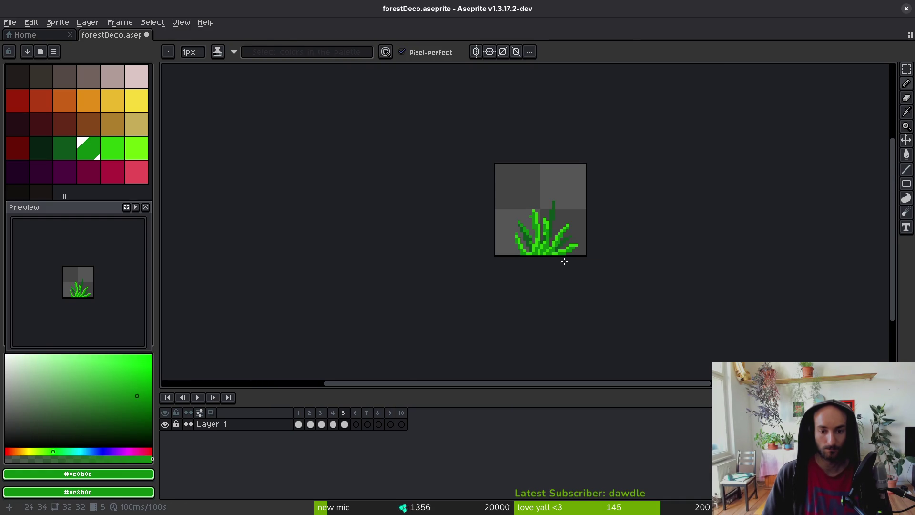
{"action": "scroll", "coordinate": [561, 260], "scroll_direction": "up", "scroll_amount": 4}
{"action": "left_click", "coordinate": [527, 211], "text": "alt"}
{"action": "scroll", "coordinate": [593, 253], "scroll_direction": "down", "scroll_amount": 3}
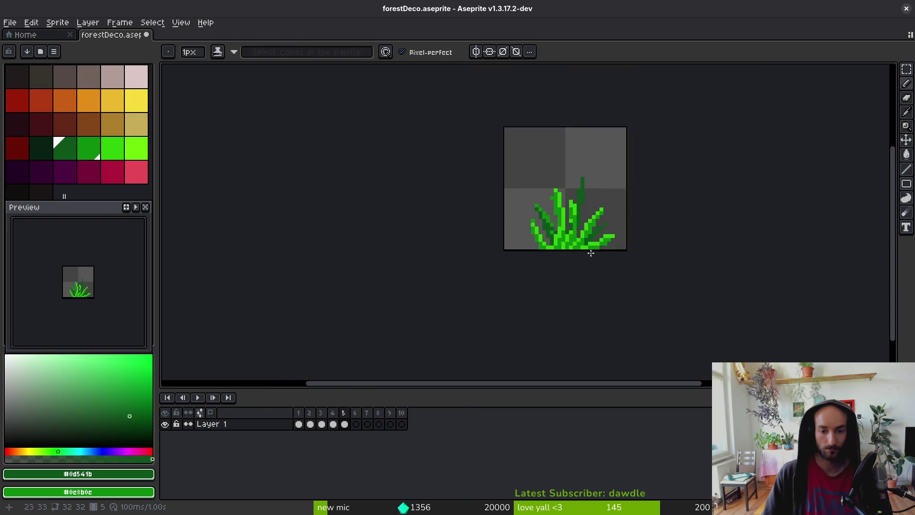
{"action": "scroll", "coordinate": [544, 218], "scroll_direction": "up", "scroll_amount": 4}
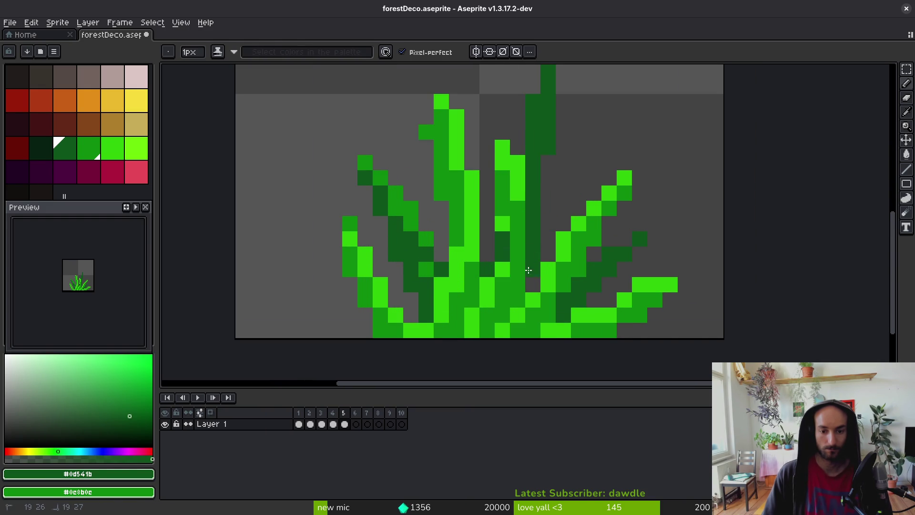
{"action": "left_click", "coordinate": [505, 217], "text": "alt"}
{"action": "left_click", "coordinate": [505, 216], "text": "alt"}
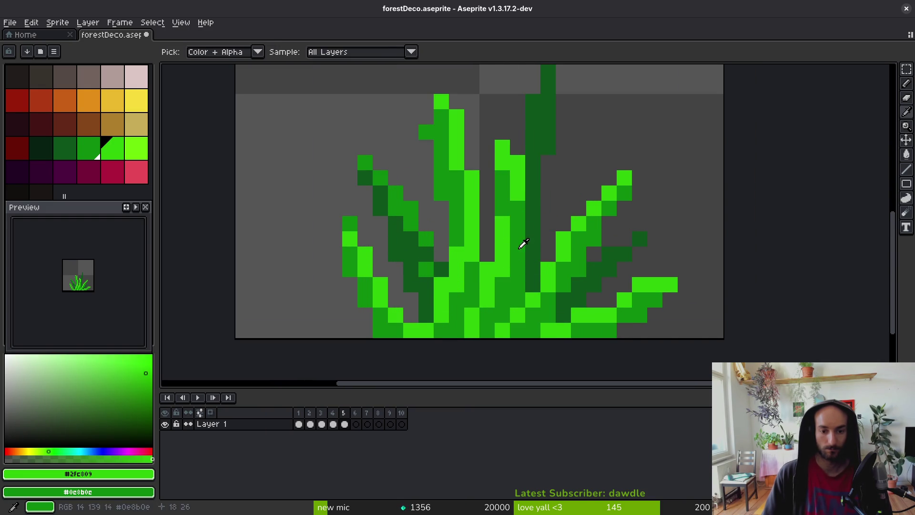
{"action": "scroll", "coordinate": [529, 267], "scroll_direction": "down", "scroll_amount": 4}
{"action": "scroll", "coordinate": [537, 311], "scroll_direction": "up", "scroll_amount": 4}
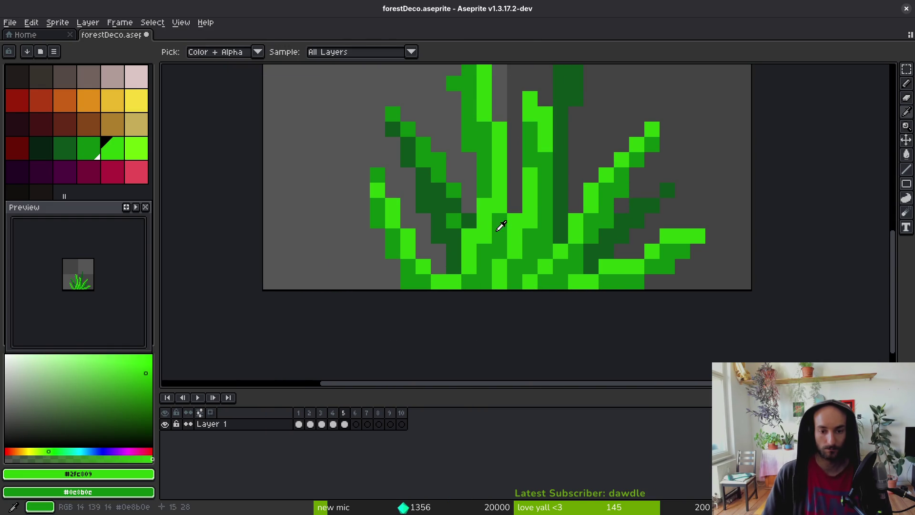
{"action": "left_click", "coordinate": [512, 223], "text": "alt"}
{"action": "scroll", "coordinate": [547, 282], "scroll_direction": "down", "scroll_amount": 4}
{"action": "scroll", "coordinate": [568, 218], "scroll_direction": "up", "scroll_amount": 4}
{"action": "scroll", "coordinate": [568, 219], "scroll_direction": "down", "scroll_amount": 4}
{"action": "scroll", "coordinate": [582, 223], "scroll_direction": "up", "scroll_amount": 3}
{"action": "left_click", "coordinate": [581, 224], "text": "alt"}
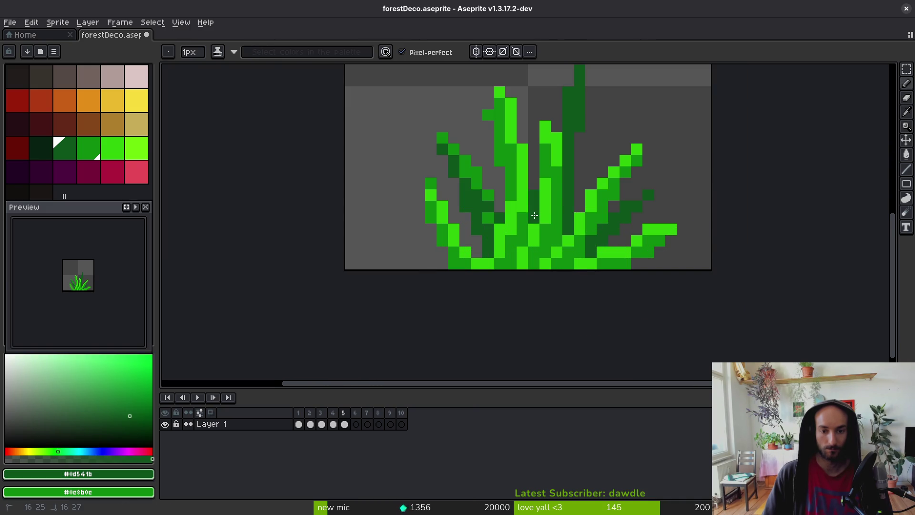
{"action": "scroll", "coordinate": [563, 246], "scroll_direction": "down", "scroll_amount": 3}
Save the file with Ctrl+S.
{"action": "key", "text": "ctrl+s"}
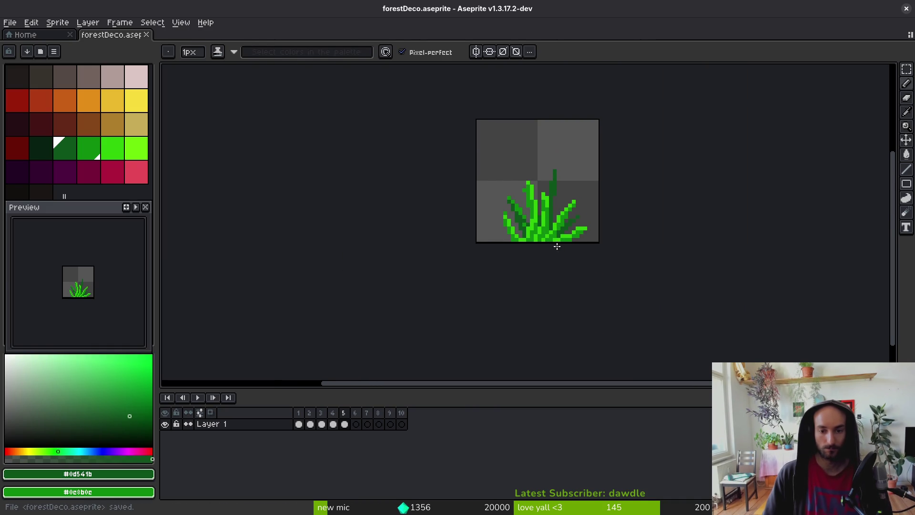
{"action": "scroll", "coordinate": [563, 246], "scroll_direction": "up", "scroll_amount": 5}
{"action": "scroll", "coordinate": [562, 248], "scroll_direction": "down", "scroll_amount": 5}
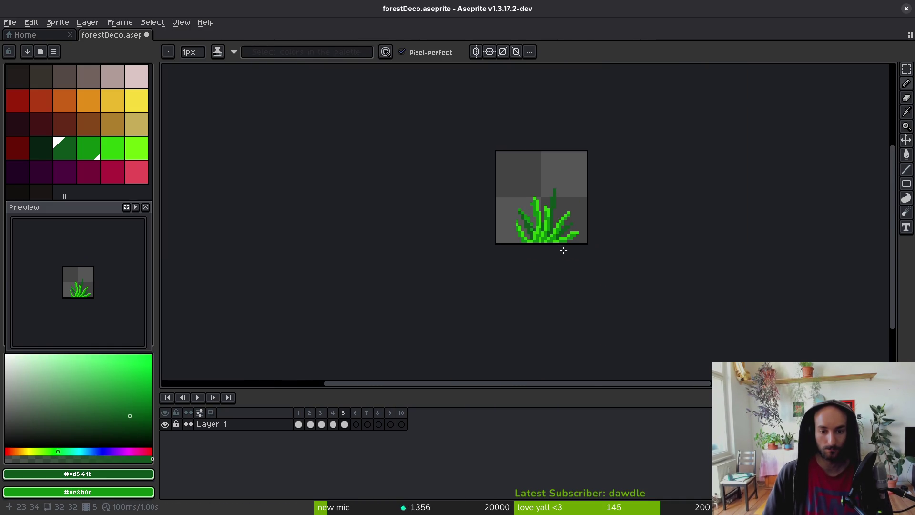
{"action": "scroll", "coordinate": [566, 253], "scroll_direction": "up", "scroll_amount": 4}
{"action": "scroll", "coordinate": [558, 248], "scroll_direction": "down", "scroll_amount": 4}
{"action": "key", "text": "ctrl+s"}
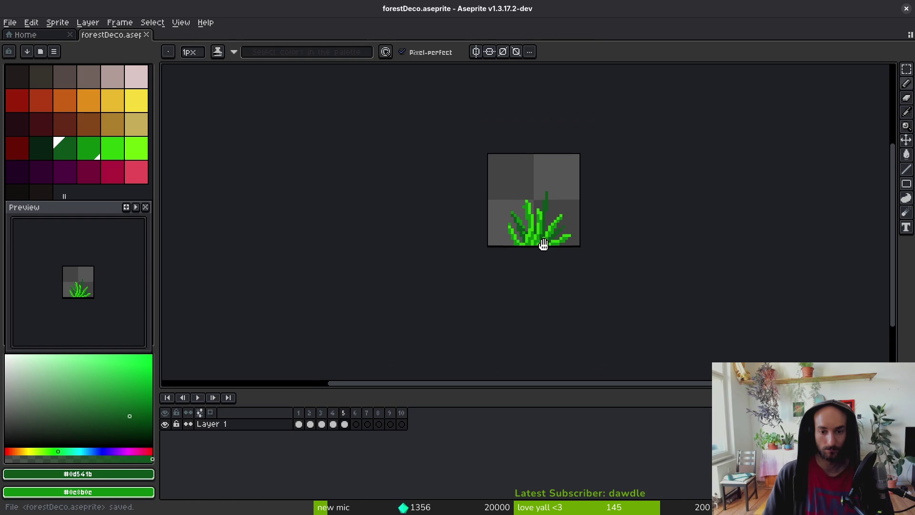
{"action": "scroll", "coordinate": [543, 220], "scroll_direction": "up", "scroll_amount": 3}
{"action": "scroll", "coordinate": [542, 216], "scroll_direction": "up", "scroll_amount": 3}
Shift the dark rear stalk one pixel right with a marquee selection, then deselect.
{"action": "key", "text": "m"}
{"action": "left_click_drag", "start_coordinate": [512, 151], "coordinate": [561, 306]}
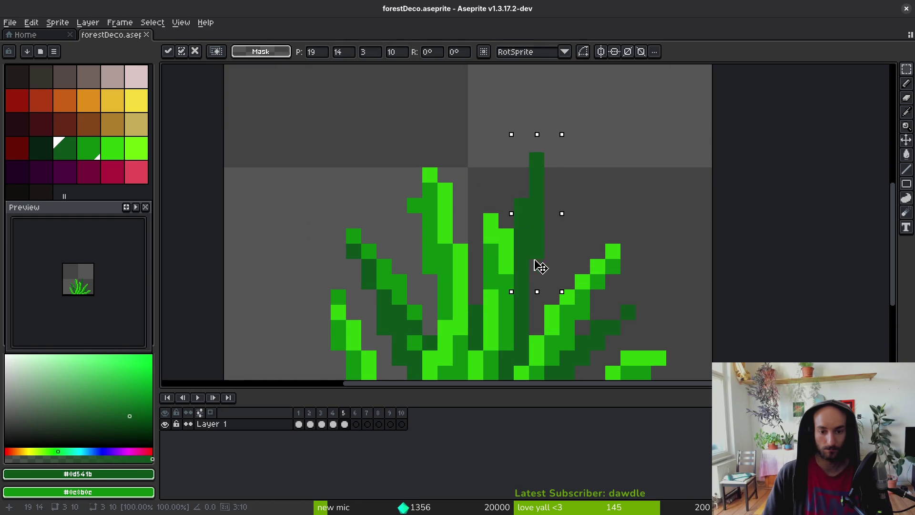
{"action": "left_click_drag", "start_coordinate": [538, 275], "coordinate": [550, 269]}
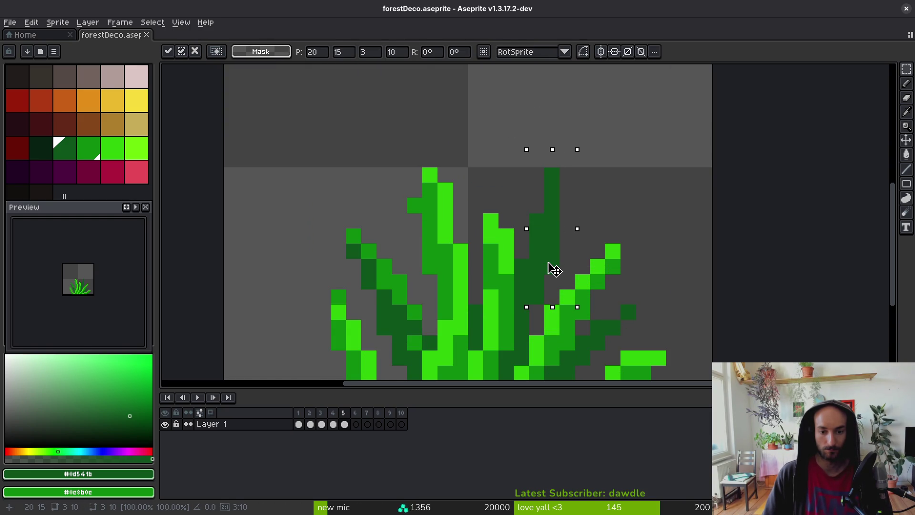
{"action": "key", "text": "ctrl+d"}
{"action": "key", "text": "b"}
{"action": "scroll", "coordinate": [554, 270], "scroll_direction": "down", "scroll_amount": 3}
{"action": "scroll", "coordinate": [616, 304], "scroll_direction": "up", "scroll_amount": 3}
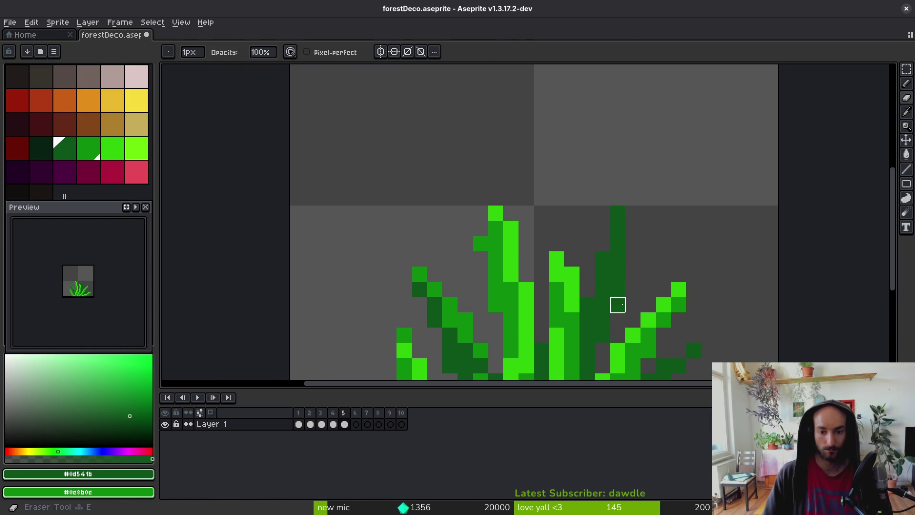
Save again and step through to frame 2.
{"action": "key", "text": "ctrl+s"}
{"action": "scroll", "coordinate": [420, 180], "scroll_direction": "down", "scroll_amount": 3}
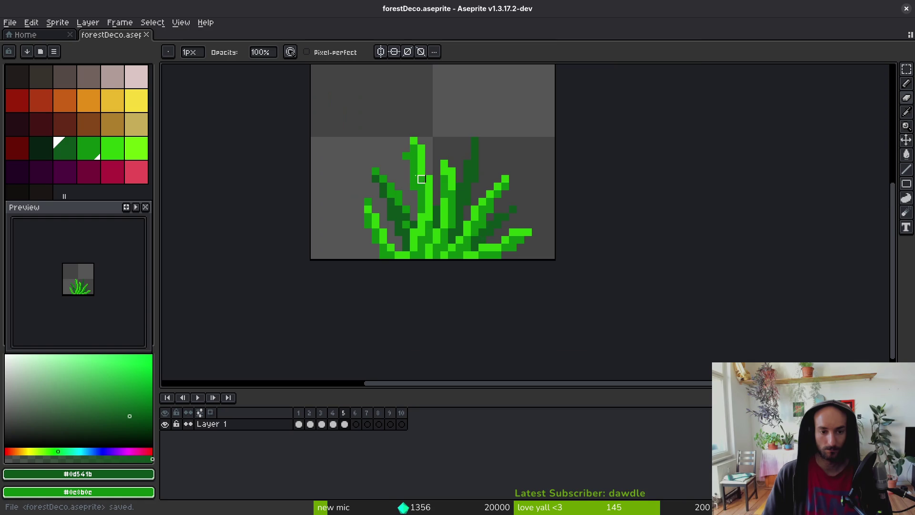
{"action": "scroll", "coordinate": [403, 141], "scroll_direction": "up", "scroll_amount": 3}
{"action": "scroll", "coordinate": [434, 157], "scroll_direction": "down", "scroll_amount": 3}
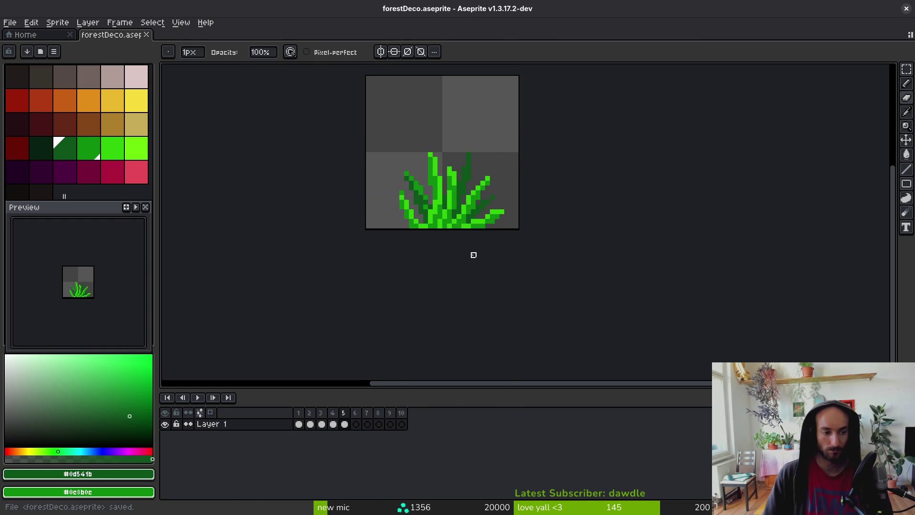
{"action": "key", "text": "Return"}
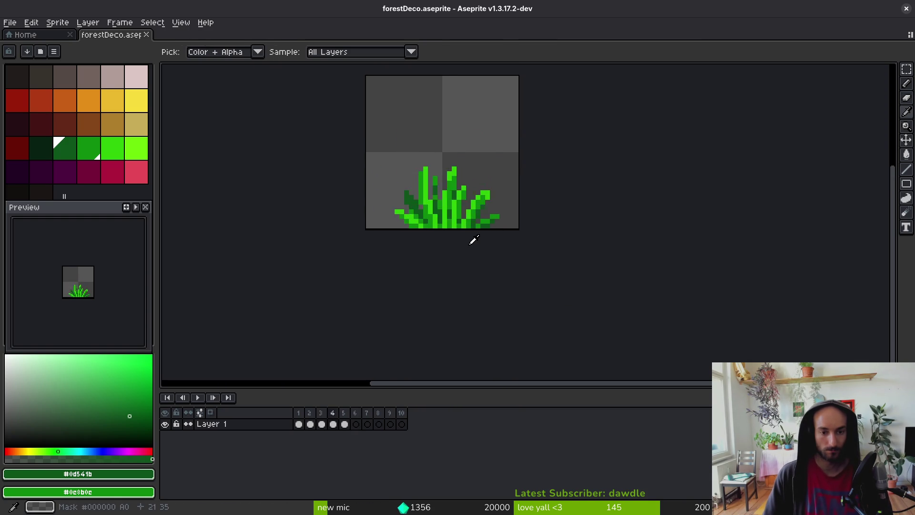
Replace frame 2's dark green with mid green using Replace Color.
{"action": "key", "text": "b"}
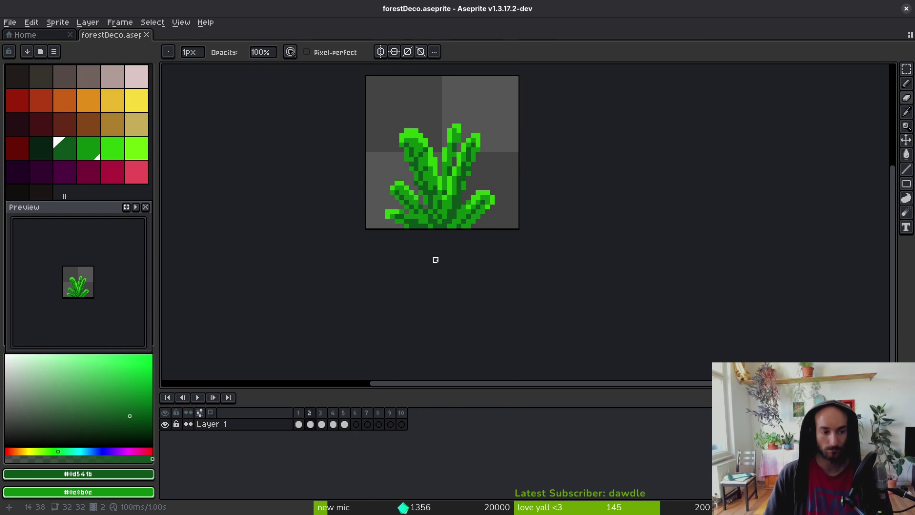
{"action": "scroll", "coordinate": [465, 210], "scroll_direction": "up", "scroll_amount": 4}
{"action": "scroll", "coordinate": [478, 224], "scroll_direction": "down", "scroll_amount": 4}
{"action": "scroll", "coordinate": [477, 224], "scroll_direction": "up", "scroll_amount": 4}
{"action": "key", "text": "i"}
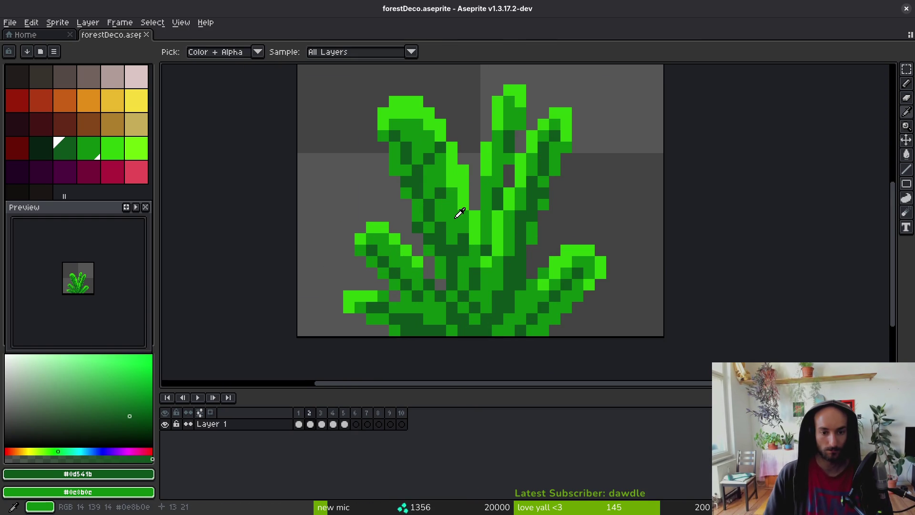
{"action": "key", "text": "shift+r"}
{"action": "key", "text": "Return"}
{"action": "key", "text": "b"}
{"action": "key", "text": "ctrl+s"}
Darken pixels near the plant's base and fill part of the central stalk darker.
{"action": "key", "text": "s"}
{"action": "left_click", "coordinate": [486, 181]}
{"action": "key", "text": "g"}
{"action": "left_click", "coordinate": [506, 115]}
{"action": "key", "text": "ctrl+z"}
{"action": "key", "text": "b"}
{"action": "left_click", "coordinate": [486, 251]}
{"action": "key", "text": "g"}
{"action": "left_click", "coordinate": [494, 203]}
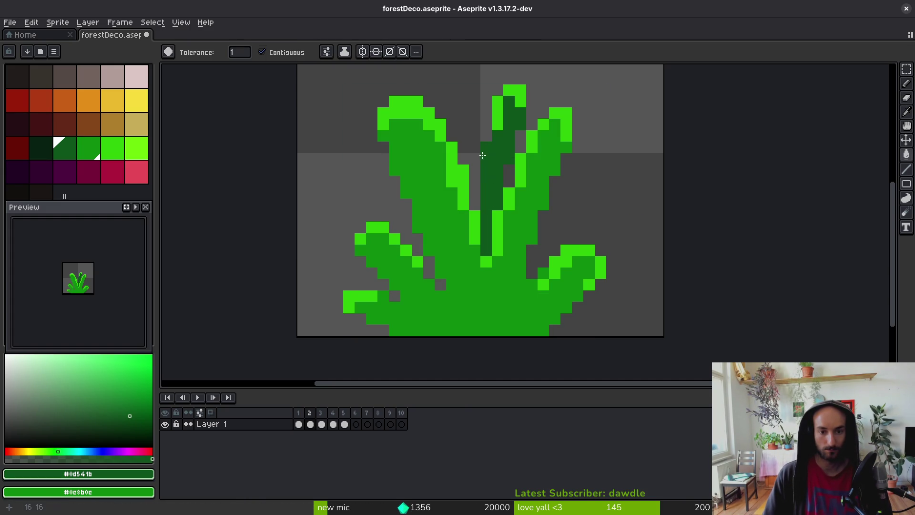
Lasso the upper stalk and recolour it dark green, then deselect.
{"action": "key", "text": "shift+w"}
{"action": "mouse_move", "coordinate": [509, 77]}
{"action": "left_mouse_down"}
{"action": "mouse_move", "coordinate": [474, 176]}
{"action": "mouse_move", "coordinate": [549, 105]}
{"action": "mouse_move", "coordinate": [512, 74]}
{"action": "left_mouse_up"}
{"action": "key", "text": "period"}
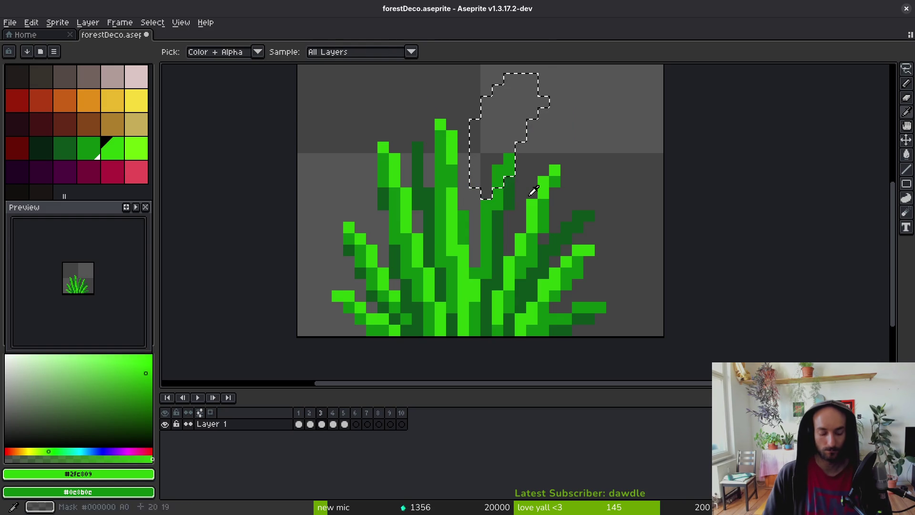
{"action": "key", "text": "comma"}
{"action": "key", "text": "shift+r"}
{"action": "key", "text": "ctrl+d"}
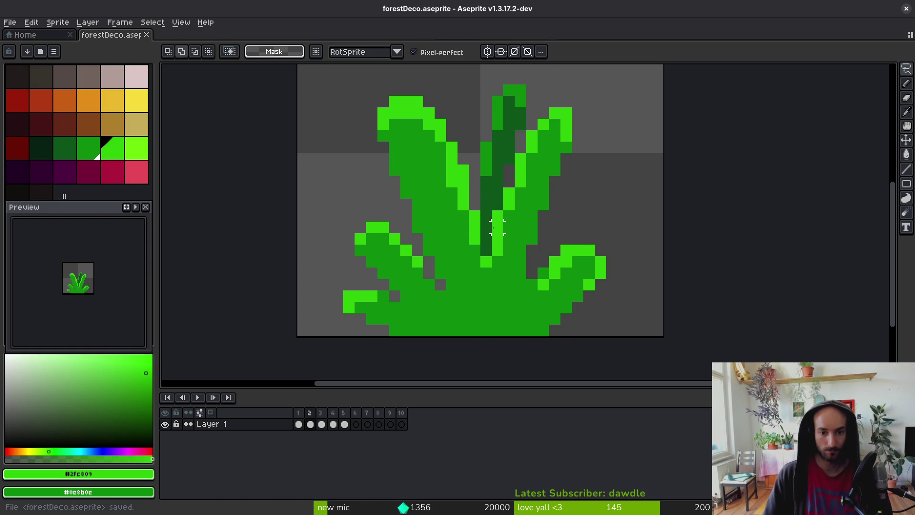
{"action": "key", "text": "b"}
Draw a light-green line down the centre stem and erase the top of the left leaf.
{"action": "left_click_drag", "start_coordinate": [453, 204], "coordinate": [480, 319]}
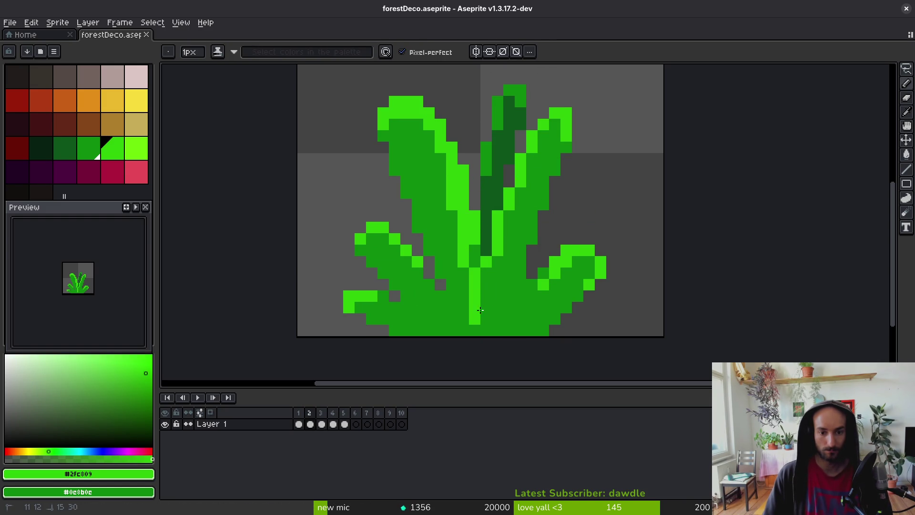
{"action": "key", "text": "e"}
{"action": "left_click_drag", "start_coordinate": [400, 102], "coordinate": [418, 239]}
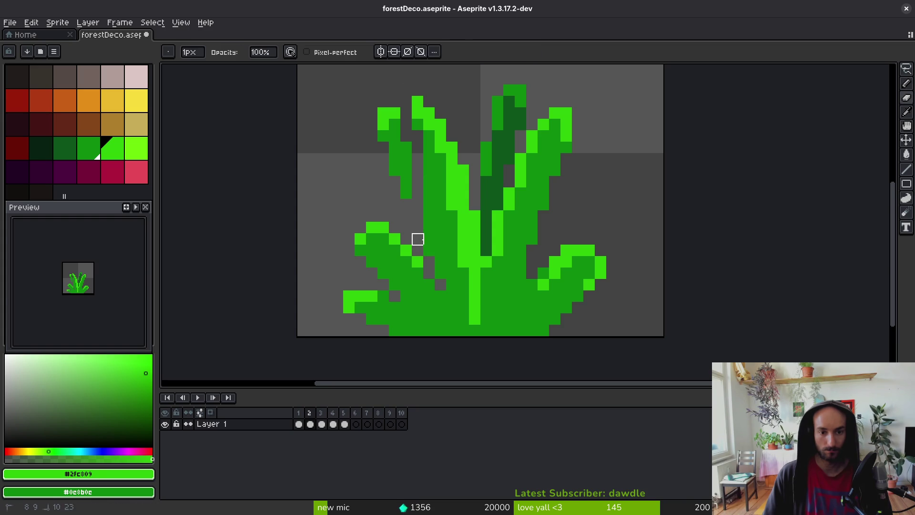
Erase most of the old left leaf and the right grass branch.
{"action": "left_click", "coordinate": [429, 238]}
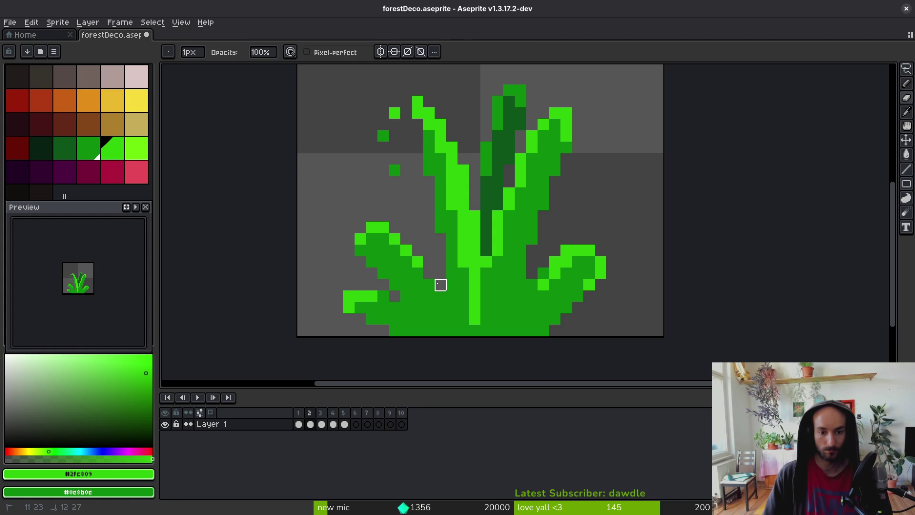
{"action": "key", "text": "b"}
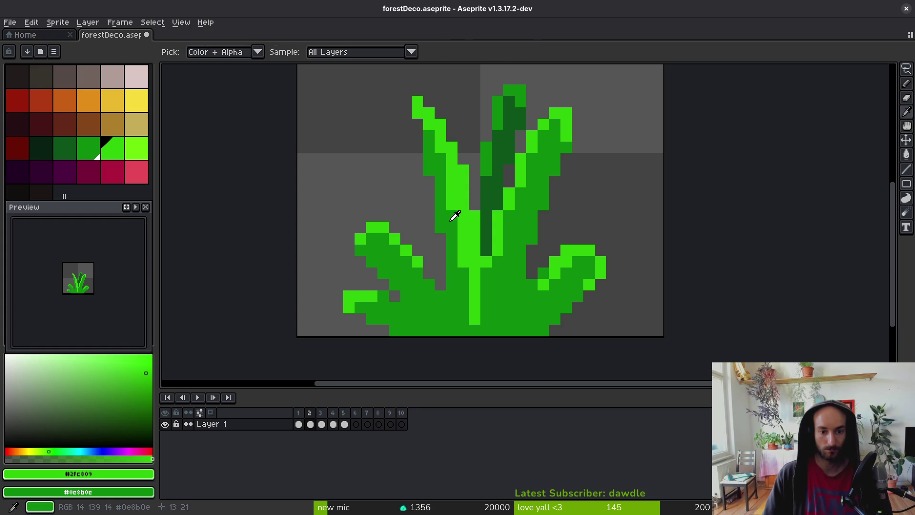
{"action": "left_click", "coordinate": [424, 129], "text": "alt"}
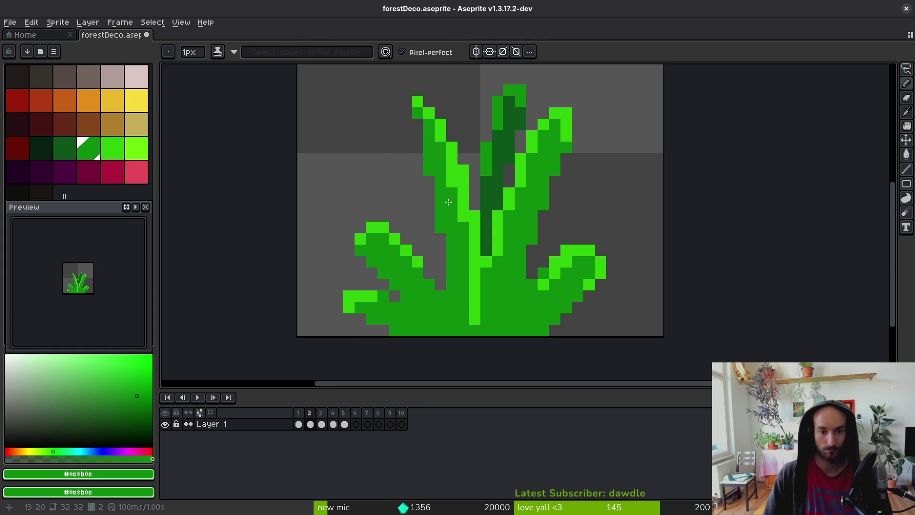
{"action": "key", "text": "e"}
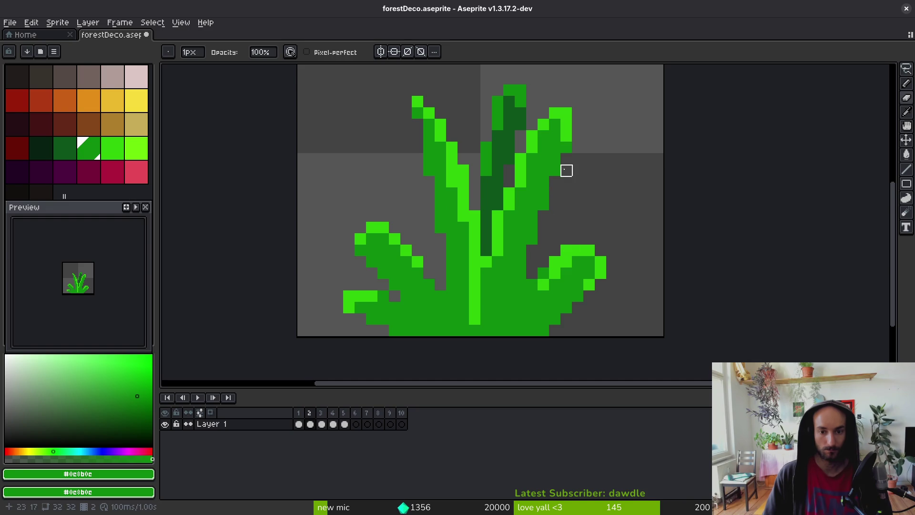
{"action": "scroll", "coordinate": [567, 160], "scroll_direction": "down", "scroll_amount": 2}
{"action": "key", "text": "i"}
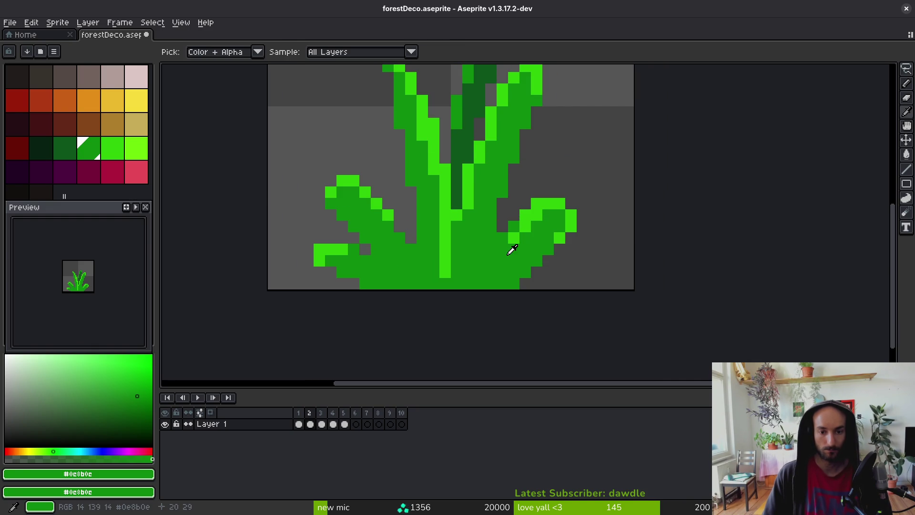
{"action": "key", "text": "e"}
{"action": "mouse_move", "coordinate": [536, 213]}
{"action": "left_mouse_down"}
{"action": "mouse_move", "coordinate": [535, 237]}
{"action": "mouse_move", "coordinate": [560, 225]}
{"action": "left_mouse_up"}
{"action": "scroll", "coordinate": [518, 162], "scroll_direction": "down", "scroll_amount": 4}
Select the whole grass tuft and move it two pixels down.
{"action": "key", "text": "m"}
{"action": "mouse_move", "coordinate": [439, 97]}
{"action": "left_mouse_down"}
{"action": "mouse_move", "coordinate": [562, 194]}
{"action": "mouse_move", "coordinate": [570, 258]}
{"action": "left_mouse_up"}
{"action": "mouse_move", "coordinate": [515, 229]}
{"action": "left_mouse_down"}
{"action": "mouse_move", "coordinate": [515, 240]}
{"action": "mouse_move", "coordinate": [429, 196]}
{"action": "mouse_move", "coordinate": [438, 268]}
{"action": "left_mouse_up"}
{"action": "key", "text": "Return"}
{"action": "scroll", "coordinate": [477, 234], "scroll_direction": "up", "scroll_amount": 4}
Shift the left leaf right and add a green pixel above the lone right pixel.
{"action": "key", "text": "b"}
{"action": "left_click_drag", "start_coordinate": [496, 279], "coordinate": [474, 262]}
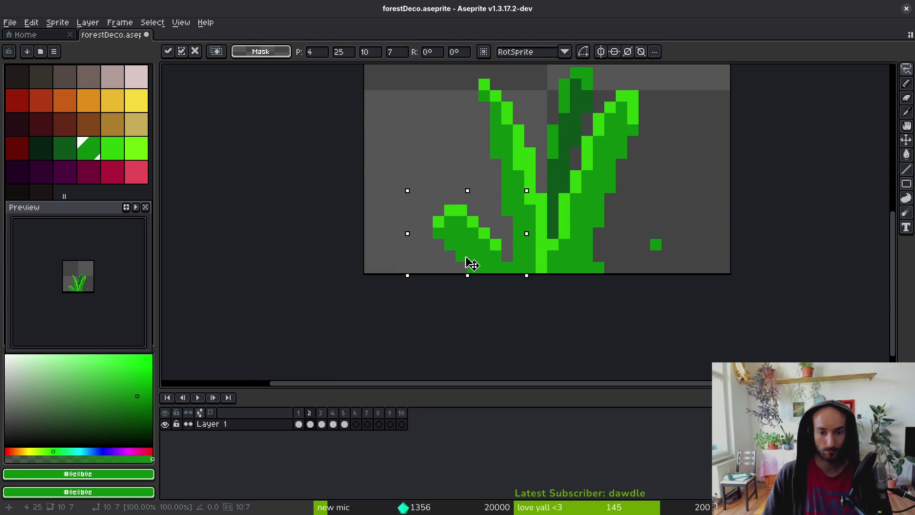
{"action": "key", "text": "i"}
{"action": "key", "text": "b"}
{"action": "left_click", "coordinate": [651, 220]}
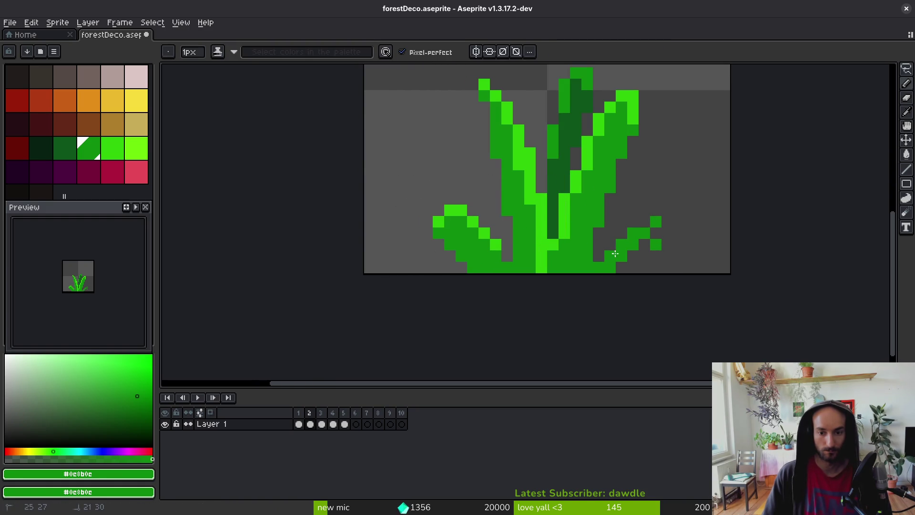
{"action": "key", "text": "i"}
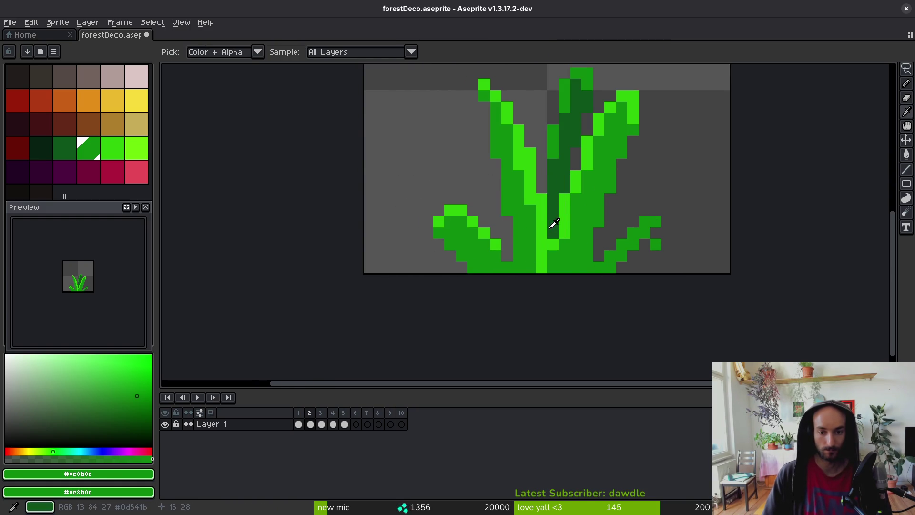
{"action": "left_click", "coordinate": [553, 224]}
{"action": "key", "text": "b"}
Start a dark-green back blade on the left and add a bright-green highlight pixel.
{"action": "left_click", "coordinate": [507, 256]}
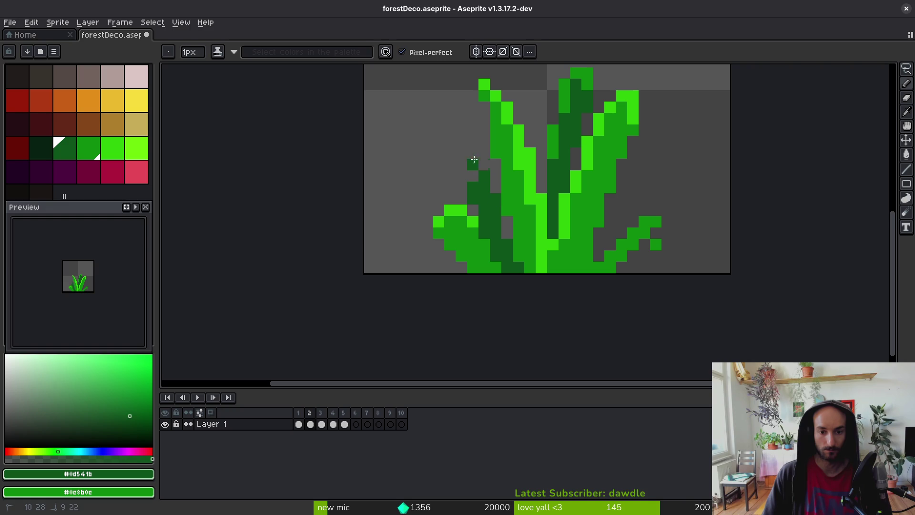
{"action": "key", "text": "e"}
{"action": "key", "text": "i"}
{"action": "left_click", "coordinate": [475, 232]}
{"action": "key", "text": "b"}
{"action": "key", "text": "]"}
{"action": "left_click", "coordinate": [462, 213]}
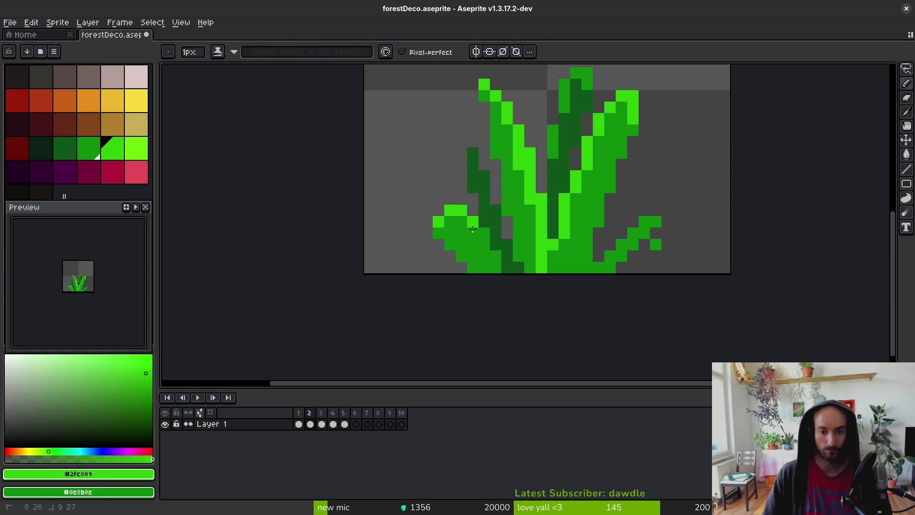
Reshape the left leaf tip in bright green with mid-green pixels beneath, erasing stray pixels.
{"action": "key", "text": "e"}
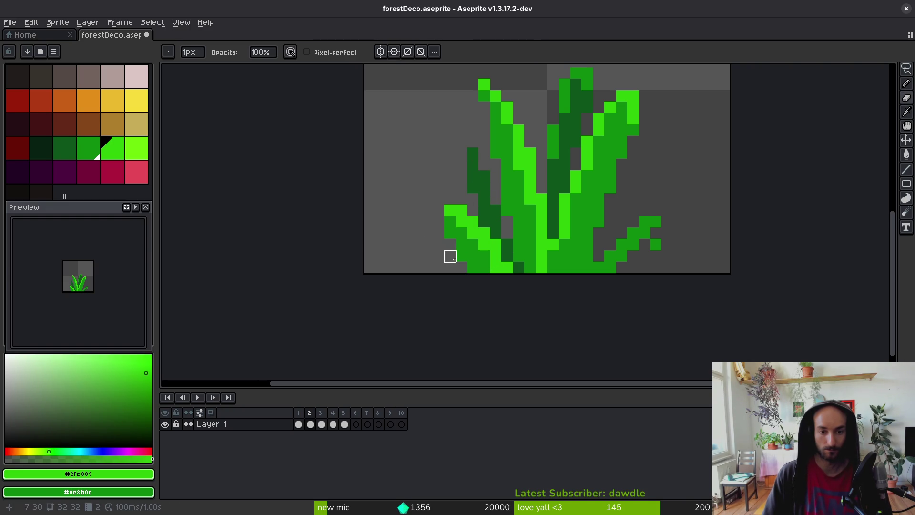
{"action": "mouse_move", "coordinate": [439, 234]}
{"action": "left_mouse_down"}
{"action": "mouse_move", "coordinate": [438, 222]}
{"action": "mouse_move", "coordinate": [472, 251]}
{"action": "left_mouse_up"}
{"action": "key", "text": "i"}
{"action": "key", "text": "b"}
{"action": "key", "text": "ctrl+z"}
{"action": "left_click", "coordinate": [447, 243]}
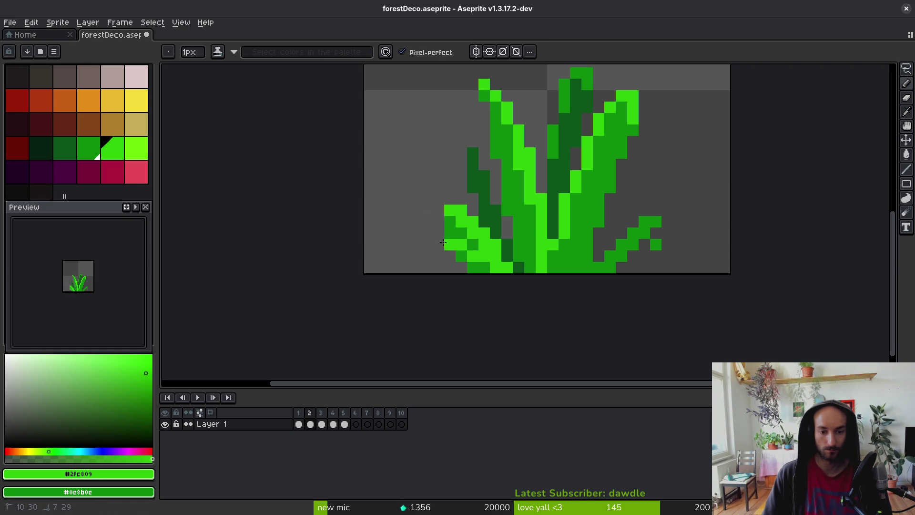
{"action": "left_click", "coordinate": [461, 257], "text": "alt"}
{"action": "left_click_drag", "start_coordinate": [436, 257], "coordinate": [458, 258]}
{"action": "key", "text": "e"}
{"action": "left_click", "coordinate": [450, 229]}
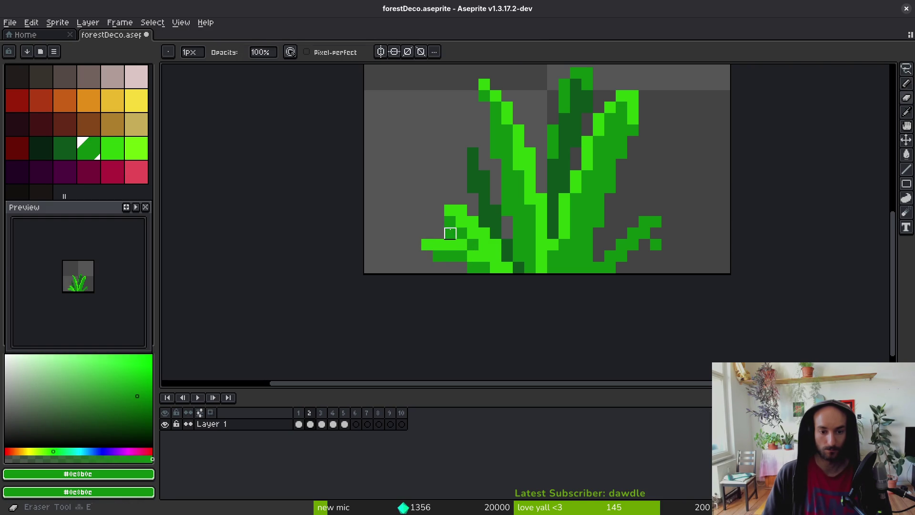
{"action": "key", "text": "b"}
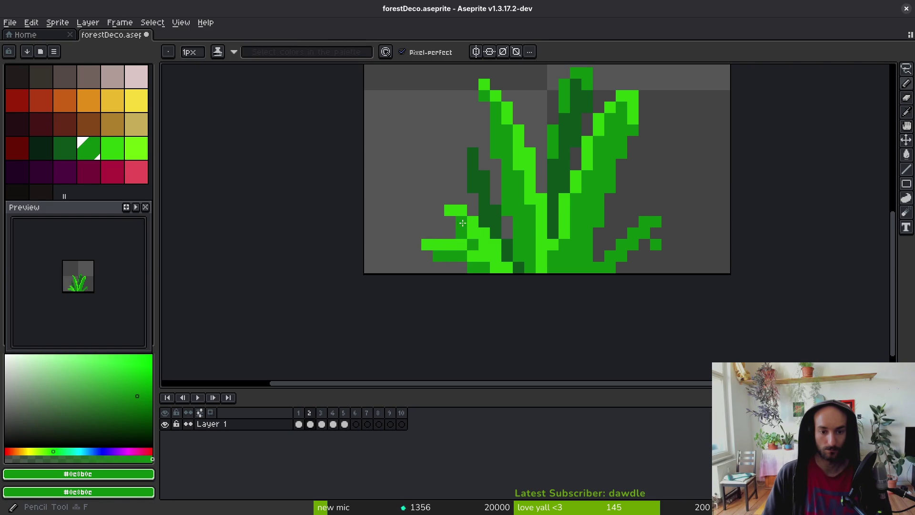
Touch up the left side of the grass, turning a dark pixel light green.
{"action": "key", "text": "e"}
{"action": "left_click", "coordinate": [473, 258], "text": "alt"}
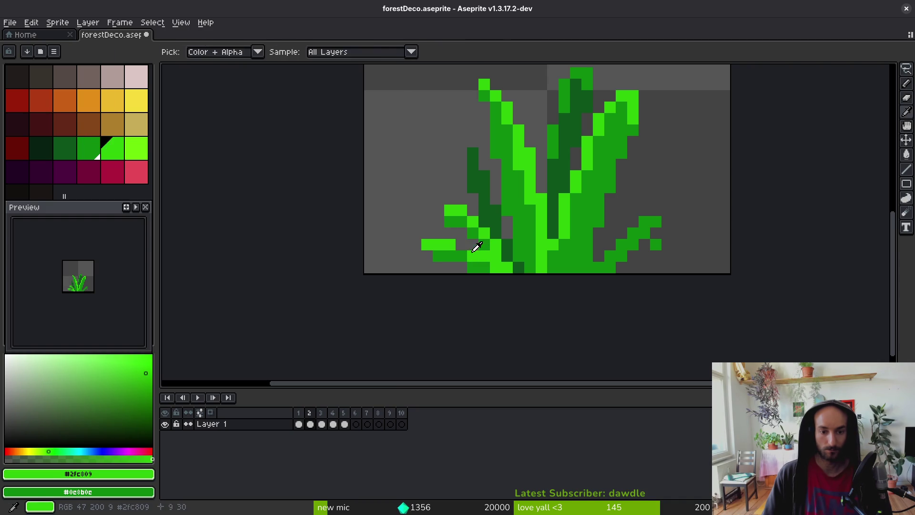
{"action": "key", "text": "b"}
{"action": "left_click", "coordinate": [462, 267]}
{"action": "key", "text": "ctrl+z"}
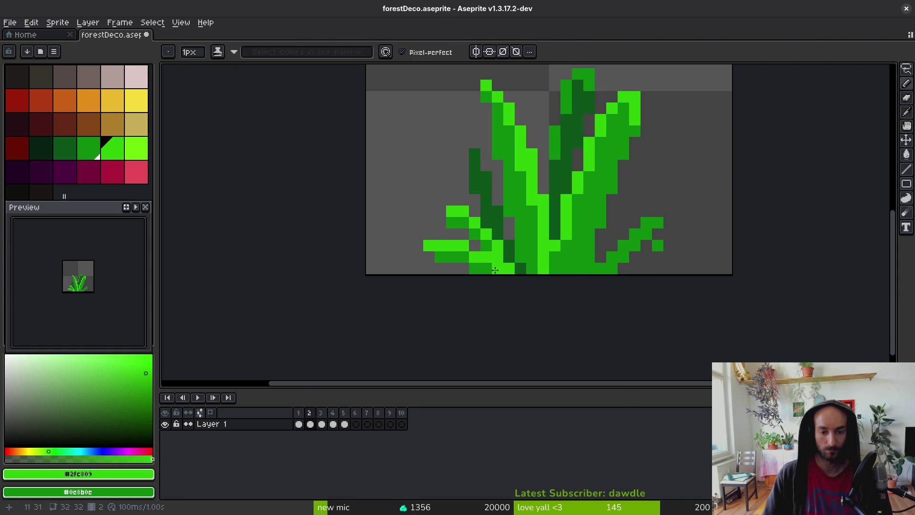
{"action": "scroll", "coordinate": [477, 267], "scroll_direction": "down", "scroll_amount": 2}
{"action": "scroll", "coordinate": [534, 275], "scroll_direction": "up", "scroll_amount": 3}
{"action": "left_click", "coordinate": [534, 274], "text": "alt"}
{"action": "mouse_move", "coordinate": [533, 274]}
{"action": "left_mouse_down"}
{"action": "mouse_move", "coordinate": [433, 245]}
{"action": "mouse_move", "coordinate": [455, 235]}
{"action": "left_mouse_up"}
{"action": "scroll", "coordinate": [478, 233], "scroll_direction": "down", "scroll_amount": 2}
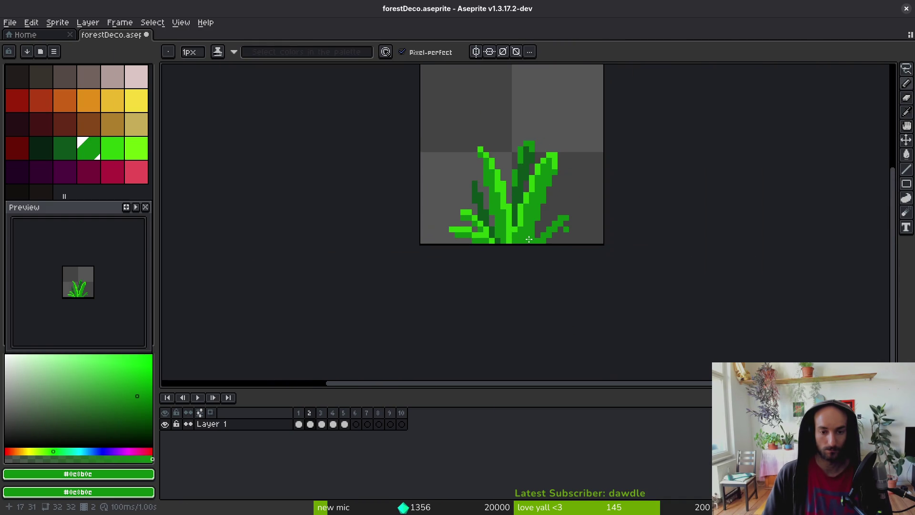
{"action": "scroll", "coordinate": [514, 237], "scroll_direction": "up", "scroll_amount": 2}
{"action": "scroll", "coordinate": [465, 230], "scroll_direction": "down", "scroll_amount": 2}
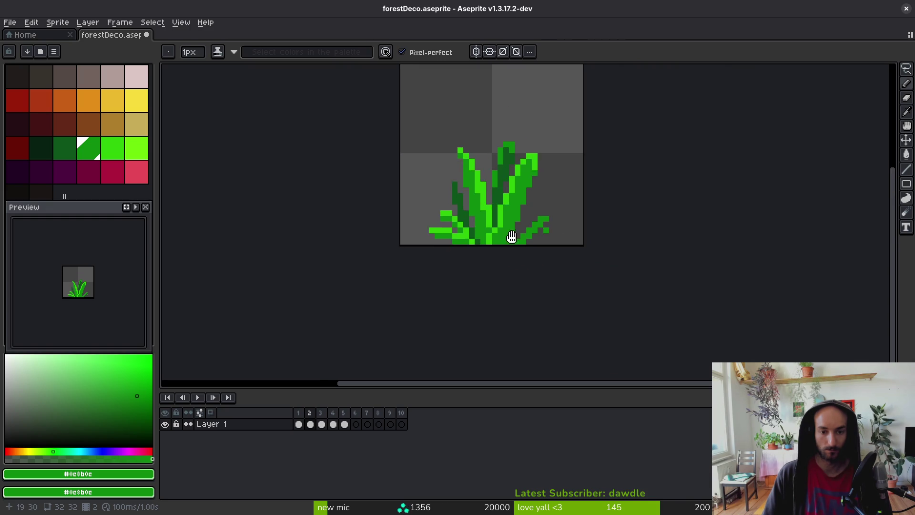
{"action": "scroll", "coordinate": [510, 241], "scroll_direction": "up", "scroll_amount": 2}
{"action": "left_click", "coordinate": [375, 228], "text": "alt"}
{"action": "left_click", "coordinate": [445, 214]}
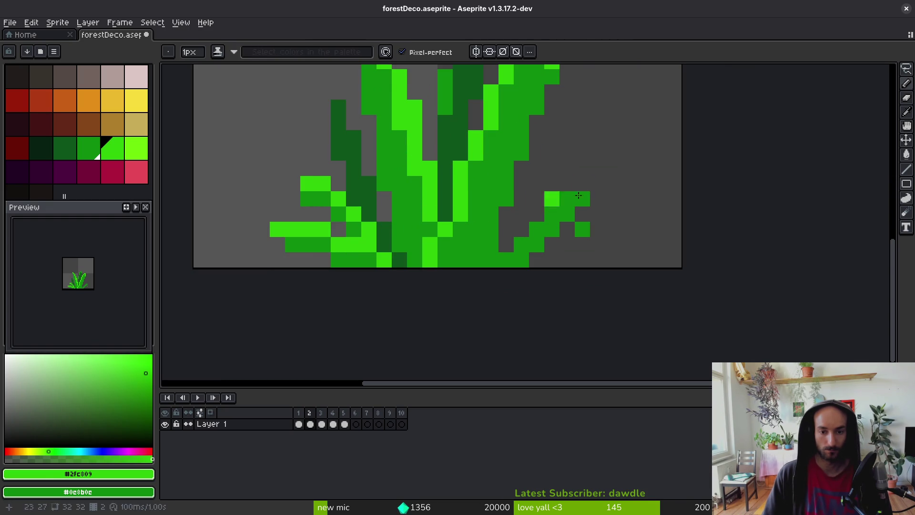
Draw a light-green diagonal right sprig with a dark-green pixel beside it.
{"action": "left_click_drag", "start_coordinate": [589, 181], "coordinate": [507, 239]}
{"action": "scroll", "coordinate": [539, 245], "scroll_direction": "down", "scroll_amount": 2}
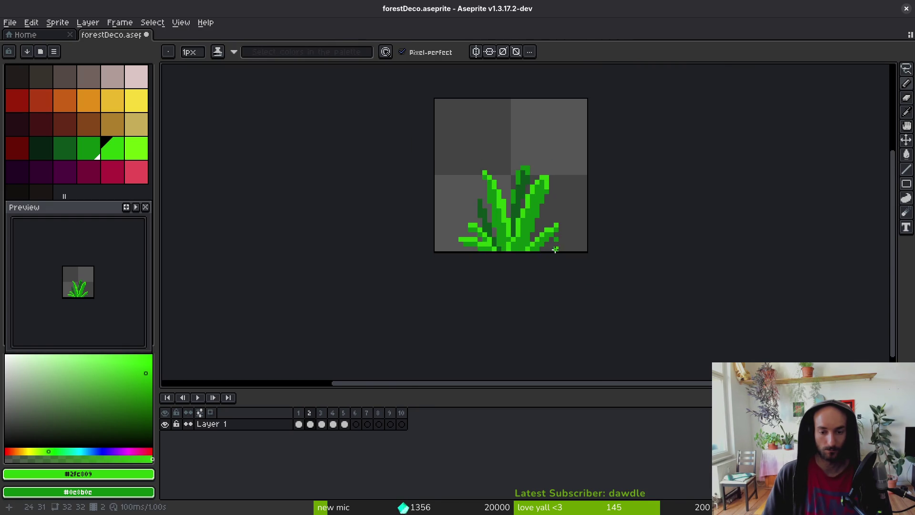
{"action": "scroll", "coordinate": [553, 241], "scroll_direction": "up", "scroll_amount": 2}
{"action": "left_click", "coordinate": [507, 209], "text": "alt"}
{"action": "scroll", "coordinate": [507, 208], "scroll_direction": "down", "scroll_amount": 1}
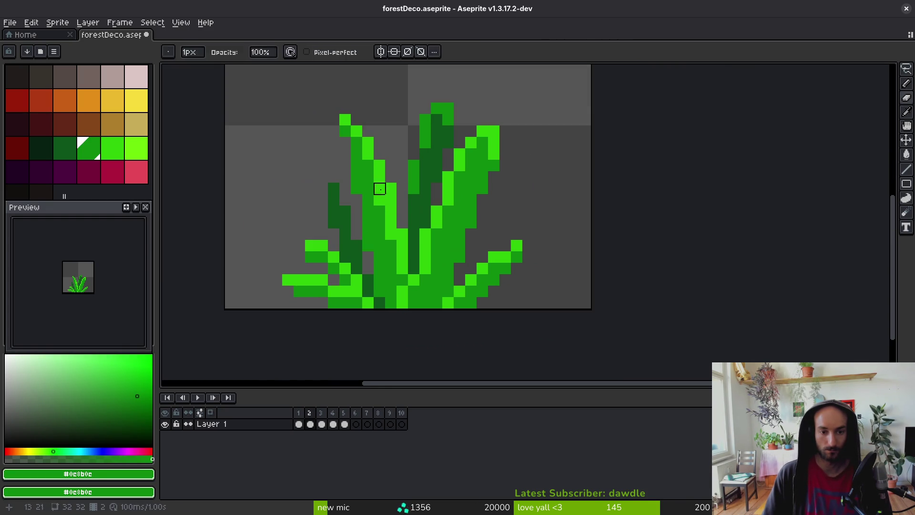
{"action": "left_click", "coordinate": [423, 202], "text": "alt"}
{"action": "scroll", "coordinate": [596, 205], "scroll_direction": "up", "scroll_amount": 2}
{"action": "left_click", "coordinate": [606, 201]}
{"action": "scroll", "coordinate": [608, 198], "scroll_direction": "down", "scroll_amount": 1}
{"action": "scroll", "coordinate": [534, 177], "scroll_direction": "up", "scroll_amount": 1}
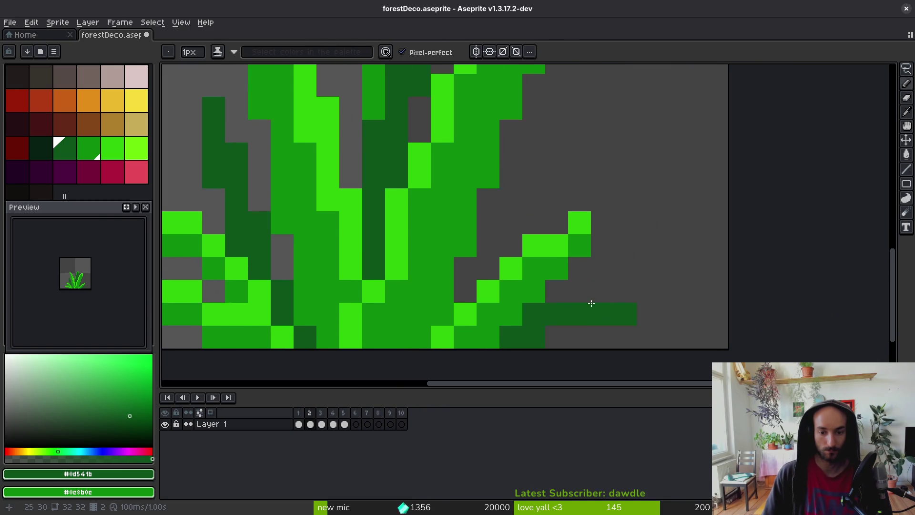
Erase the dark-green block on the right and repaint a single dark-green pixel.
{"action": "key", "text": "e"}
{"action": "left_click_drag", "start_coordinate": [602, 291], "coordinate": [626, 315]}
{"action": "key", "text": "b"}
{"action": "left_click", "coordinate": [603, 291]}
{"action": "scroll", "coordinate": [633, 303], "scroll_direction": "down", "scroll_amount": 6}
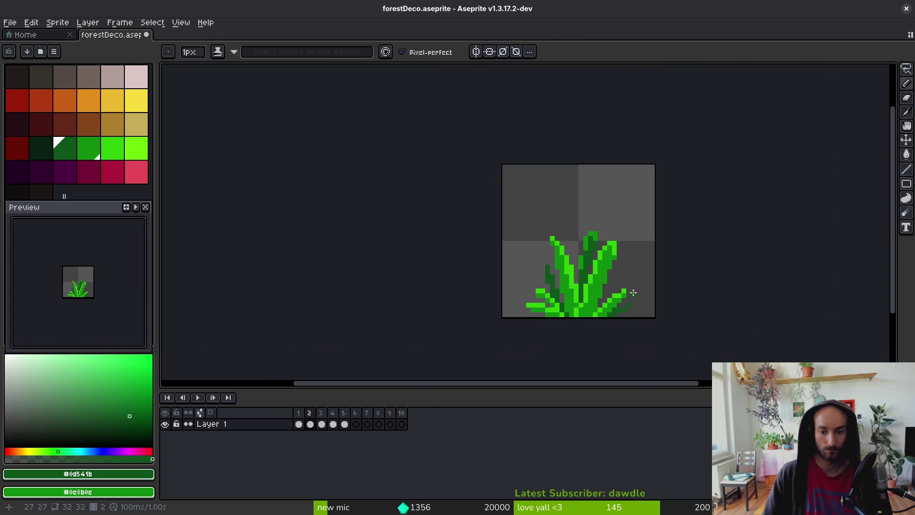
{"action": "scroll", "coordinate": [551, 266], "scroll_direction": "up", "scroll_amount": 4}
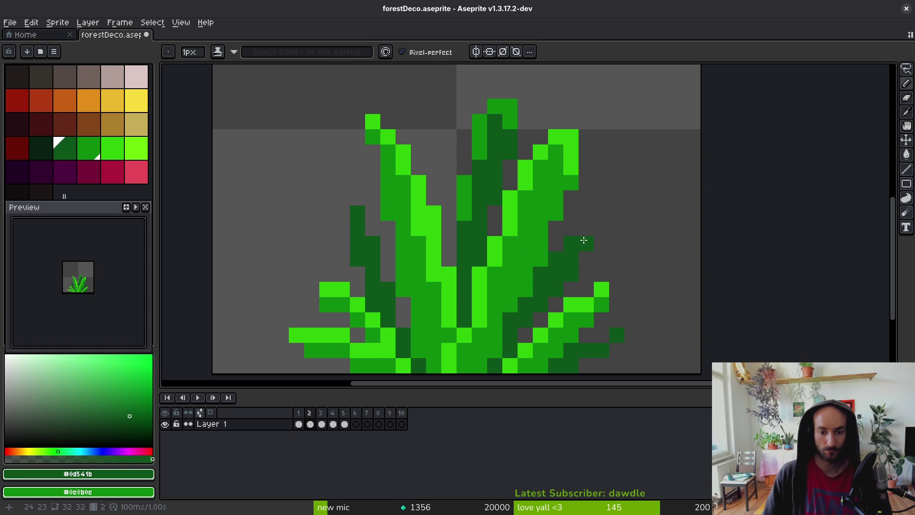
{"action": "key", "text": "e"}
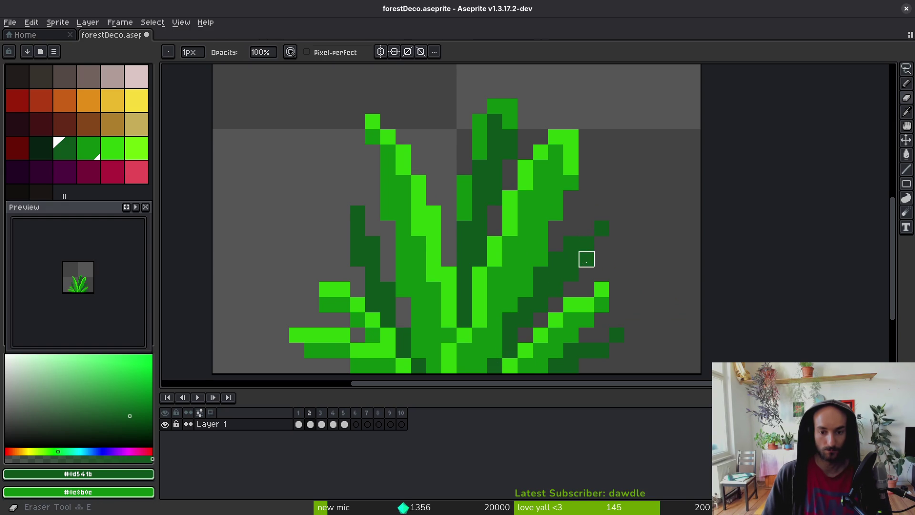
{"action": "scroll", "coordinate": [587, 289], "scroll_direction": "down", "scroll_amount": 1}
{"action": "scroll", "coordinate": [590, 275], "scroll_direction": "up", "scroll_amount": 1}
Select the small dark-green cluster on the right and shift it down and left.
{"action": "key", "text": "m"}
{"action": "left_click_drag", "start_coordinate": [573, 248], "coordinate": [601, 279]}
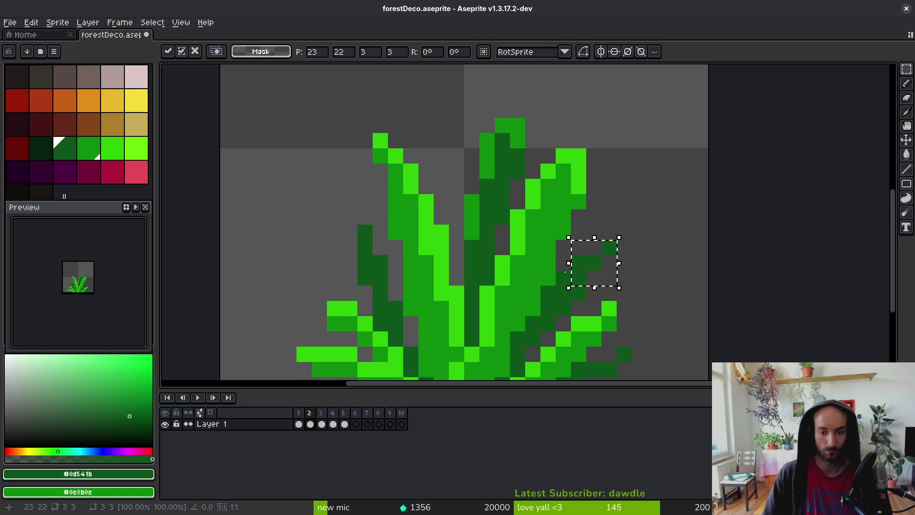
{"action": "scroll", "coordinate": [567, 281], "scroll_direction": "up", "scroll_amount": 2}
{"action": "left_click_drag", "start_coordinate": [608, 270], "coordinate": [606, 286]}
{"action": "scroll", "coordinate": [610, 288], "scroll_direction": "down", "scroll_amount": 2}
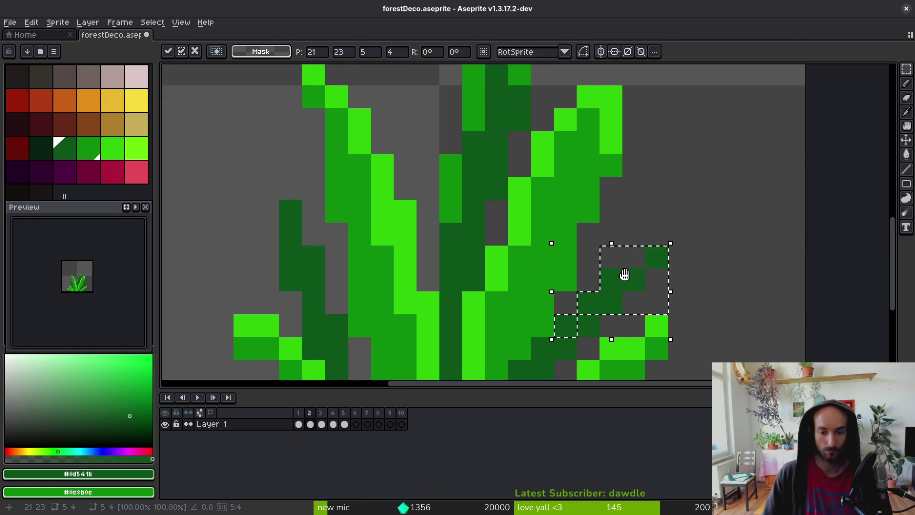
{"action": "key", "text": "ctrl+d"}
{"action": "scroll", "coordinate": [604, 284], "scroll_direction": "up", "scroll_amount": 1}
Save forestDeco.aseprite and return to animation frame 2.
{"action": "key", "text": "b"}
{"action": "left_click_drag", "start_coordinate": [542, 305], "coordinate": [561, 285]}
{"action": "key", "text": "f"}
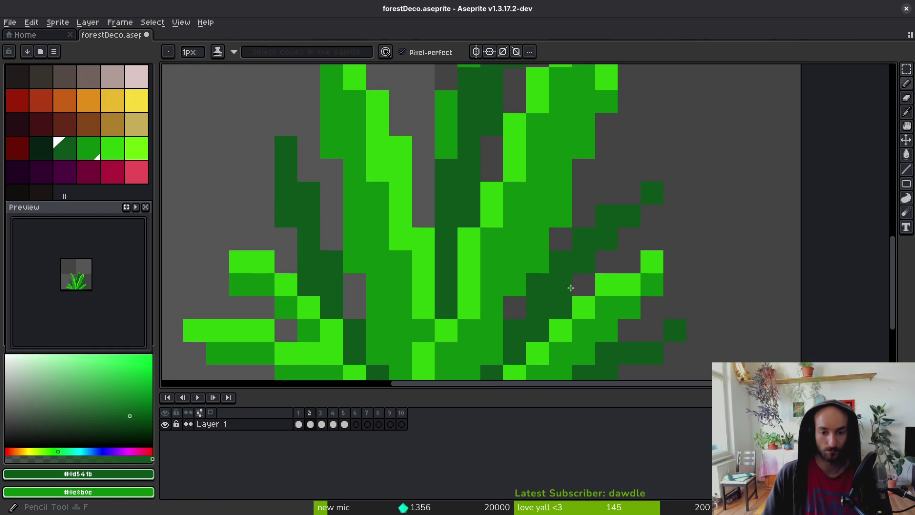
{"action": "scroll", "coordinate": [577, 274], "scroll_direction": "down", "scroll_amount": 4}
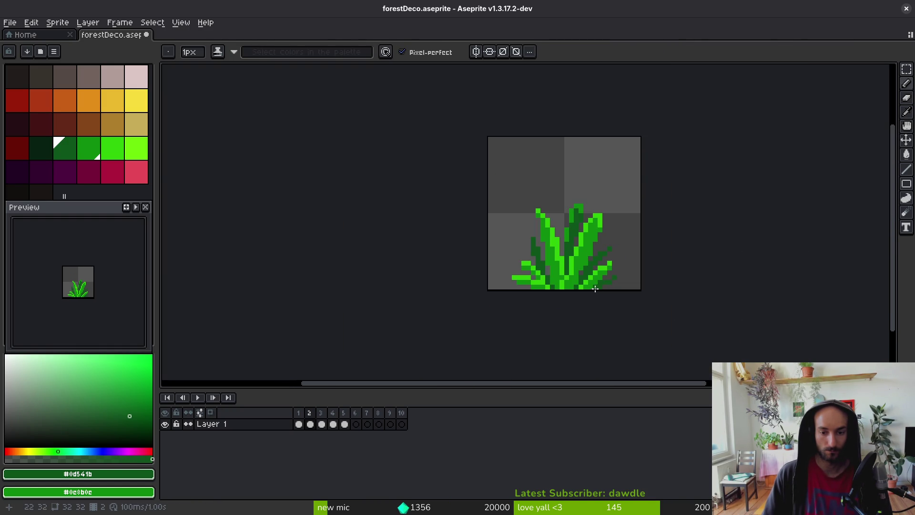
{"action": "scroll", "coordinate": [594, 290], "scroll_direction": "up", "scroll_amount": 3}
{"action": "left_click", "coordinate": [564, 235], "text": "alt"}
{"action": "key", "text": "ctrl+s"}
{"action": "scroll", "coordinate": [583, 275], "scroll_direction": "down", "scroll_amount": 3}
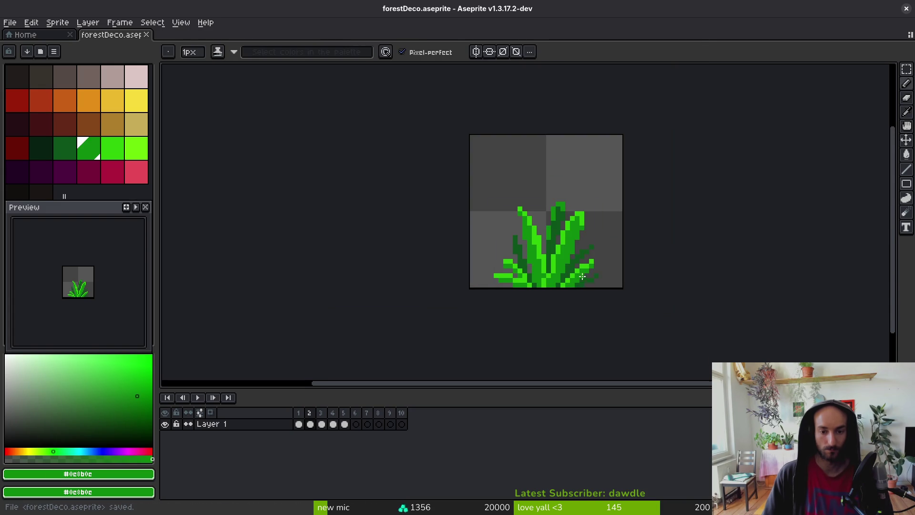
{"action": "scroll", "coordinate": [553, 288], "scroll_direction": "down", "scroll_amount": 3}
{"action": "key", "text": "alt"}
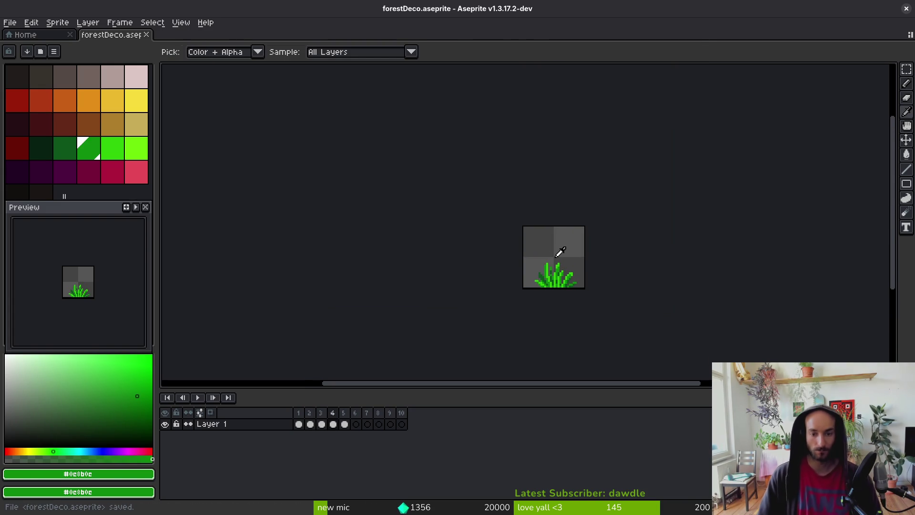
{"action": "key", "text": "Left"}
{"action": "key", "text": "Left"}
{"action": "scroll", "coordinate": [566, 276], "scroll_direction": "up", "scroll_amount": 3}
Repaint grass blade pixels in bright and medium green sampled from the tuft, then save.
{"action": "scroll", "coordinate": [566, 276], "scroll_direction": "up", "scroll_amount": 3}
{"action": "scroll", "coordinate": [577, 280], "scroll_direction": "down", "scroll_amount": 3}
{"action": "scroll", "coordinate": [581, 267], "scroll_direction": "up", "scroll_amount": 4}
{"action": "key", "text": "alt"}
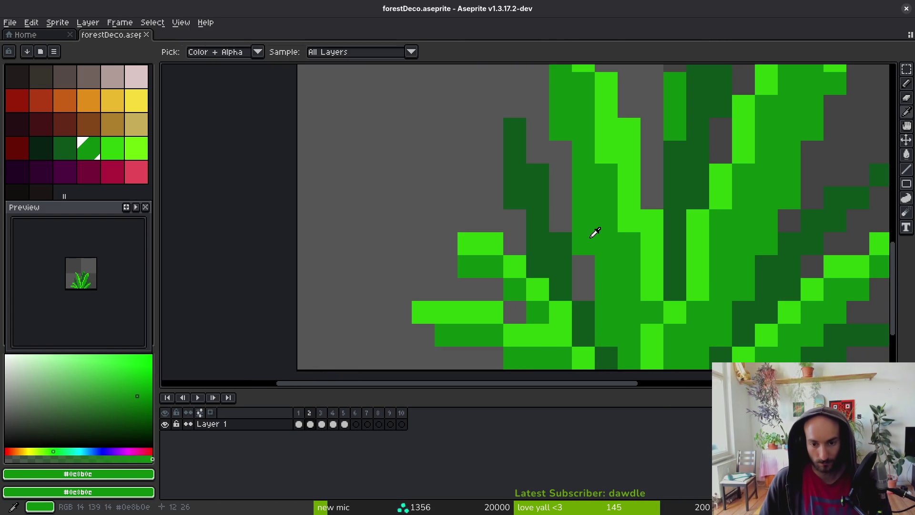
{"action": "left_click", "coordinate": [630, 216], "text": "alt"}
{"action": "mouse_move", "coordinate": [560, 219]}
{"action": "left_mouse_down"}
{"action": "mouse_move", "coordinate": [582, 248]}
{"action": "mouse_move", "coordinate": [609, 339]}
{"action": "left_mouse_up"}
{"action": "key", "text": "alt"}
{"action": "left_click", "coordinate": [624, 260], "text": "alt"}
{"action": "left_click", "coordinate": [577, 264]}
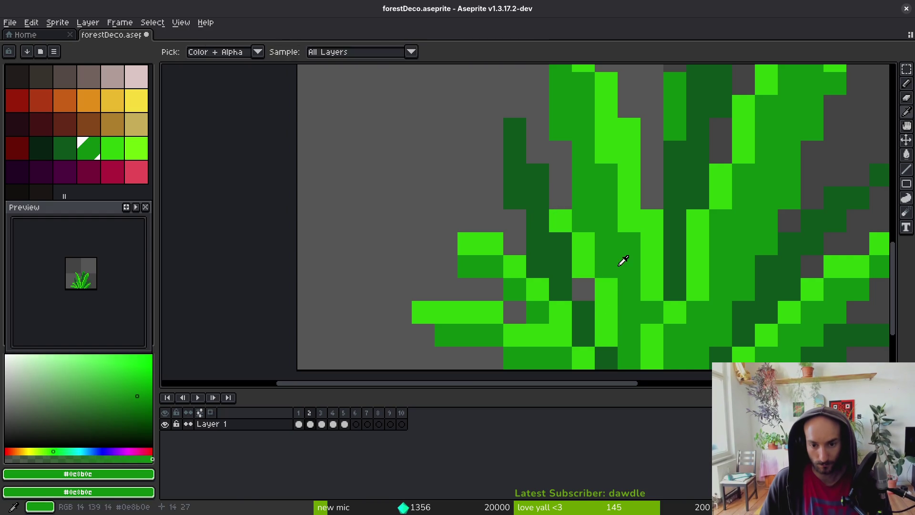
{"action": "scroll", "coordinate": [639, 300], "scroll_direction": "down", "scroll_amount": 5}
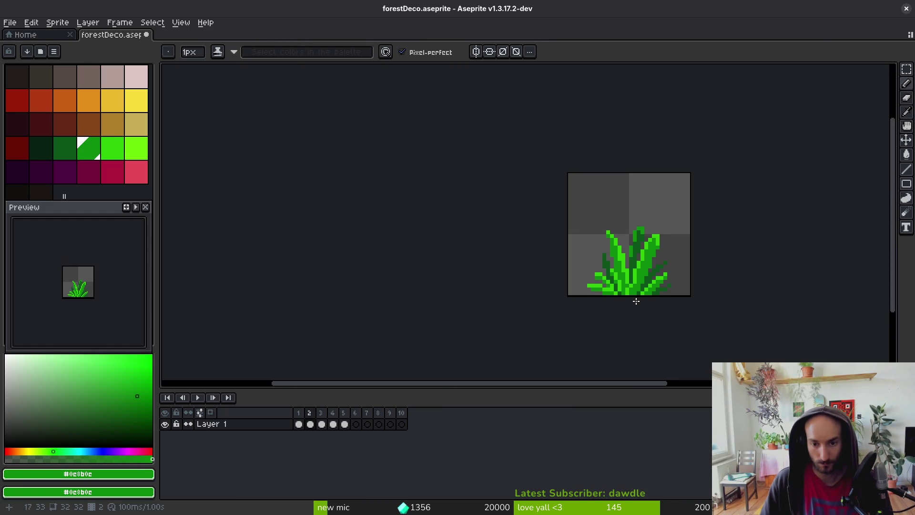
{"action": "key", "text": "ctrl+s"}
Try a short bright-green #2fc809 stroke, undo it, sample the dark and medium greens, and save.
{"action": "scroll", "coordinate": [636, 265], "scroll_direction": "up", "scroll_amount": 4}
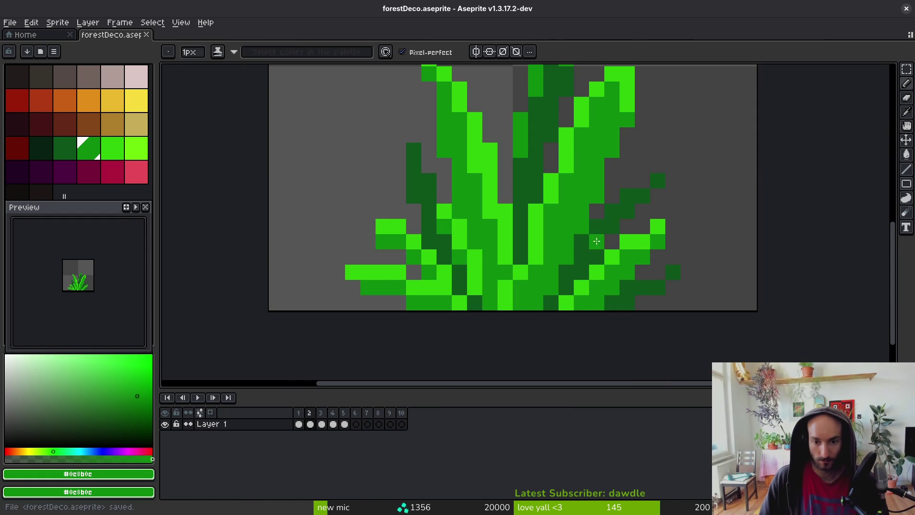
{"action": "left_click", "coordinate": [541, 237], "text": "alt"}
{"action": "left_click_drag", "start_coordinate": [565, 272], "coordinate": [589, 229]}
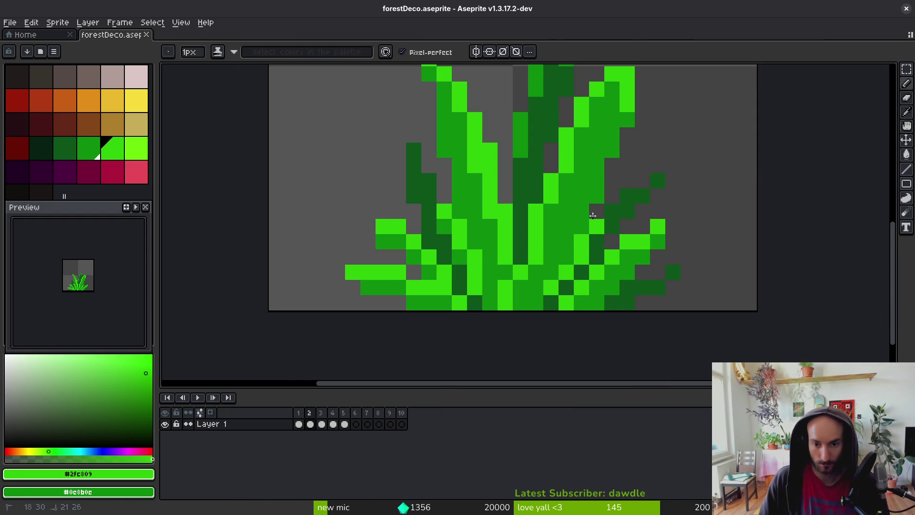
{"action": "key", "text": "ctrl+z"}
{"action": "key", "text": "ctrl+z"}
{"action": "key", "text": "ctrl+y"}
{"action": "key", "text": "ctrl+y"}
{"action": "key", "text": "ctrl+z"}
{"action": "key", "text": "ctrl+z"}
{"action": "key", "text": "ctrl+s"}
{"action": "left_click", "coordinate": [578, 265], "text": "alt"}
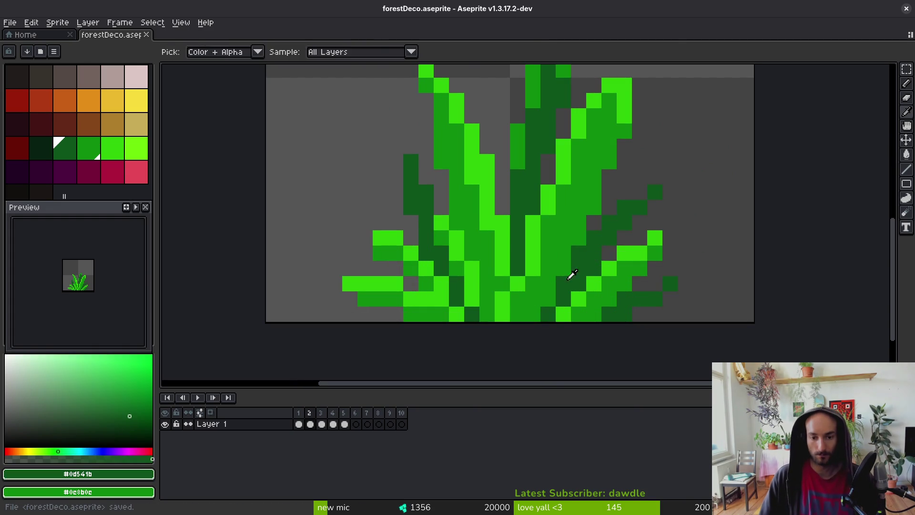
{"action": "left_click", "coordinate": [553, 287], "text": "alt"}
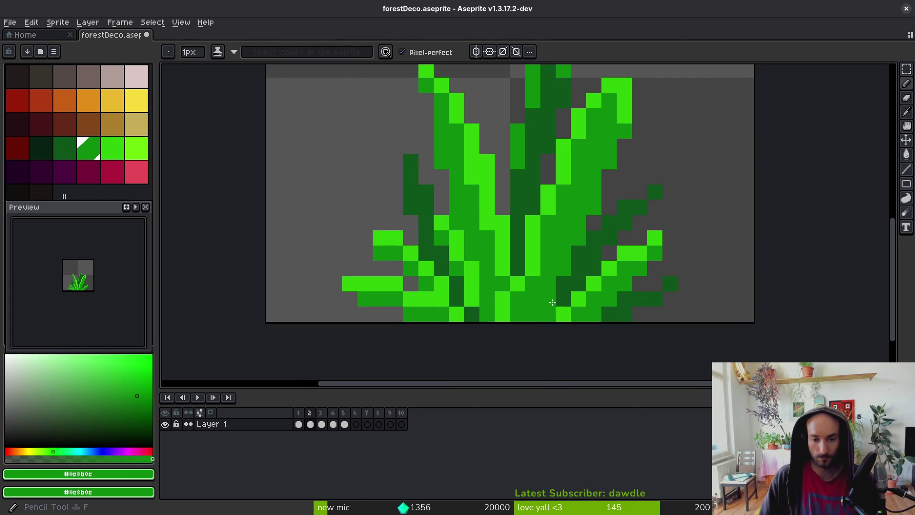
{"action": "key", "text": "ctrl+s"}
Paint single bright-green pixels and a medium-green run along a blade, then save.
{"action": "scroll", "coordinate": [543, 294], "scroll_direction": "up", "scroll_amount": 1}
{"action": "left_click", "coordinate": [560, 266], "text": "alt"}
{"action": "left_click", "coordinate": [538, 313]}
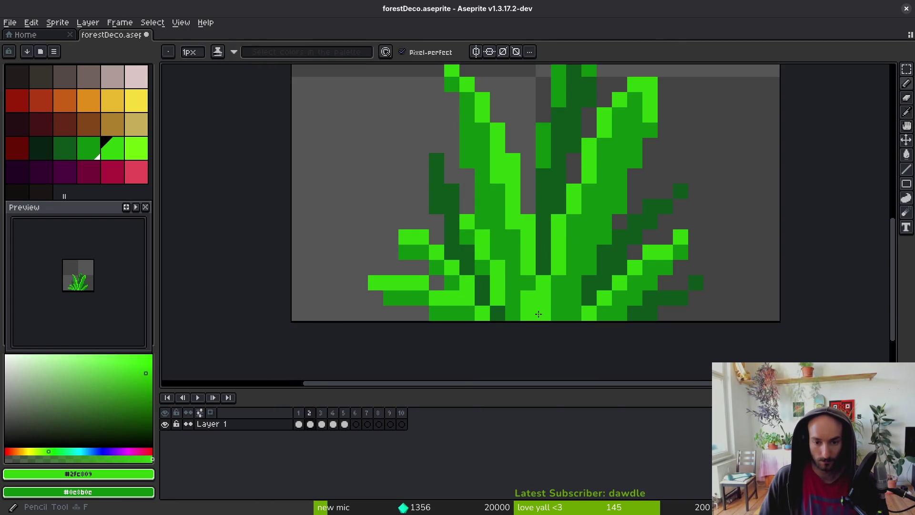
{"action": "left_click", "coordinate": [558, 313]}
{"action": "left_click", "coordinate": [564, 301], "text": "alt"}
{"action": "left_click_drag", "start_coordinate": [527, 314], "coordinate": [528, 300]}
{"action": "key", "text": "ctrl+s"}
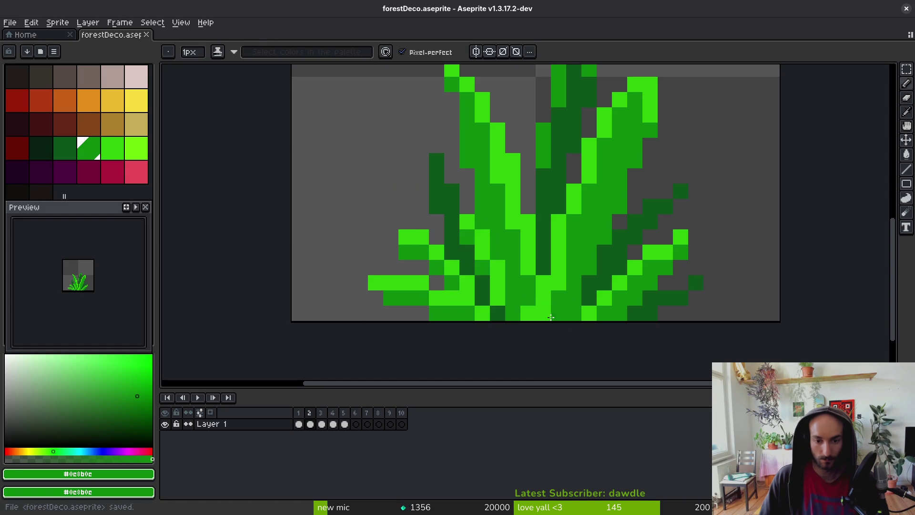
{"action": "scroll", "coordinate": [572, 326], "scroll_direction": "down", "scroll_amount": 1}
{"action": "scroll", "coordinate": [572, 326], "scroll_direction": "down", "scroll_amount": 2}
{"action": "key", "text": "ctrl+s"}
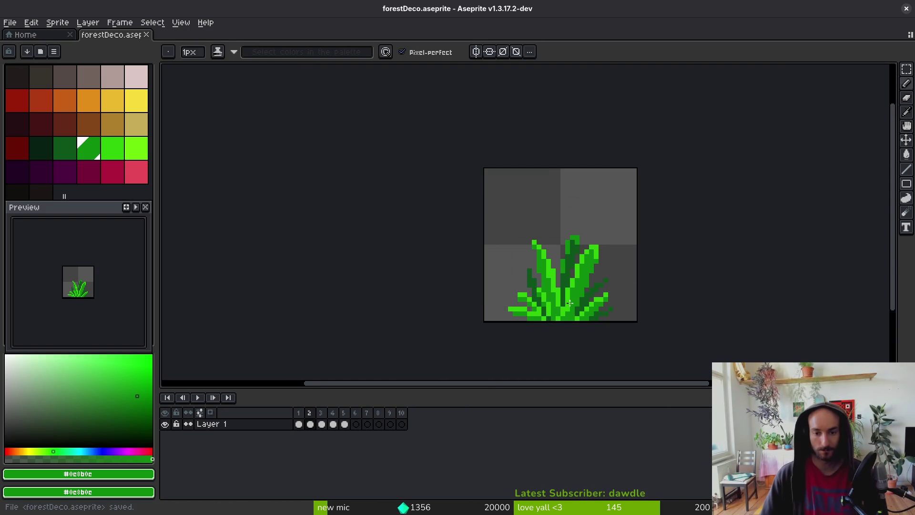
Select a blade tip with the marquee and move it down one pixel.
{"action": "scroll", "coordinate": [596, 207], "scroll_direction": "up", "scroll_amount": 5}
{"action": "key", "text": "m"}
{"action": "mouse_move", "coordinate": [550, 78]}
{"action": "left_mouse_down"}
{"action": "mouse_move", "coordinate": [570, 167]}
{"action": "mouse_move", "coordinate": [616, 256]}
{"action": "left_mouse_up"}
{"action": "left_click_drag", "start_coordinate": [620, 77], "coordinate": [663, 165]}
{"action": "left_click", "coordinate": [613, 140]}
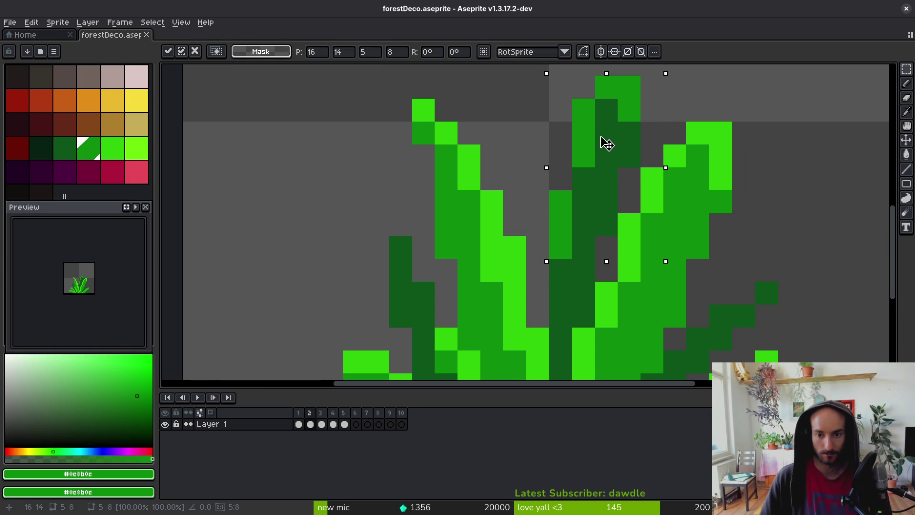
{"action": "left_click_drag", "start_coordinate": [613, 140], "coordinate": [602, 165]}
{"action": "key", "text": "Return"}
{"action": "scroll", "coordinate": [626, 232], "scroll_direction": "down", "scroll_amount": 4}
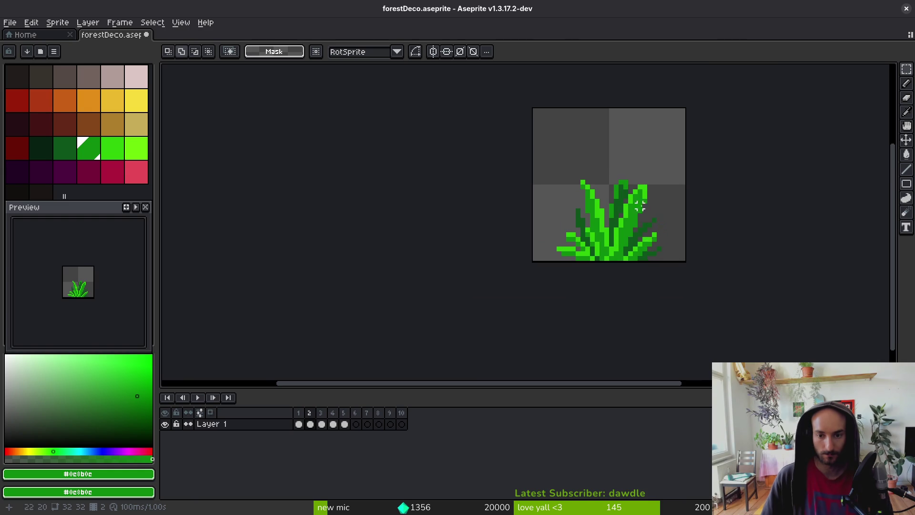
{"action": "scroll", "coordinate": [645, 210], "scroll_direction": "up", "scroll_amount": 5}
Recolour a dark pixel on the blade to medium green and save.
{"action": "key", "text": "e"}
{"action": "key", "text": "b"}
{"action": "left_click", "coordinate": [570, 146]}
{"action": "key", "text": "e"}
{"action": "left_click", "coordinate": [587, 146], "text": "alt"}
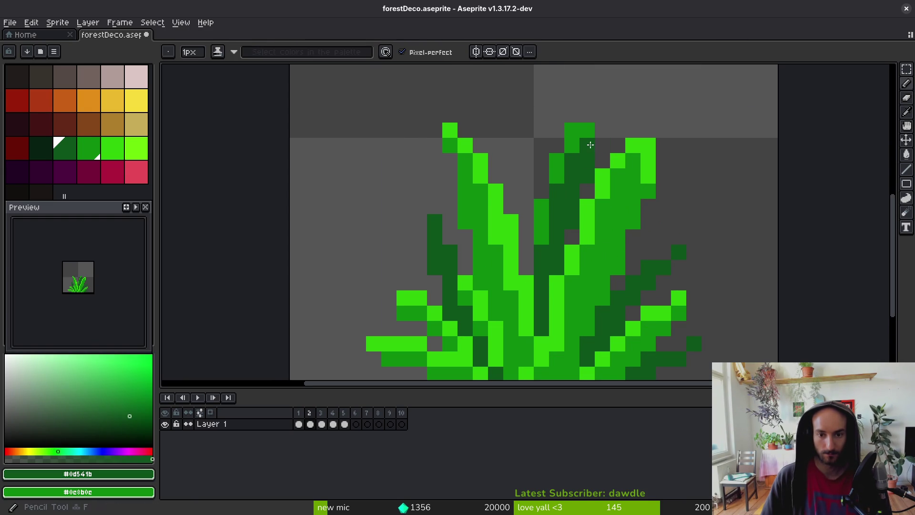
{"action": "left_click", "coordinate": [557, 175]}
{"action": "scroll", "coordinate": [577, 219], "scroll_direction": "down", "scroll_amount": 4}
{"action": "key", "text": "ctrl+s"}
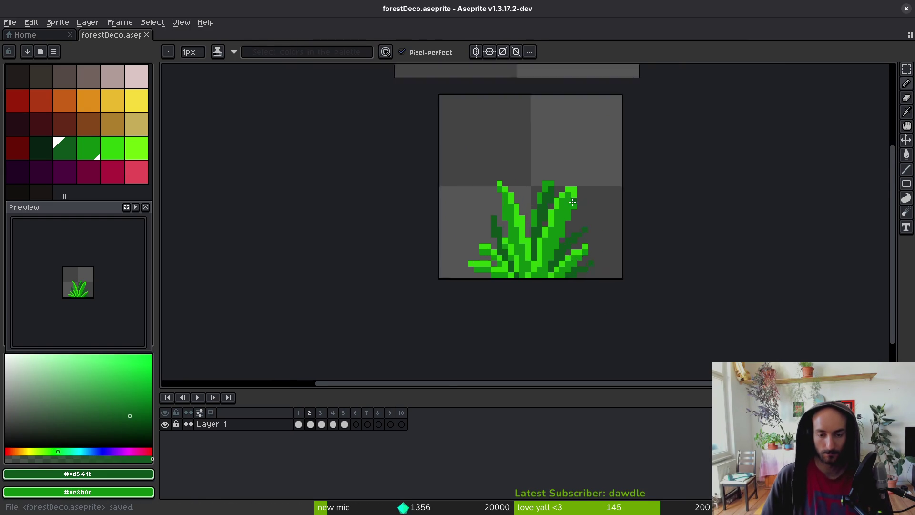
{"action": "scroll", "coordinate": [530, 178], "scroll_direction": "up", "scroll_amount": 4}
Erase the pixel atop the middle blade, add medium-green pixels lower down, and save.
{"action": "key", "text": "e"}
{"action": "left_click", "coordinate": [499, 152]}
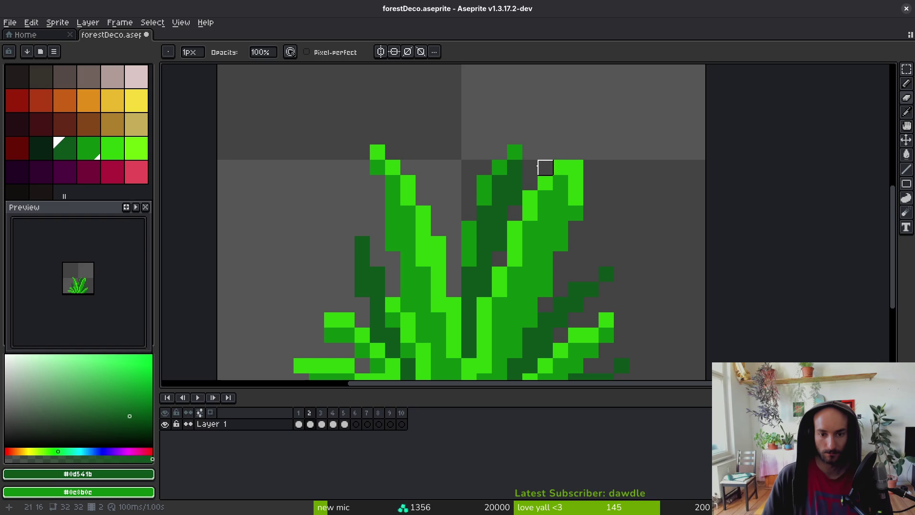
{"action": "left_click", "coordinate": [499, 167], "text": "alt"}
{"action": "key", "text": "b"}
{"action": "left_click", "coordinate": [485, 213]}
{"action": "key", "text": "e"}
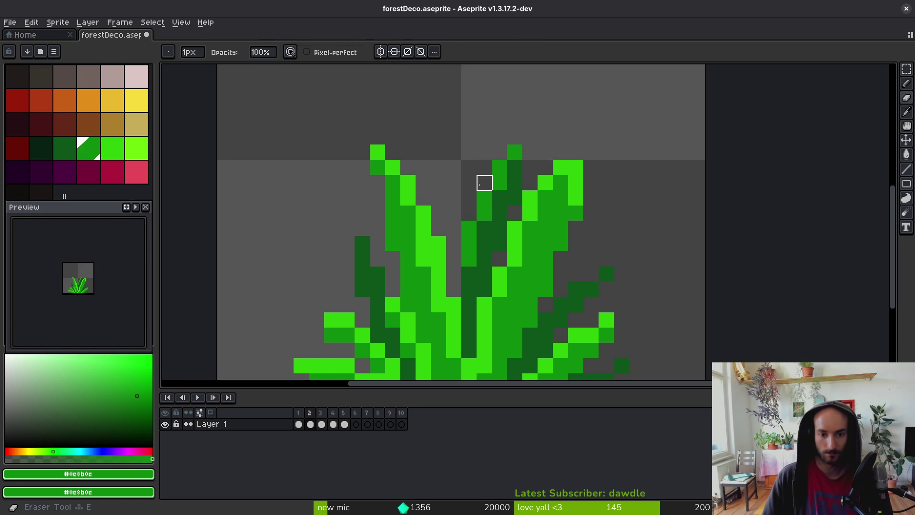
{"action": "scroll", "coordinate": [515, 183], "scroll_direction": "down", "scroll_amount": 5}
{"action": "key", "text": "ctrl+s"}
{"action": "scroll", "coordinate": [524, 224], "scroll_direction": "down", "scroll_amount": 1}
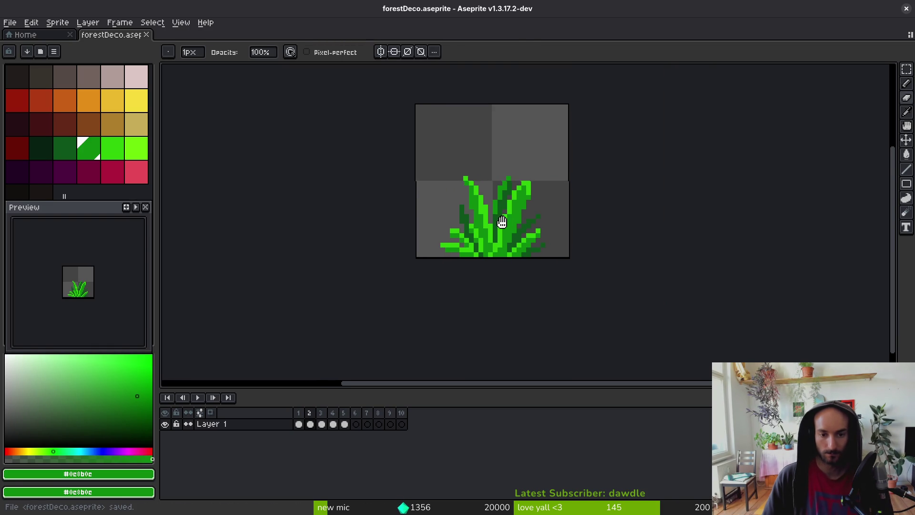
{"action": "left_click_drag", "start_coordinate": [531, 231], "coordinate": [508, 229]}
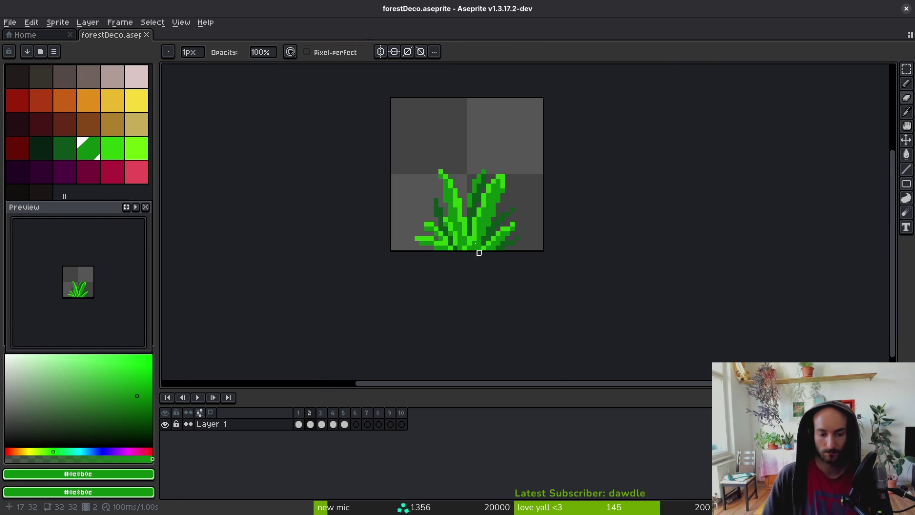
Step through the animation, comparing flower frame 1 with the grass frames.
{"action": "key", "text": "i"}
{"action": "key", "text": "Right"}
{"action": "key", "text": "Right"}
{"action": "key", "text": "Right"}
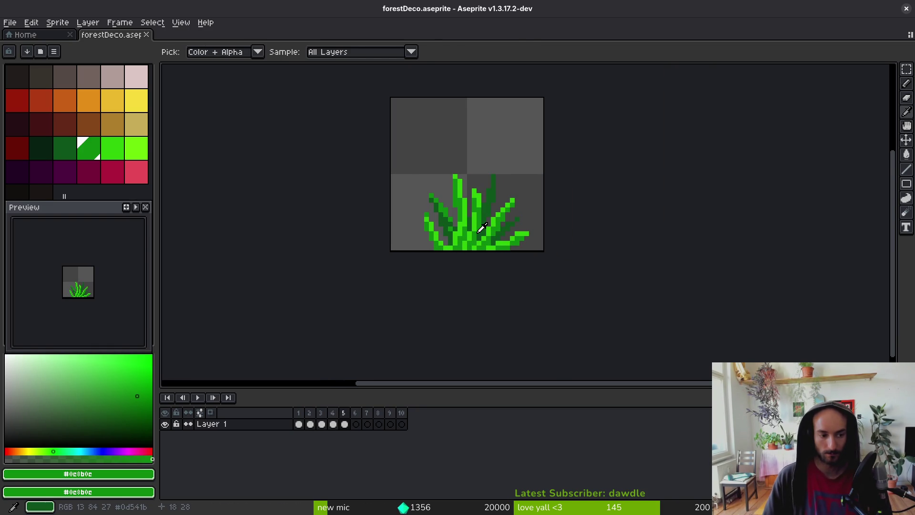
{"action": "key", "text": "Right"}
{"action": "key", "text": "Left"}
{"action": "key", "text": "Left"}
{"action": "key", "text": "Left"}
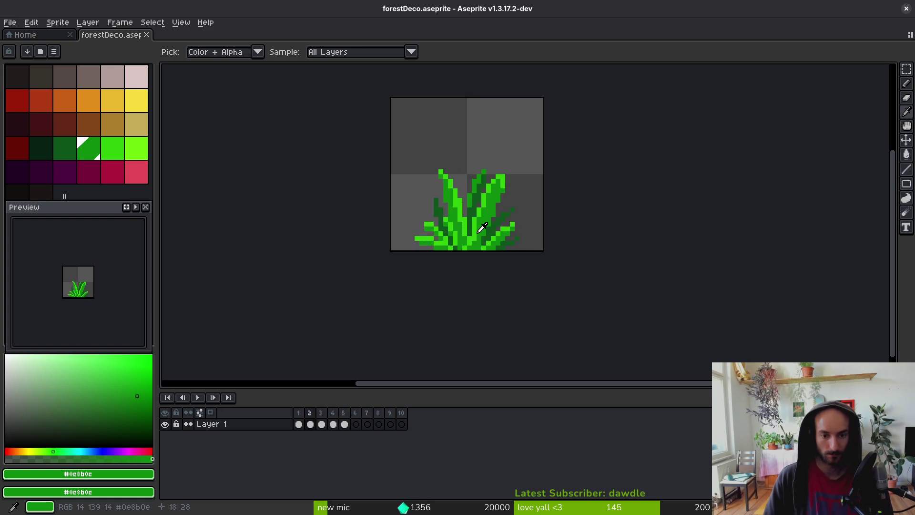
{"action": "key", "text": "Right"}
{"action": "key", "text": "Right"}
{"action": "key", "text": "Right"}
{"action": "key", "text": "Left"}
{"action": "key", "text": "Left"}
{"action": "key", "text": "Left"}
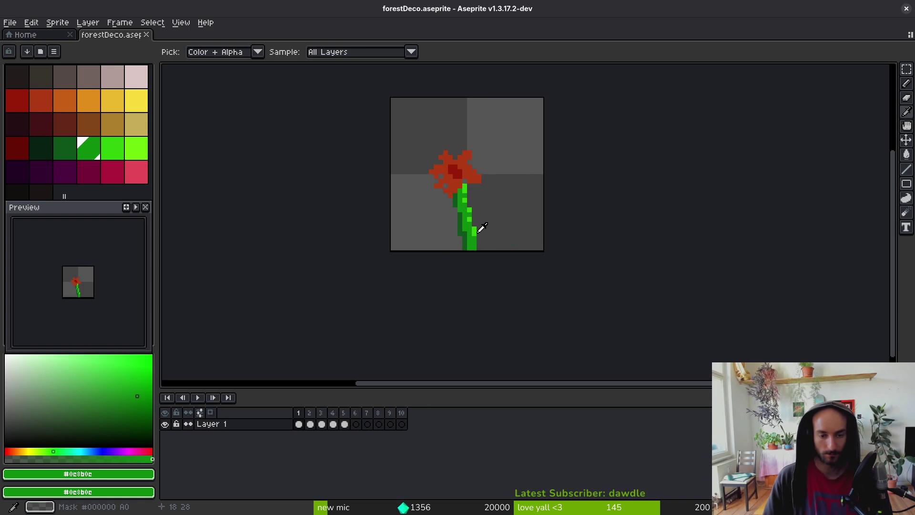
{"action": "key", "text": "Right"}
{"action": "key", "text": "Right"}
{"action": "key", "text": "Right"}
{"action": "key", "text": "Right"}
Shift the grass one pixel right in frame 5 and four pixels left in frame 2.
{"action": "key", "text": "b"}
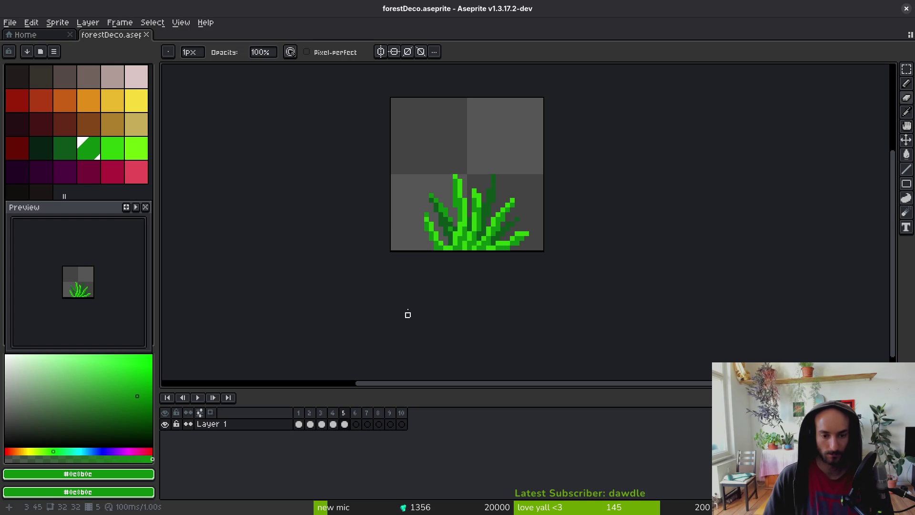
{"action": "key", "text": "m"}
{"action": "left_click_drag", "start_coordinate": [413, 153], "coordinate": [574, 280]}
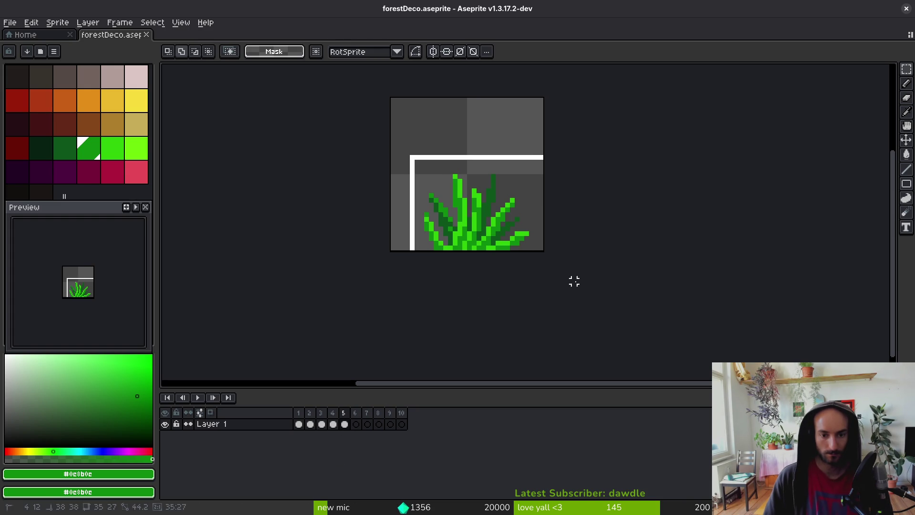
{"action": "left_click_drag", "start_coordinate": [496, 247], "coordinate": [498, 244]}
{"action": "left_click", "coordinate": [493, 264]}
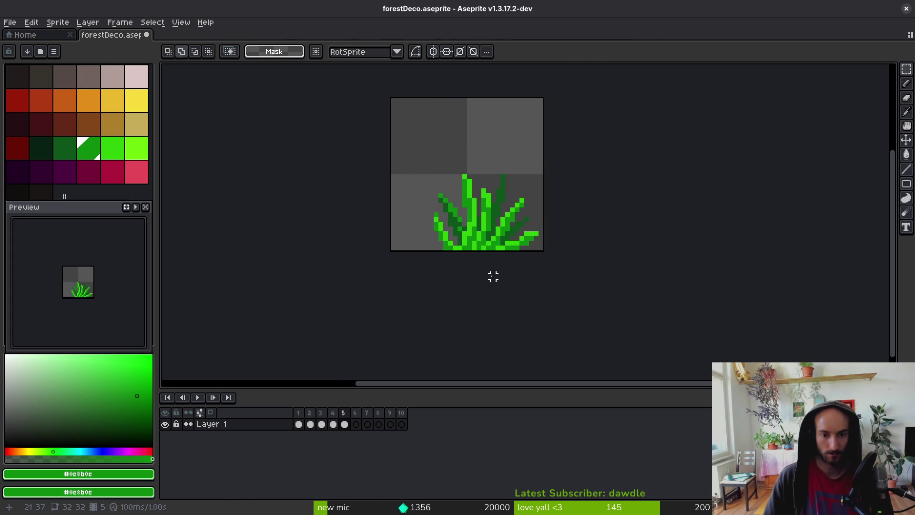
{"action": "key", "text": "Left"}
{"action": "key", "text": "Left"}
{"action": "key", "text": "Left"}
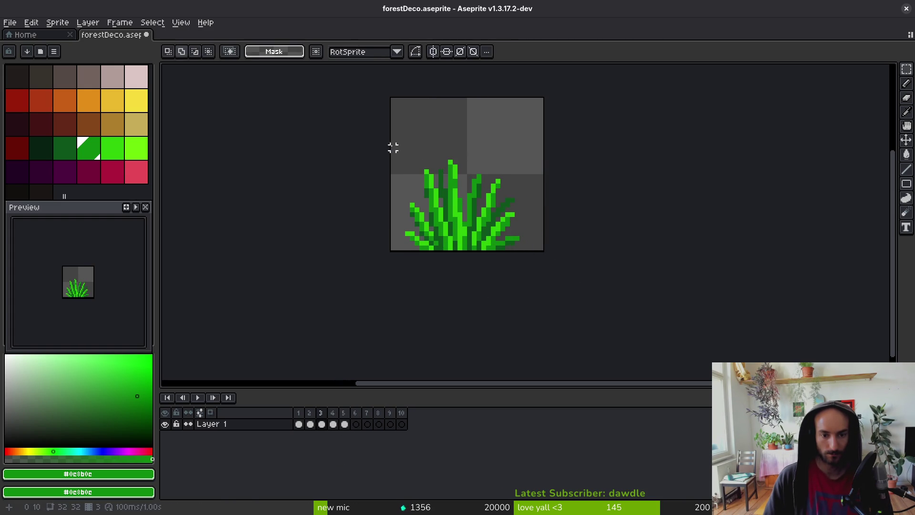
{"action": "left_click_drag", "start_coordinate": [413, 143], "coordinate": [548, 255]}
{"action": "left_click_drag", "start_coordinate": [478, 231], "coordinate": [455, 229]}
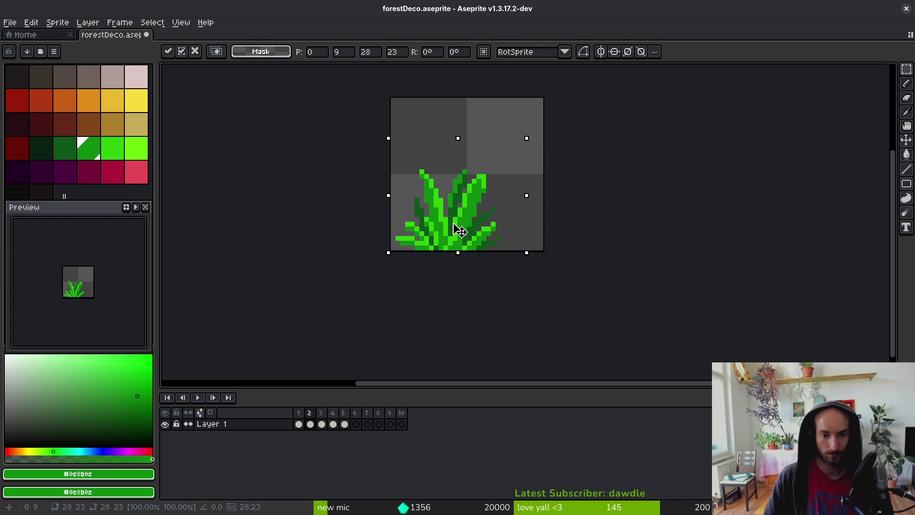
Return to frame 1 and delete its red flower.
{"action": "key", "text": "Left"}
{"action": "key", "text": "Right"}
{"action": "key", "text": "Left"}
{"action": "key", "text": "e"}
{"action": "key", "text": "Delete"}
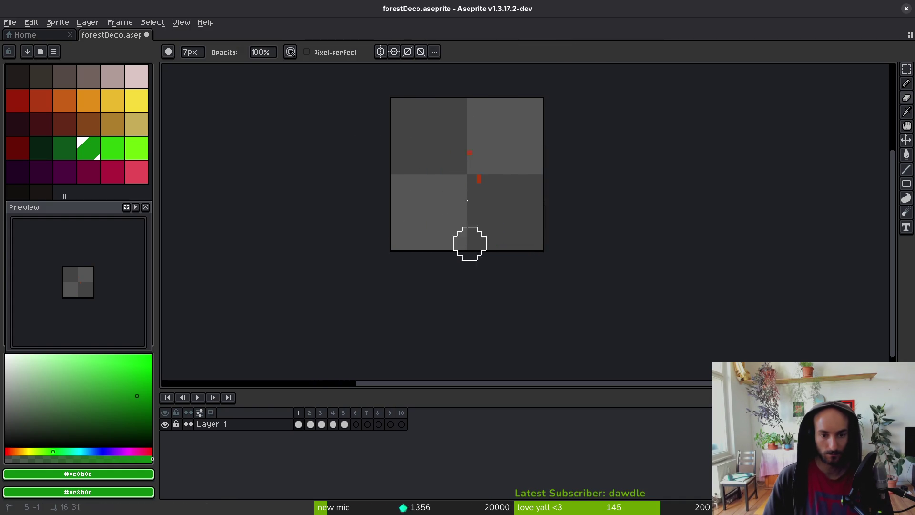
Select the grass in frame 4 and move it four pixels right.
{"action": "key", "text": "i"}
{"action": "key", "text": "Left"}
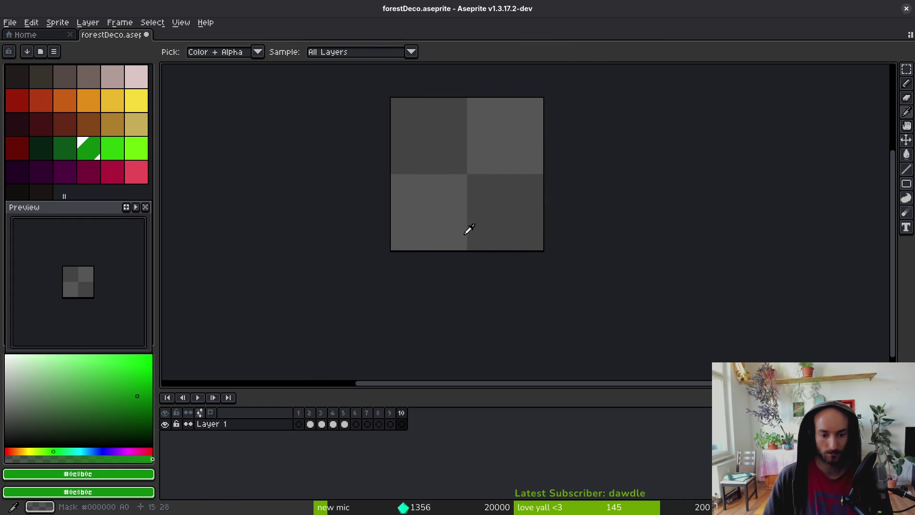
{"action": "key", "text": "Right"}
{"action": "key", "text": "Right"}
{"action": "key", "text": "Right"}
{"action": "key", "text": "m"}
{"action": "left_click_drag", "start_coordinate": [472, 174], "coordinate": [531, 266]}
{"action": "scroll", "coordinate": [492, 251], "scroll_direction": "up", "scroll_amount": 2}
{"action": "mouse_move", "coordinate": [338, 106]}
{"action": "left_mouse_down"}
{"action": "mouse_move", "coordinate": [552, 271]}
{"action": "mouse_move", "coordinate": [606, 292]}
{"action": "left_mouse_up"}
{"action": "key", "text": "Left"}
{"action": "key", "text": "Right"}
{"action": "mouse_move", "coordinate": [484, 231]}
{"action": "left_mouse_down"}
{"action": "mouse_move", "coordinate": [446, 229]}
{"action": "mouse_move", "coordinate": [531, 230]}
{"action": "mouse_move", "coordinate": [515, 234]}
{"action": "left_mouse_up"}
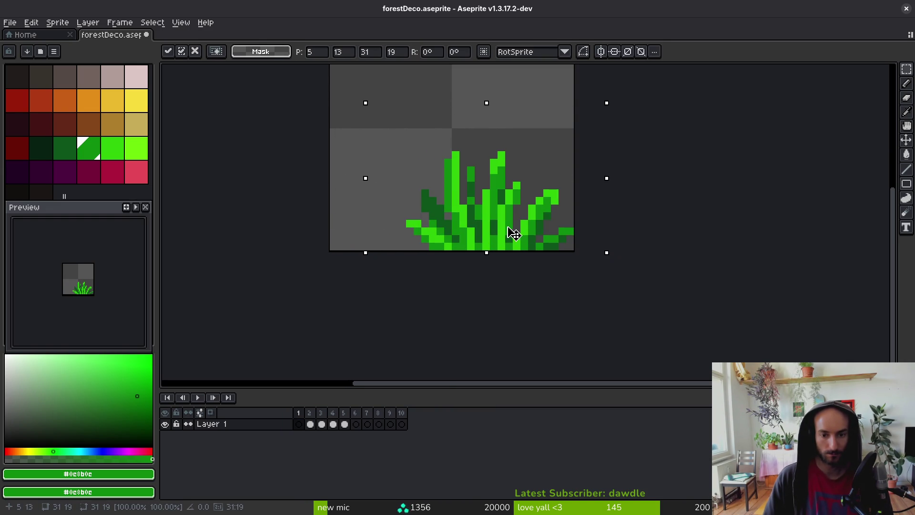
{"action": "key", "text": "Return"}
Move the left grass clump left, rotate it 180° upside down, and lower it 2 px.
{"action": "key", "text": "ctrl+d"}
{"action": "key", "text": "Right"}
{"action": "key", "text": "m"}
{"action": "mouse_move", "coordinate": [419, 104]}
{"action": "left_mouse_down"}
{"action": "mouse_move", "coordinate": [479, 259]}
{"action": "mouse_move", "coordinate": [509, 292]}
{"action": "left_mouse_up"}
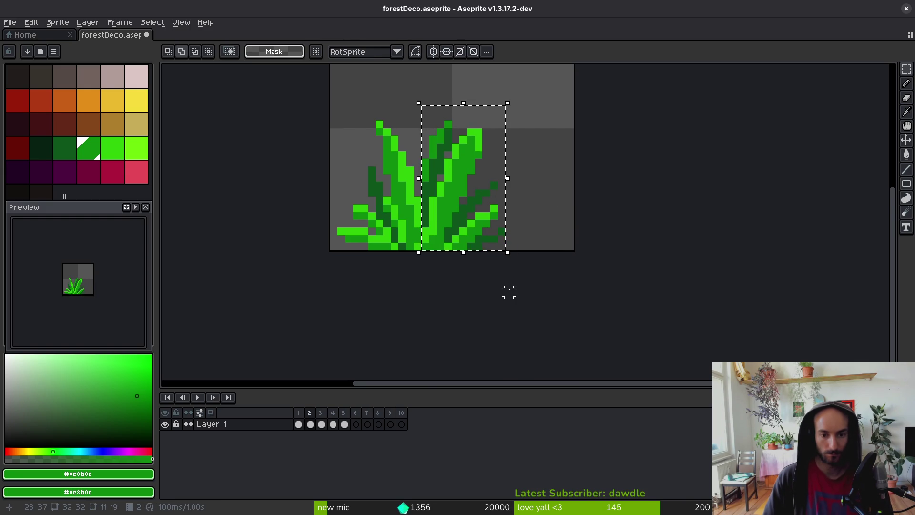
{"action": "key", "text": "Left"}
{"action": "mouse_move", "coordinate": [467, 234]}
{"action": "left_mouse_down"}
{"action": "mouse_move", "coordinate": [476, 241]}
{"action": "mouse_move", "coordinate": [402, 214]}
{"action": "mouse_move", "coordinate": [406, 226]}
{"action": "left_mouse_up"}
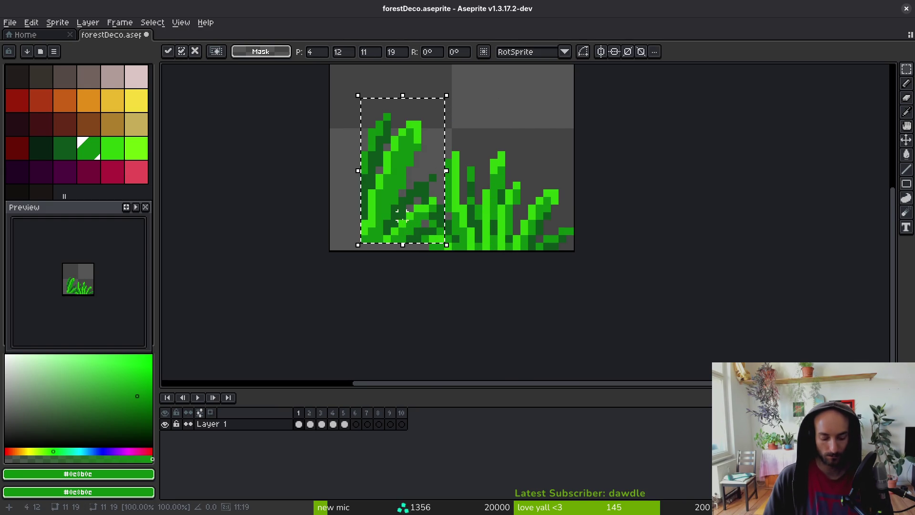
{"action": "key", "text": "ctrl+shift+r"}
{"action": "key", "text": "ctrl+shift+r"}
{"action": "left_click_drag", "start_coordinate": [421, 189], "coordinate": [422, 207]}
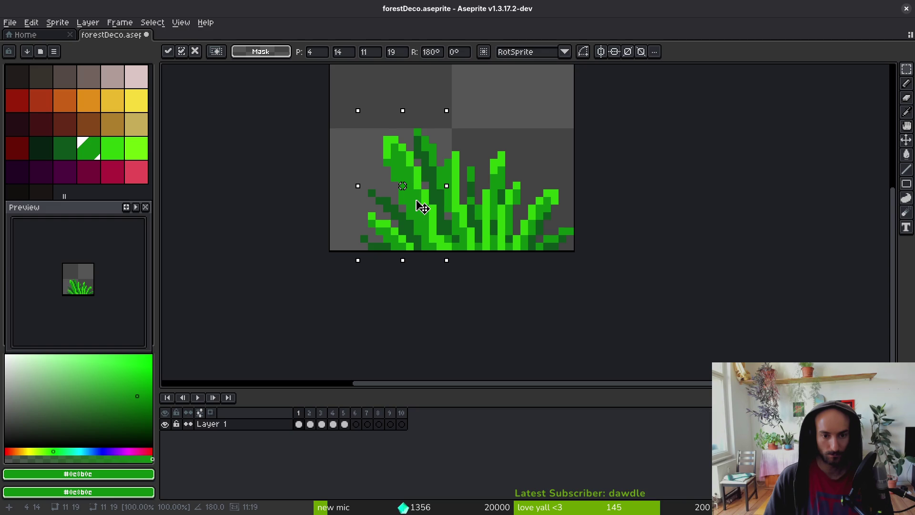
{"action": "left_click", "coordinate": [478, 261]}
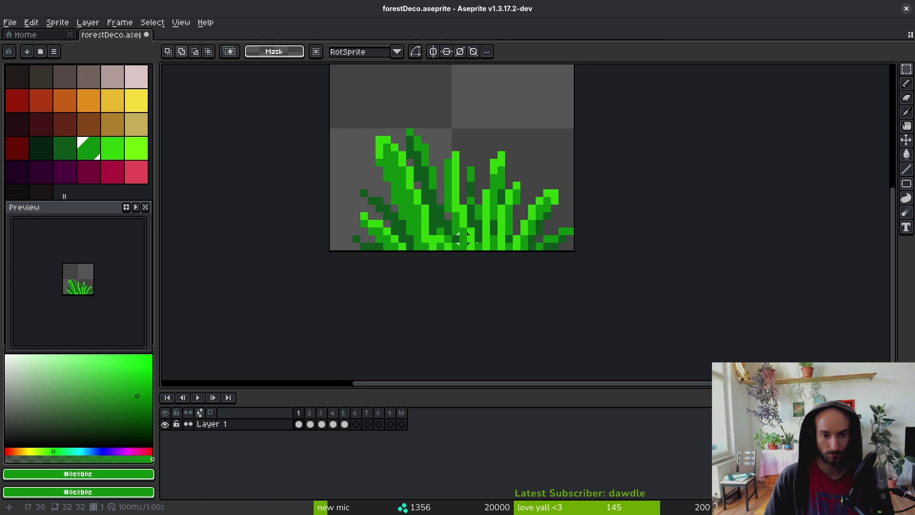
Brighten one pixel at the base of the blades and save forestDeco.aseprite.
{"action": "scroll", "coordinate": [478, 261], "scroll_direction": "down", "scroll_amount": 2}
{"action": "scroll", "coordinate": [477, 262], "scroll_direction": "down", "scroll_amount": 1}
{"action": "scroll", "coordinate": [475, 257], "scroll_direction": "up", "scroll_amount": 4}
{"action": "key", "text": "f"}
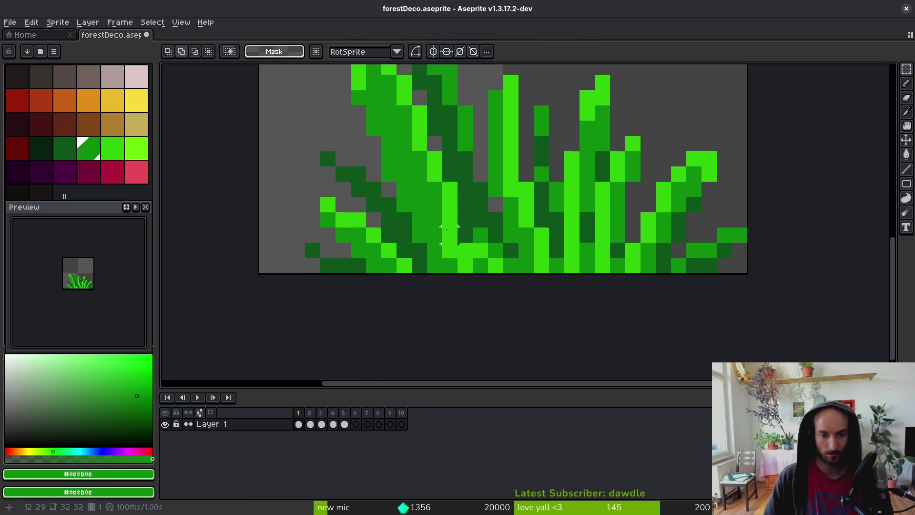
{"action": "left_click", "coordinate": [465, 235]}
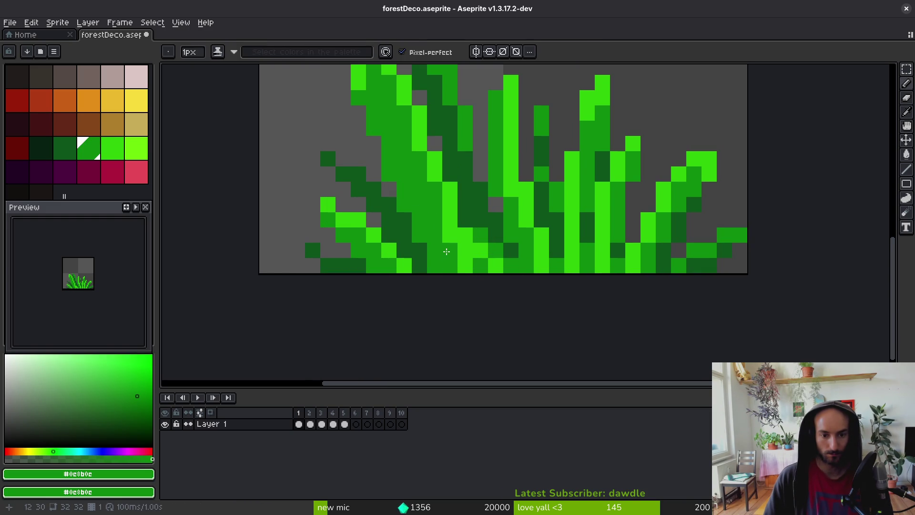
{"action": "scroll", "coordinate": [467, 281], "scroll_direction": "down", "scroll_amount": 4}
{"action": "scroll", "coordinate": [472, 282], "scroll_direction": "down", "scroll_amount": 1}
{"action": "scroll", "coordinate": [466, 286], "scroll_direction": "down", "scroll_amount": 2}
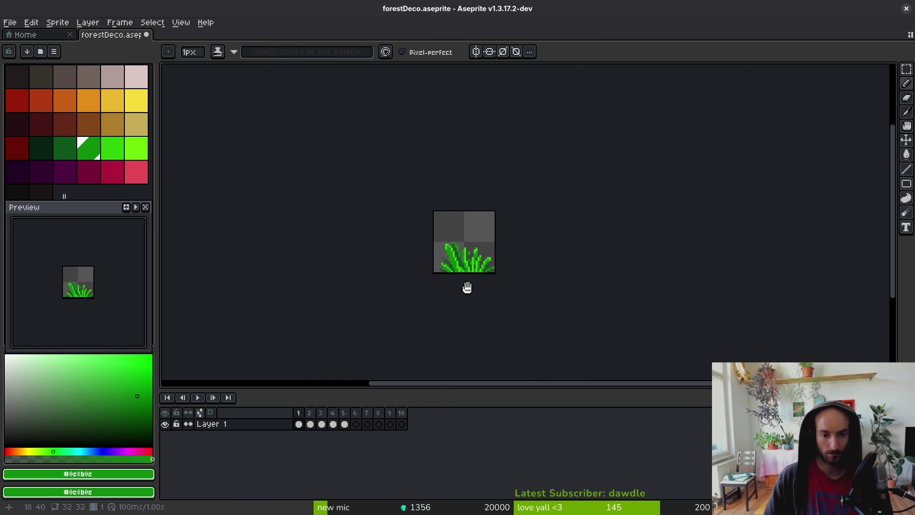
{"action": "key", "text": "alt"}
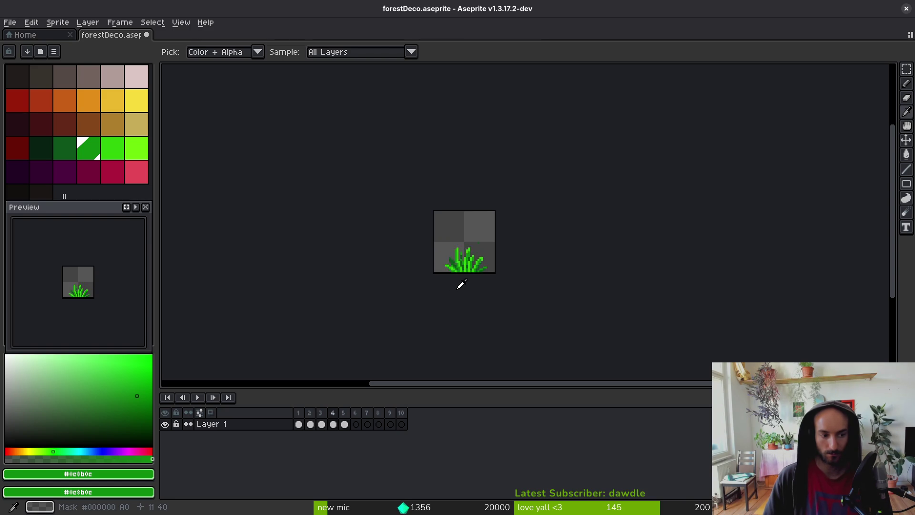
{"action": "key", "text": "ctrl+s"}
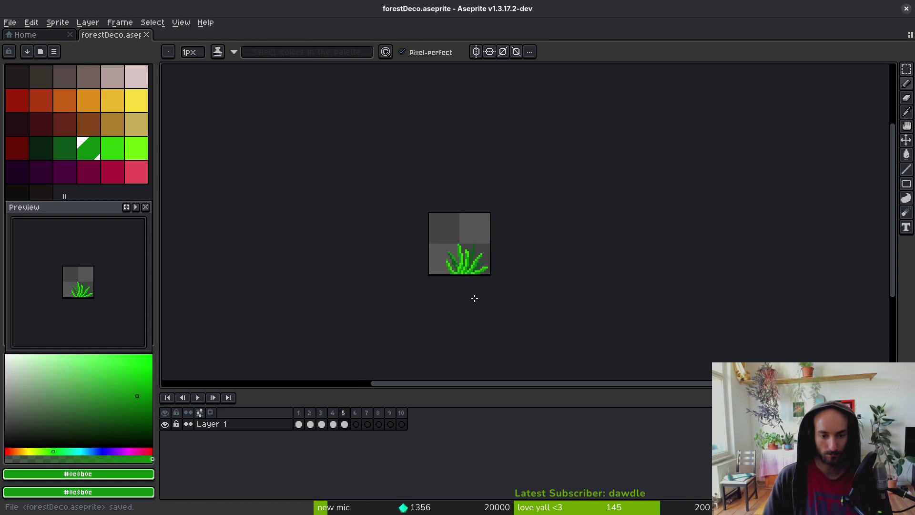
{"action": "left_click_drag", "start_coordinate": [445, 258], "coordinate": [442, 255]}
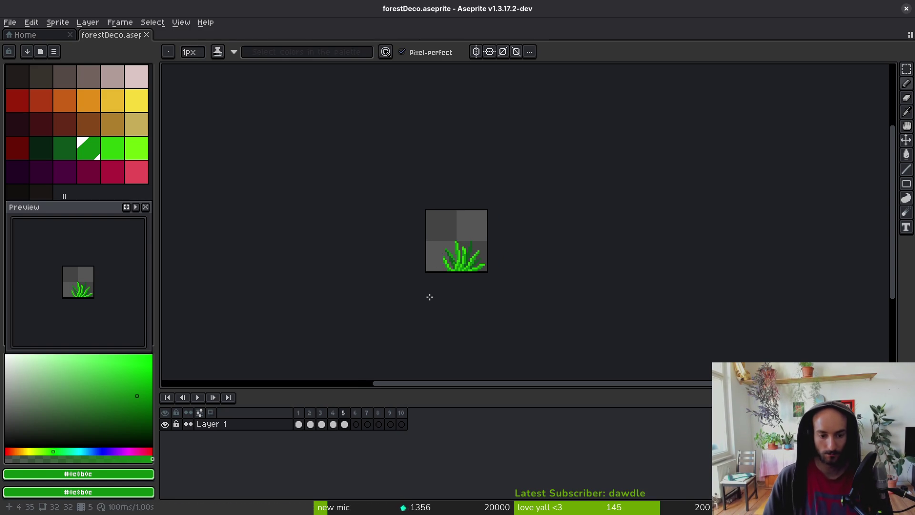
Leave the empty frames 6–10, return to frame 5, then show frame 2 zoomed in.
{"action": "left_click_drag", "start_coordinate": [355, 424], "coordinate": [401, 423]}
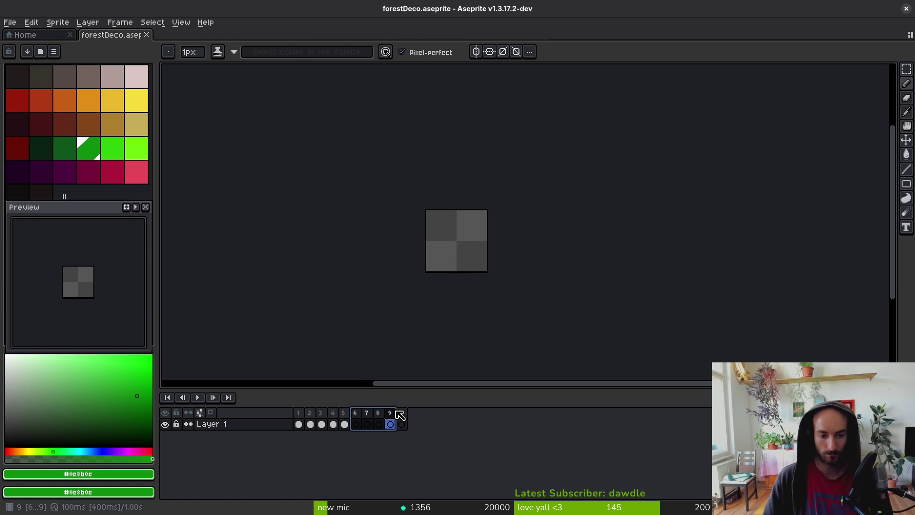
{"action": "left_click", "coordinate": [345, 424]}
{"action": "scroll", "coordinate": [455, 242], "scroll_direction": "up", "scroll_amount": 3}
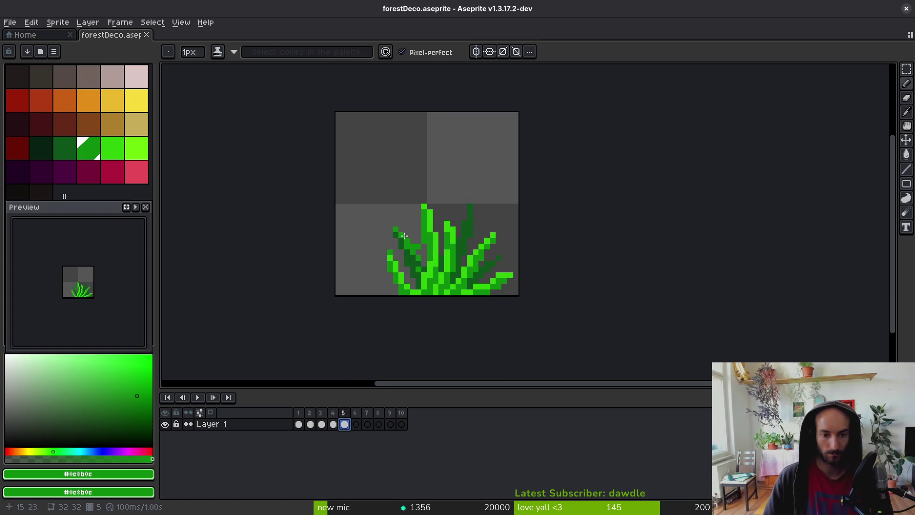
{"action": "key", "text": "Left"}
{"action": "key", "text": "Left"}
{"action": "key", "text": "Left"}
{"action": "key", "text": "alt"}
{"action": "key", "text": "alt"}
{"action": "scroll", "coordinate": [422, 250], "scroll_direction": "up", "scroll_amount": 3}
{"action": "scroll", "coordinate": [418, 251], "scroll_direction": "down", "scroll_amount": 3}
{"action": "scroll", "coordinate": [410, 253], "scroll_direction": "up", "scroll_amount": 3}
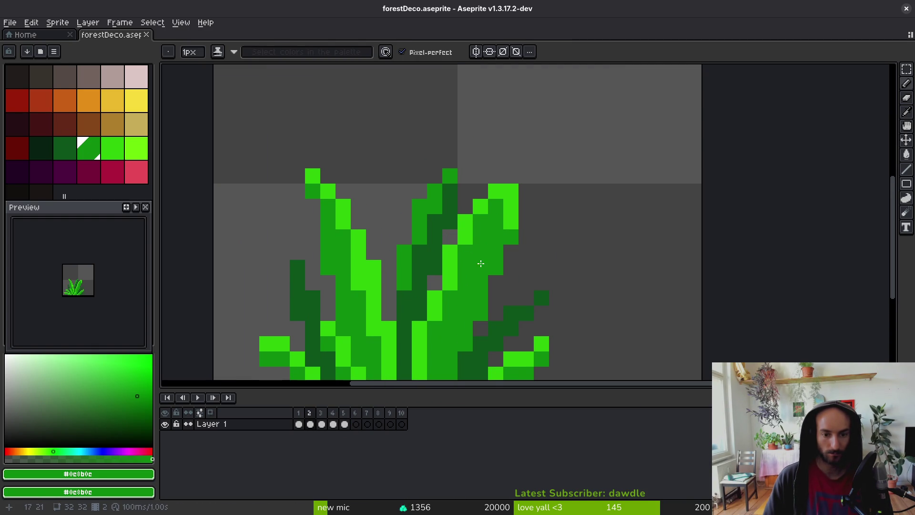
{"action": "scroll", "coordinate": [482, 255], "scroll_direction": "down", "scroll_amount": 2}
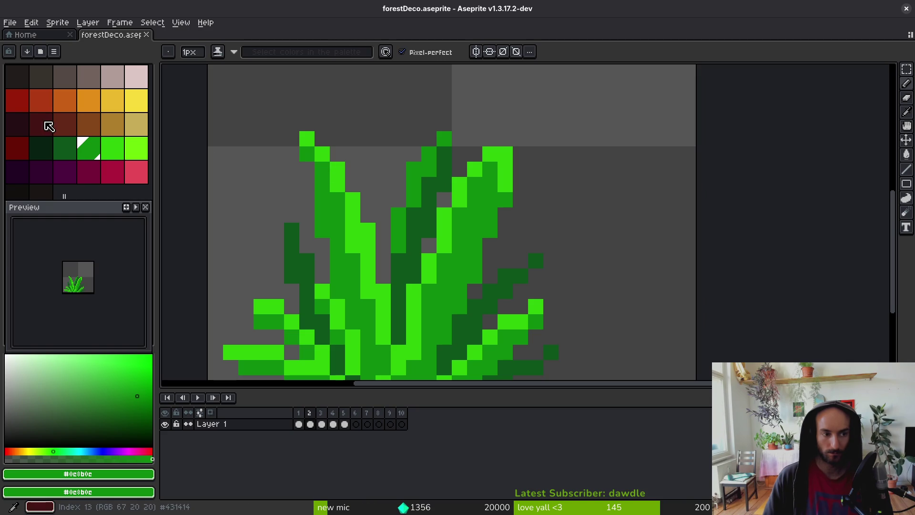
Paint a plus-shaped red-orange flower on the right blade, with dark red as secondary colour.
{"action": "left_click", "coordinate": [41, 101]}
{"action": "right_click", "coordinate": [26, 102]}
{"action": "left_click", "coordinate": [460, 245]}
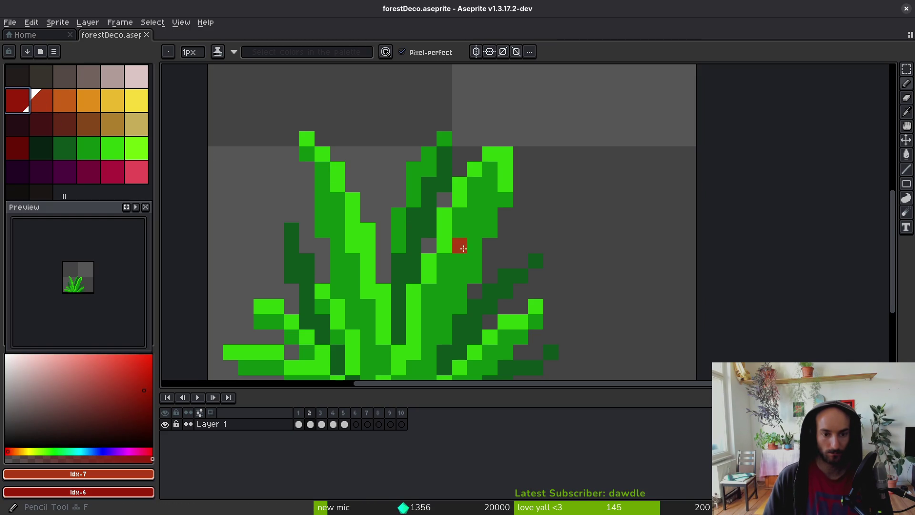
{"action": "scroll", "coordinate": [460, 245], "scroll_direction": "down", "scroll_amount": 3}
{"action": "scroll", "coordinate": [415, 201], "scroll_direction": "up", "scroll_amount": 3}
{"action": "scroll", "coordinate": [415, 201], "scroll_direction": "up", "scroll_amount": 1}
{"action": "left_click", "coordinate": [469, 199]}
{"action": "left_click", "coordinate": [423, 199]}
{"action": "left_click", "coordinate": [446, 176]}
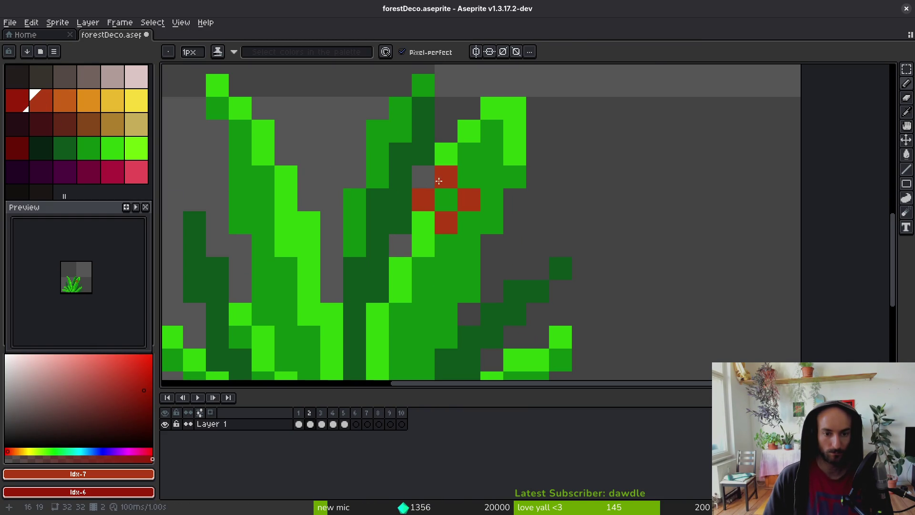
Paint the flower centre yellow, try orange and yellow, then repaint the flower dark red.
{"action": "left_click", "coordinate": [112, 101]}
{"action": "left_click", "coordinate": [444, 208]}
{"action": "scroll", "coordinate": [444, 208], "scroll_direction": "down", "scroll_amount": 5}
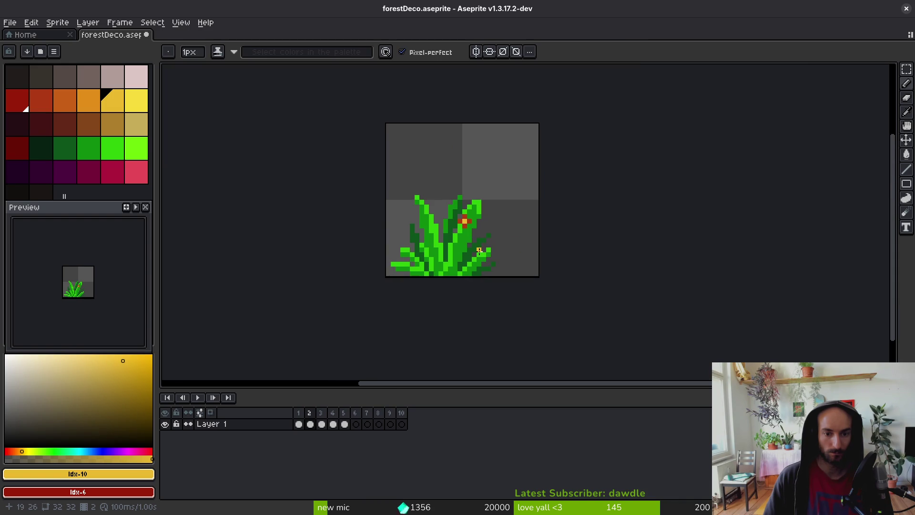
{"action": "scroll", "coordinate": [436, 217], "scroll_direction": "up", "scroll_amount": 4}
{"action": "left_click", "coordinate": [65, 101]}
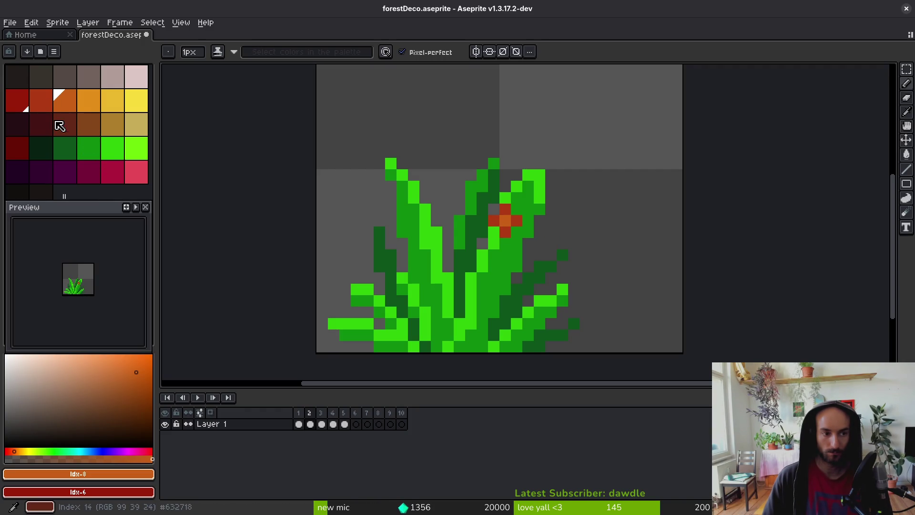
{"action": "left_click", "coordinate": [114, 102]}
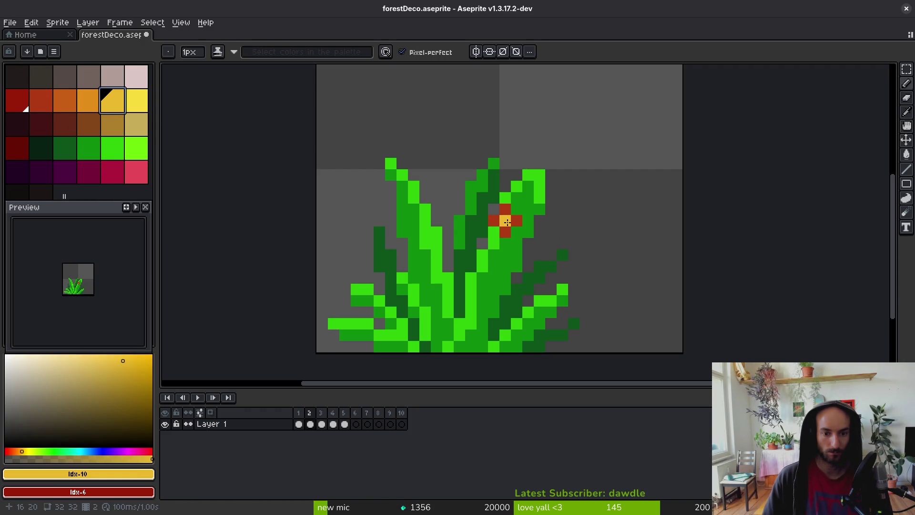
{"action": "left_click", "coordinate": [71, 102]}
{"action": "right_click", "coordinate": [108, 102]}
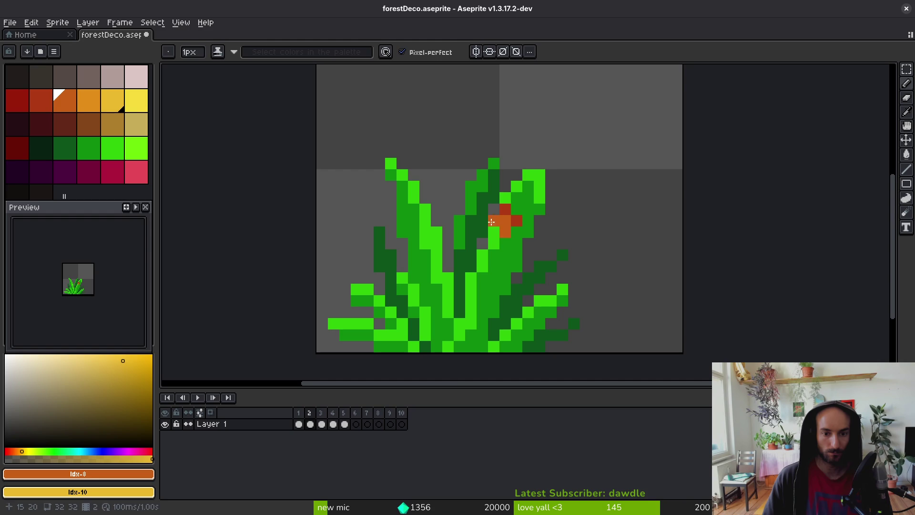
{"action": "scroll", "coordinate": [559, 258], "scroll_direction": "down", "scroll_amount": 8}
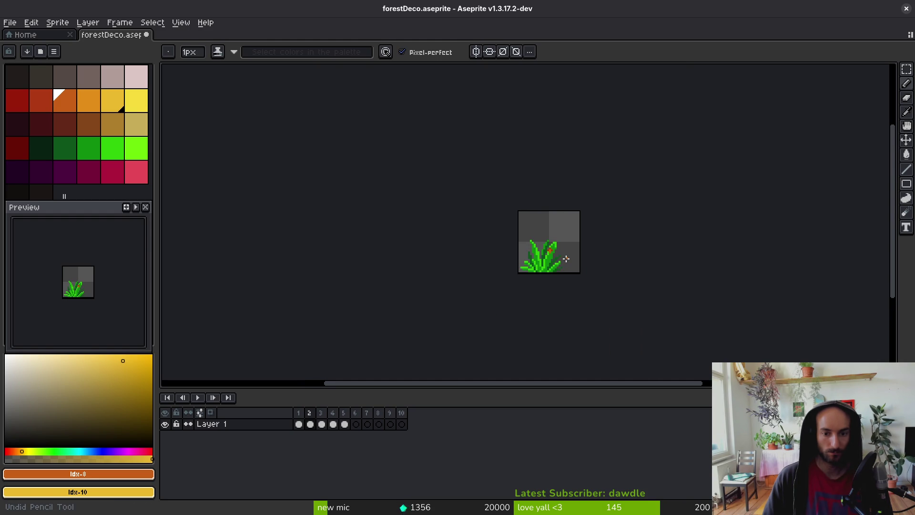
{"action": "scroll", "coordinate": [567, 258], "scroll_direction": "up", "scroll_amount": 6}
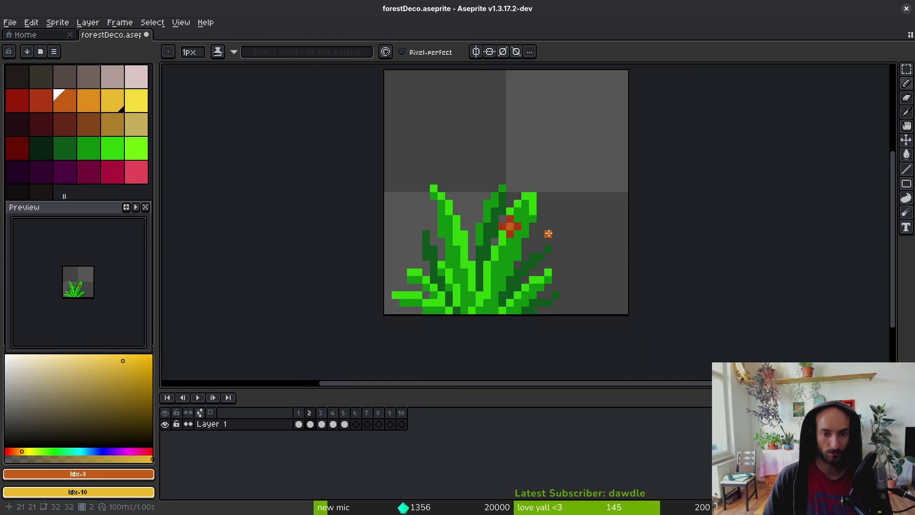
{"action": "left_click", "coordinate": [19, 149]}
{"action": "mouse_move", "coordinate": [510, 226]}
{"action": "left_mouse_down"}
{"action": "mouse_move", "coordinate": [517, 226]}
{"action": "mouse_move", "coordinate": [469, 215]}
{"action": "mouse_move", "coordinate": [492, 194]}
{"action": "left_mouse_up"}
Repaint the small flower's petals in brighter red, then undo that stroke.
{"action": "scroll", "coordinate": [517, 226], "scroll_direction": "up", "scroll_amount": 3}
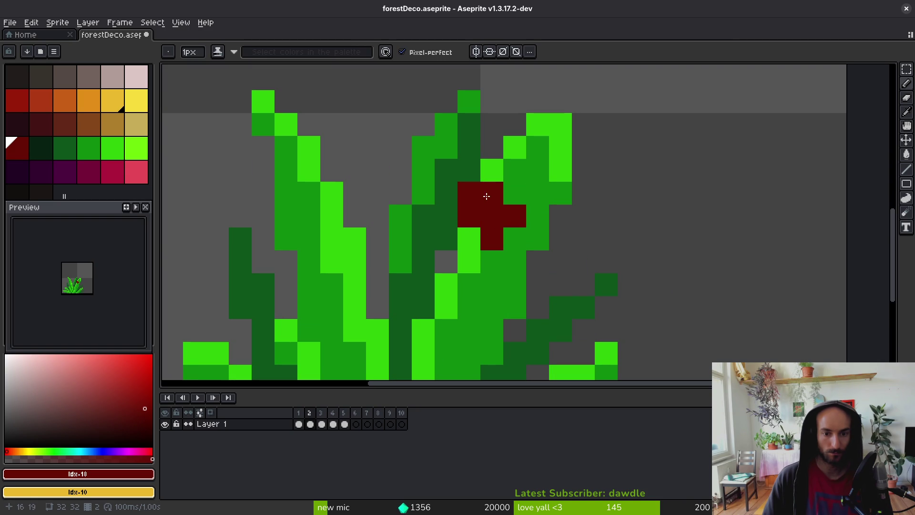
{"action": "scroll", "coordinate": [512, 229], "scroll_direction": "down", "scroll_amount": 5}
{"action": "scroll", "coordinate": [513, 230], "scroll_direction": "up", "scroll_amount": 2}
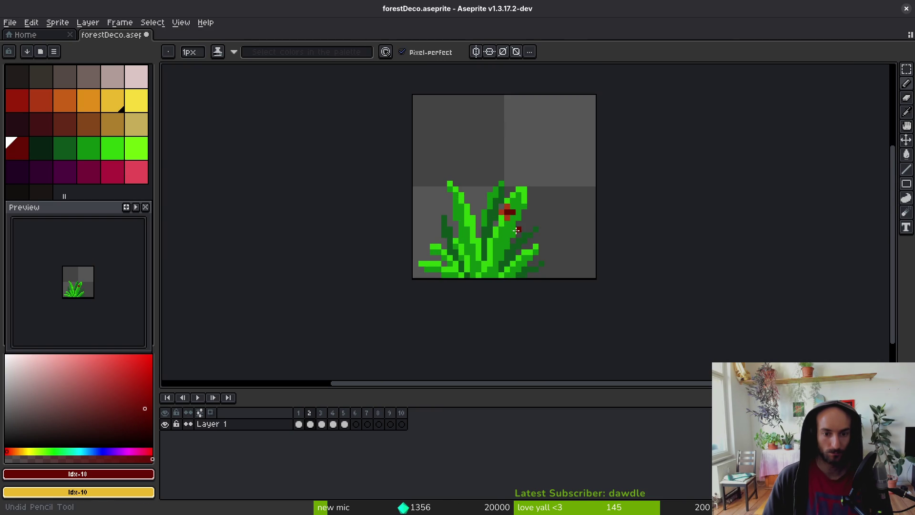
{"action": "left_click", "coordinate": [21, 107]}
{"action": "scroll", "coordinate": [510, 236], "scroll_direction": "up", "scroll_amount": 3}
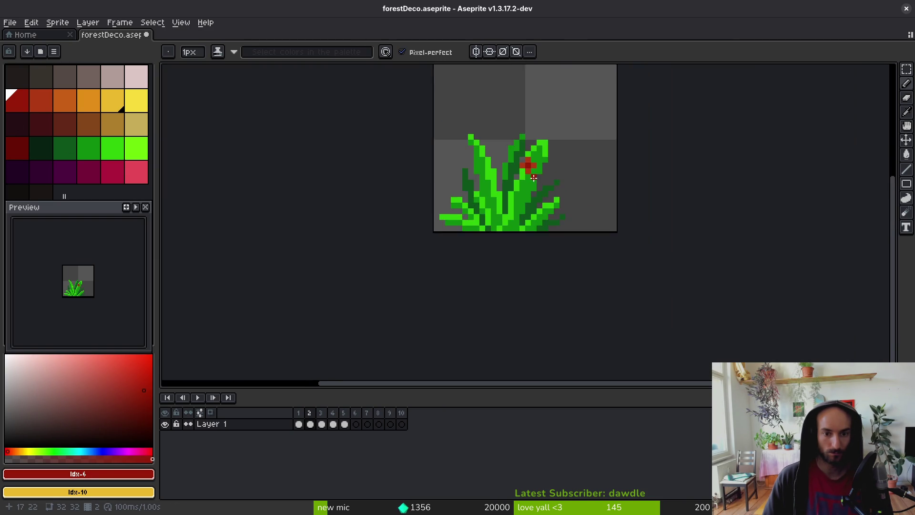
{"action": "scroll", "coordinate": [477, 260], "scroll_direction": "down", "scroll_amount": 3}
{"action": "scroll", "coordinate": [492, 250], "scroll_direction": "up", "scroll_amount": 3}
{"action": "mouse_move", "coordinate": [473, 169]}
{"action": "left_mouse_down"}
{"action": "mouse_move", "coordinate": [496, 190]}
{"action": "mouse_move", "coordinate": [450, 190]}
{"action": "mouse_move", "coordinate": [504, 251]}
{"action": "left_mouse_up"}
{"action": "scroll", "coordinate": [504, 252], "scroll_direction": "down", "scroll_amount": 5}
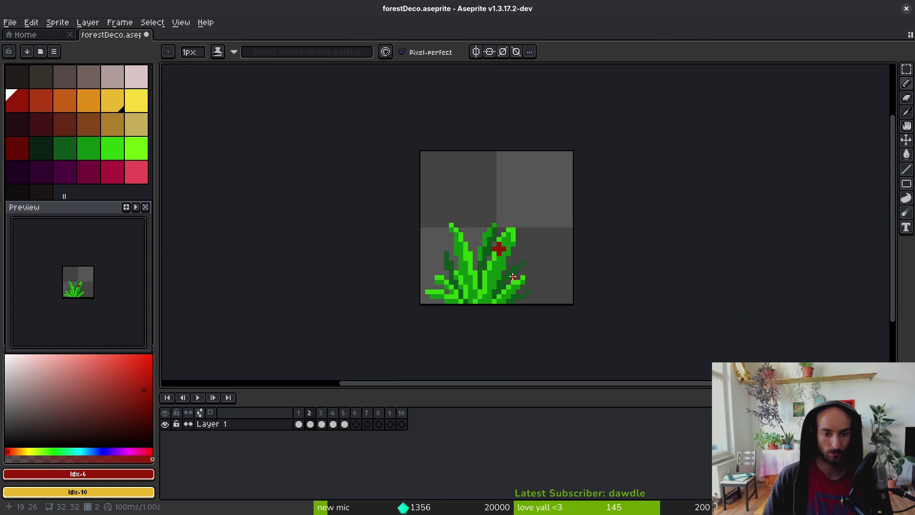
{"action": "key", "text": "ctrl+z"}
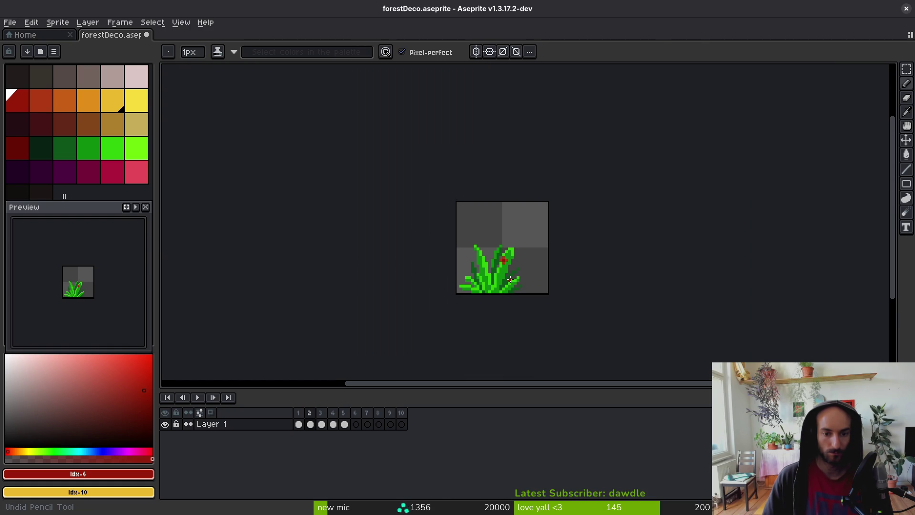
Add red pixels and sample the rust red, then undo the small flower's strokes.
{"action": "scroll", "coordinate": [510, 278], "scroll_direction": "up", "scroll_amount": 6}
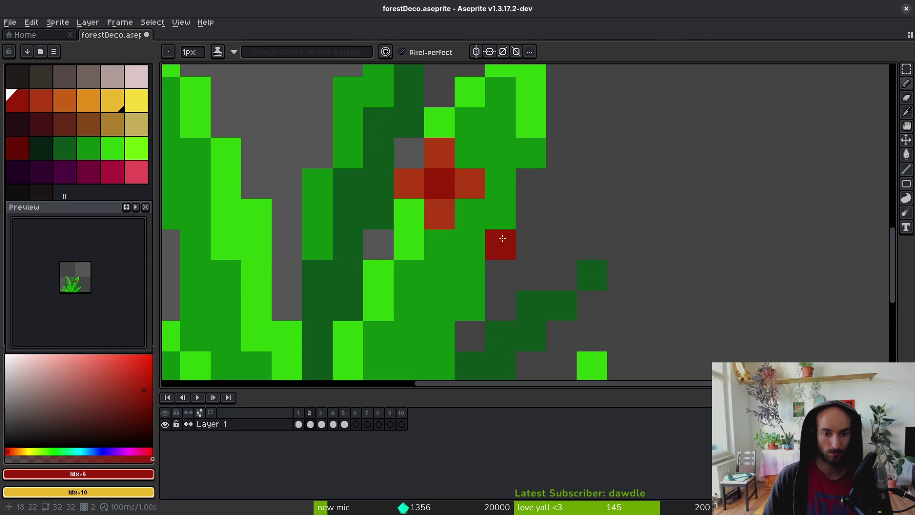
{"action": "scroll", "coordinate": [384, 234], "scroll_direction": "down", "scroll_amount": 4}
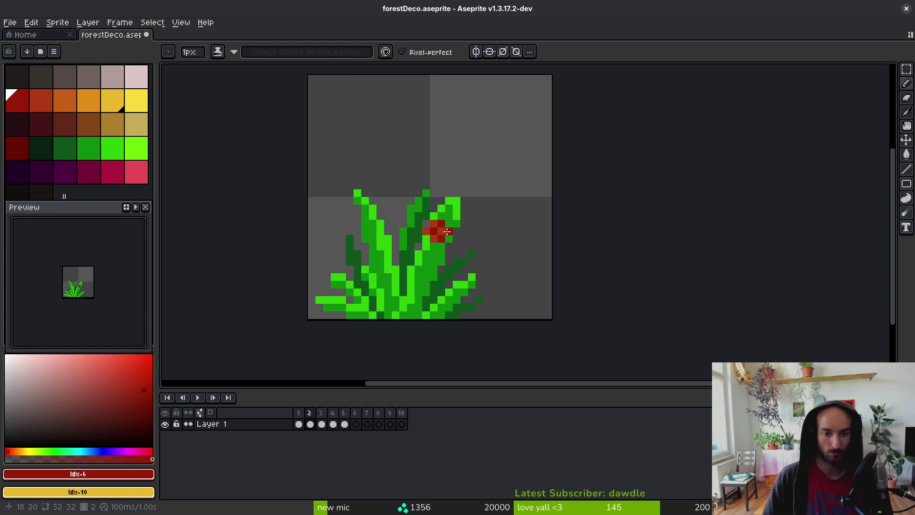
{"action": "scroll", "coordinate": [436, 225], "scroll_direction": "up", "scroll_amount": 2}
{"action": "left_click_drag", "start_coordinate": [462, 239], "coordinate": [444, 263]}
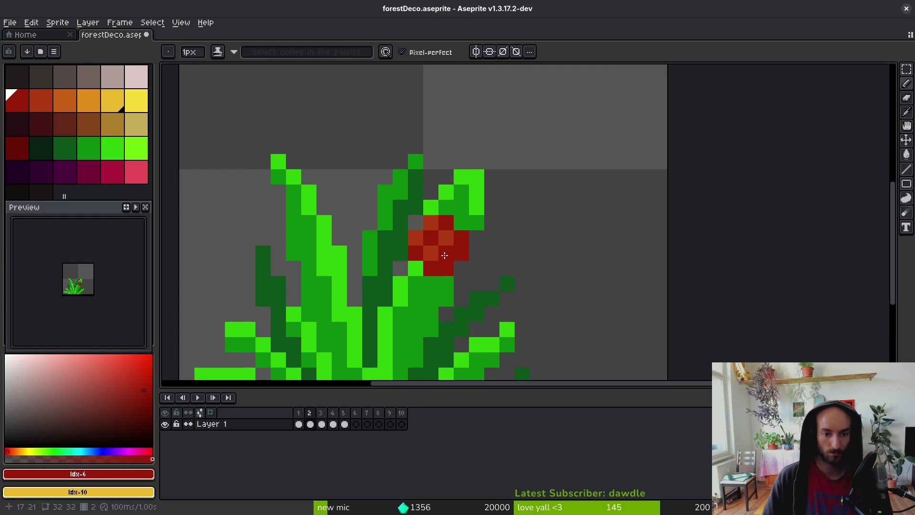
{"action": "left_click", "coordinate": [442, 223], "text": "alt"}
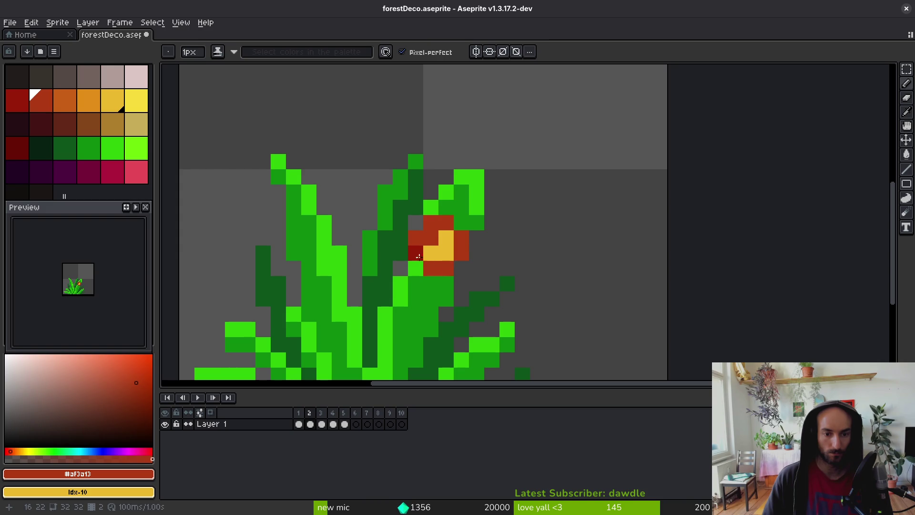
{"action": "scroll", "coordinate": [431, 266], "scroll_direction": "down", "scroll_amount": 6}
{"action": "scroll", "coordinate": [448, 262], "scroll_direction": "up", "scroll_amount": 1}
{"action": "scroll", "coordinate": [461, 263], "scroll_direction": "down", "scroll_amount": 7}
{"action": "scroll", "coordinate": [463, 266], "scroll_direction": "up", "scroll_amount": 4}
{"action": "scroll", "coordinate": [453, 269], "scroll_direction": "up", "scroll_amount": 6}
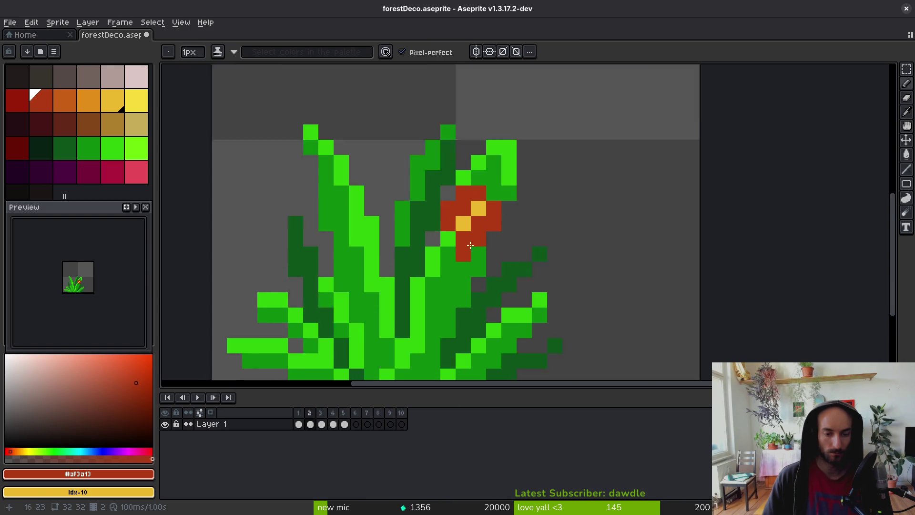
{"action": "key", "text": "ctrl+z"}
{"action": "key", "text": "ctrl+z"}
{"action": "key", "text": "ctrl+z"}
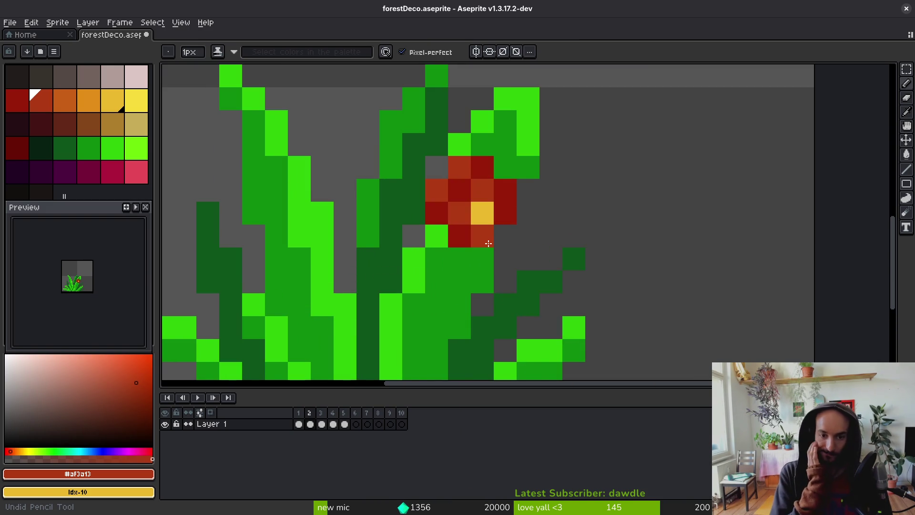
Step through the animation frames, save forestDeco.aseprite, and return to frame 3 with the Pencil.
{"action": "key", "text": "."}
{"action": "scroll", "coordinate": [541, 210], "scroll_direction": "down", "scroll_amount": 4}
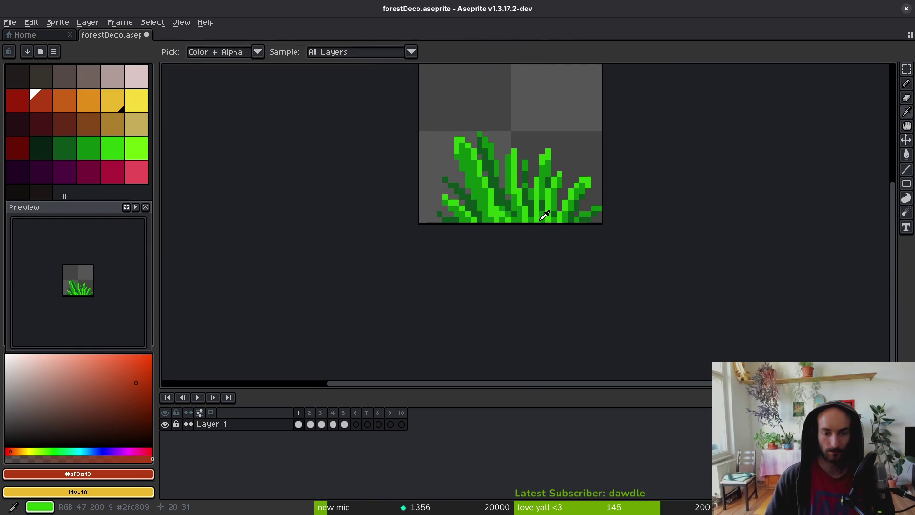
{"action": "scroll", "coordinate": [501, 202], "scroll_direction": "up", "scroll_amount": 2}
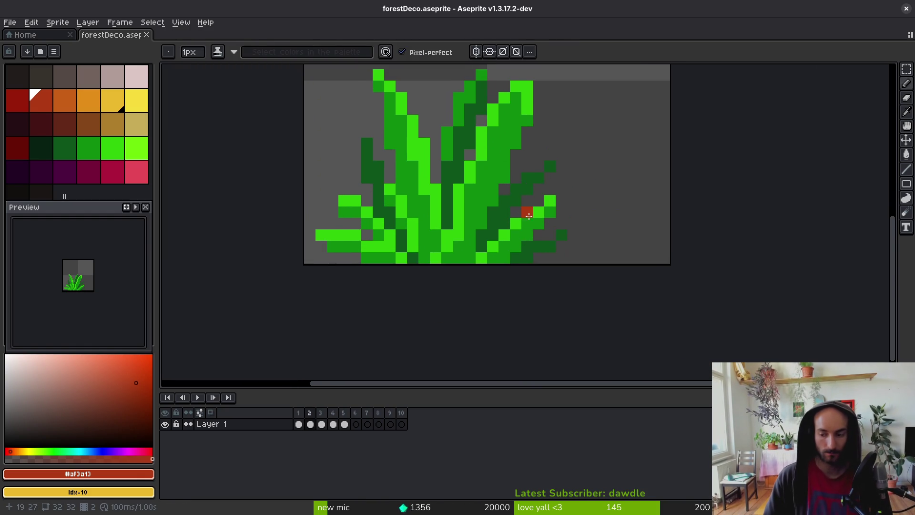
{"action": "key", "text": "ctrl+s"}
{"action": "scroll", "coordinate": [501, 202], "scroll_direction": "down", "scroll_amount": 1}
{"action": "scroll", "coordinate": [501, 202], "scroll_direction": "down", "scroll_amount": 1}
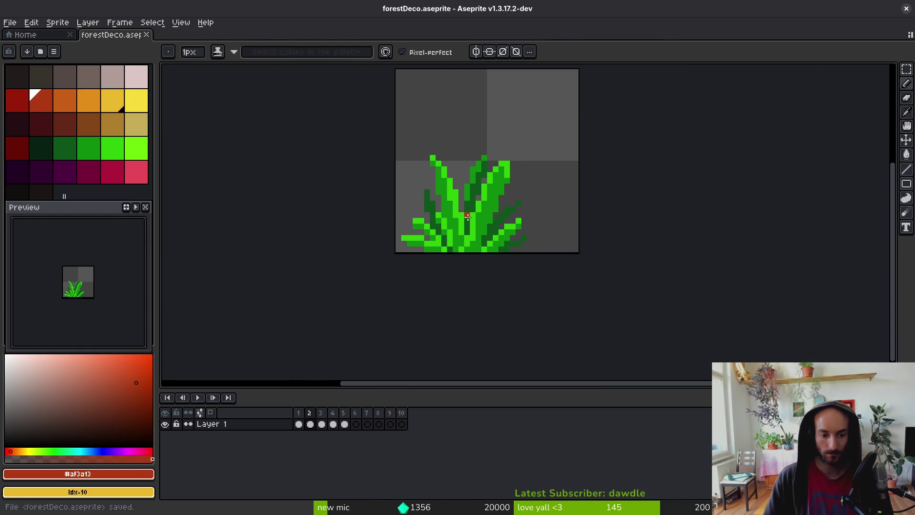
{"action": "key", "text": "."}
{"action": "key", "text": "."}
{"action": "key", "text": "."}
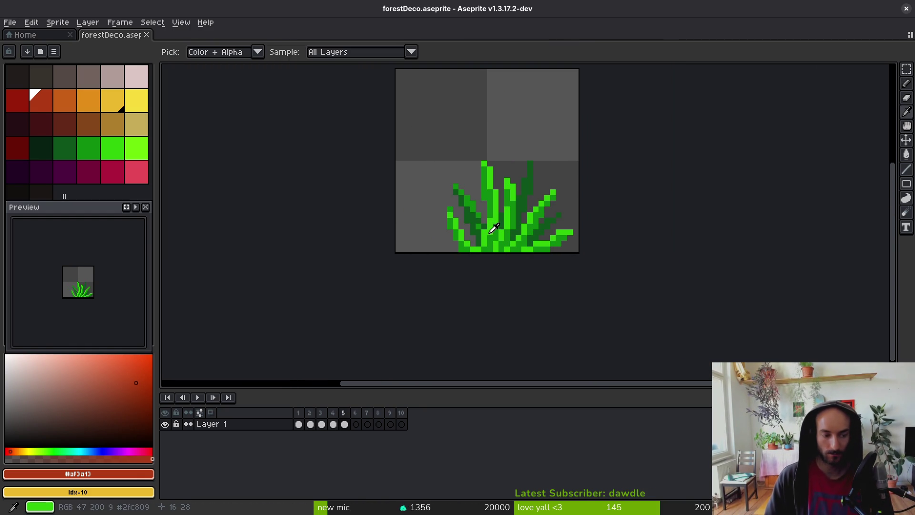
{"action": "key", "text": "ctrl+s"}
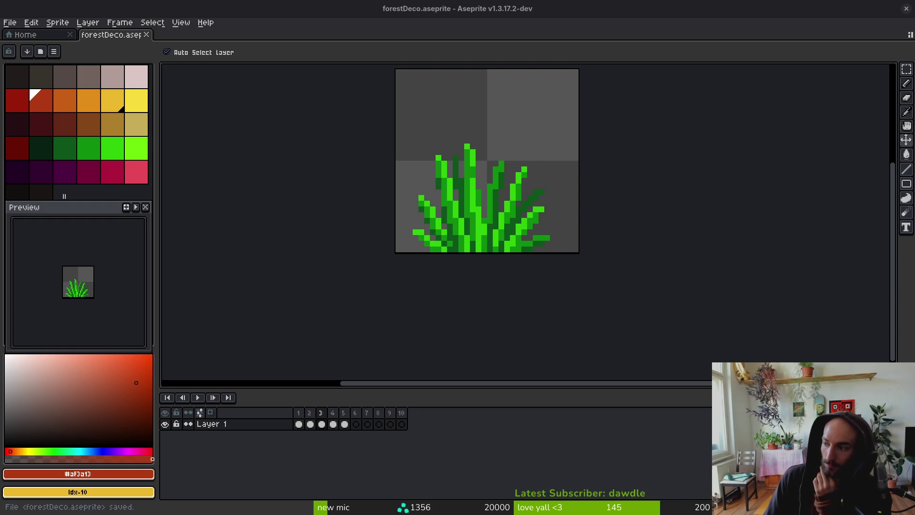
{"action": "key", "text": "b"}
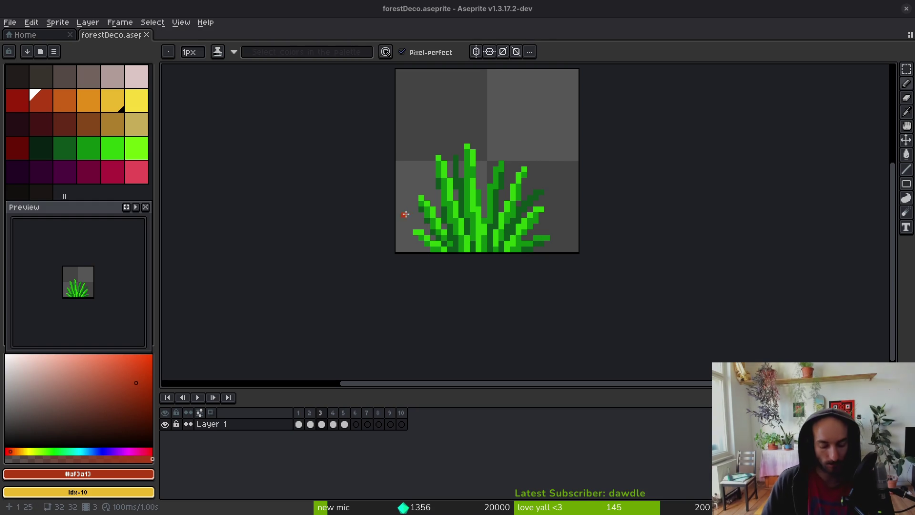
{"action": "scroll", "coordinate": [487, 176], "scroll_direction": "up", "scroll_amount": 1}
{"action": "scroll", "coordinate": [496, 179], "scroll_direction": "down", "scroll_amount": 2}
Draw a dark red stem rising through the centre of the grass tuft.
{"action": "left_click_drag", "start_coordinate": [490, 184], "coordinate": [479, 226]}
{"action": "scroll", "coordinate": [480, 226], "scroll_direction": "up", "scroll_amount": 2}
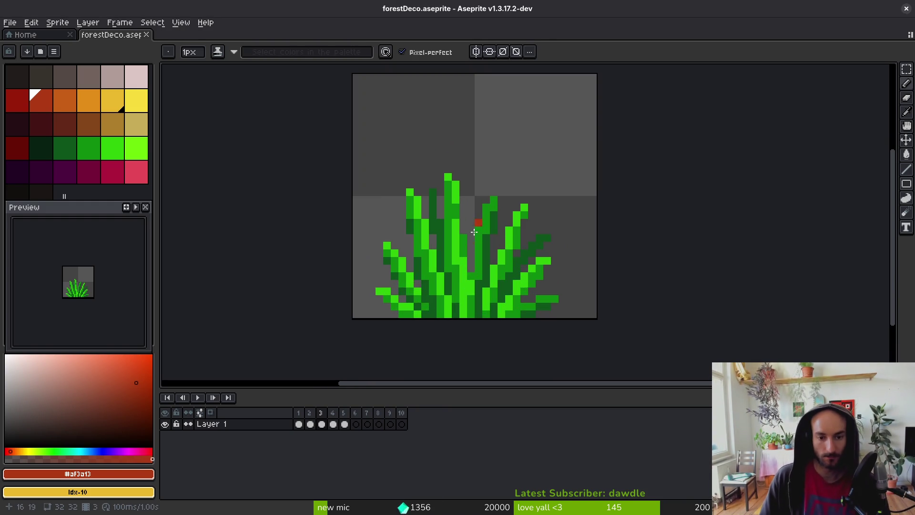
{"action": "mouse_move", "coordinate": [471, 262]}
{"action": "left_mouse_down"}
{"action": "mouse_move", "coordinate": [470, 253]}
{"action": "mouse_move", "coordinate": [455, 279]}
{"action": "mouse_move", "coordinate": [439, 203]}
{"action": "left_mouse_up"}
{"action": "left_click", "coordinate": [18, 100]}
{"action": "scroll", "coordinate": [486, 269], "scroll_direction": "up", "scroll_amount": 1}
{"action": "left_click", "coordinate": [18, 147]}
{"action": "left_click", "coordinate": [496, 280]}
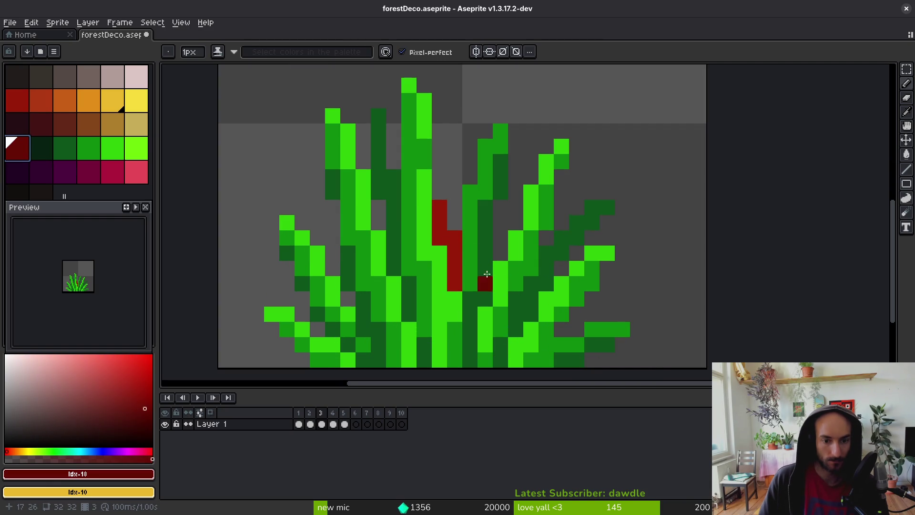
{"action": "mouse_move", "coordinate": [455, 281]}
{"action": "left_mouse_down"}
{"action": "mouse_move", "coordinate": [441, 236]}
{"action": "mouse_move", "coordinate": [449, 173]}
{"action": "mouse_move", "coordinate": [448, 223]}
{"action": "left_mouse_up"}
Outline a large red cup-shaped flower head on top of the stem.
{"action": "left_click", "coordinate": [18, 100]}
{"action": "left_click", "coordinate": [440, 176]}
{"action": "left_click", "coordinate": [455, 192]}
{"action": "left_click_drag", "start_coordinate": [467, 193], "coordinate": [485, 143]}
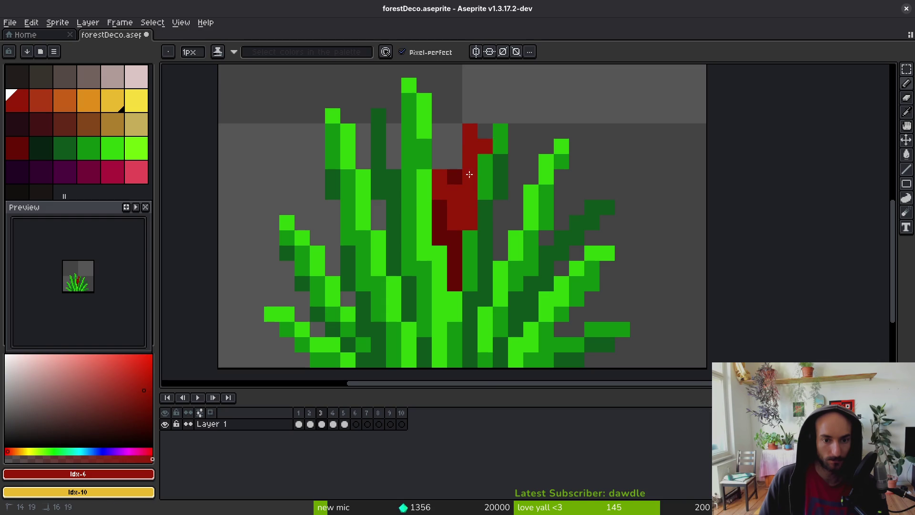
{"action": "scroll", "coordinate": [485, 143], "scroll_direction": "up", "scroll_amount": 3}
{"action": "scroll", "coordinate": [502, 212], "scroll_direction": "down", "scroll_amount": 1}
{"action": "left_click", "coordinate": [502, 214]}
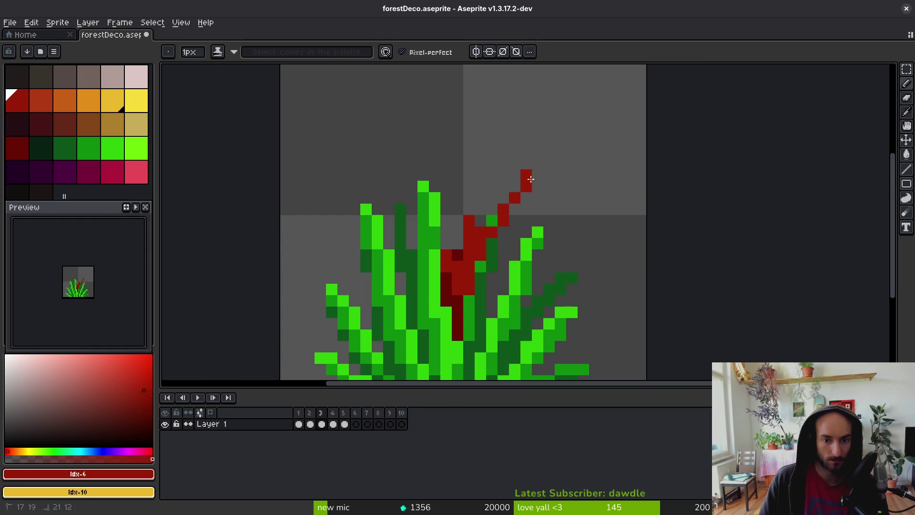
{"action": "left_click_drag", "start_coordinate": [527, 175], "coordinate": [461, 150]}
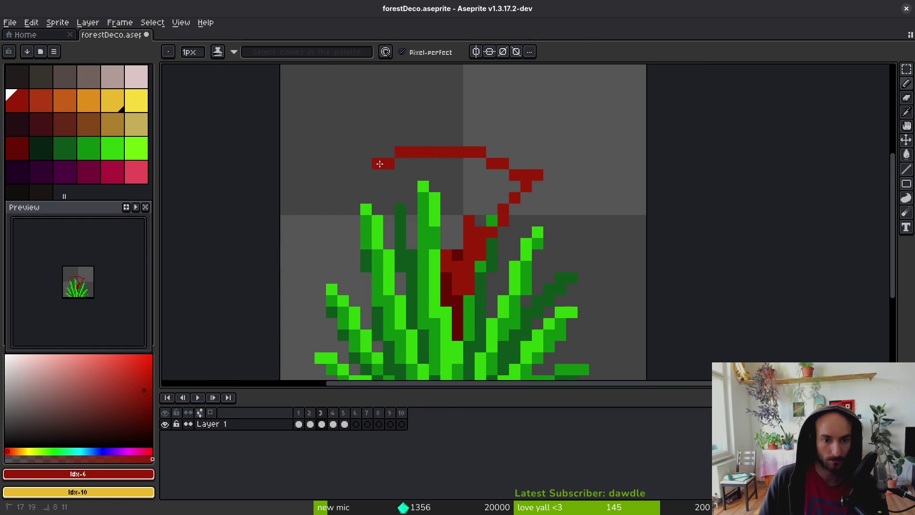
{"action": "left_click_drag", "start_coordinate": [406, 189], "coordinate": [411, 209]}
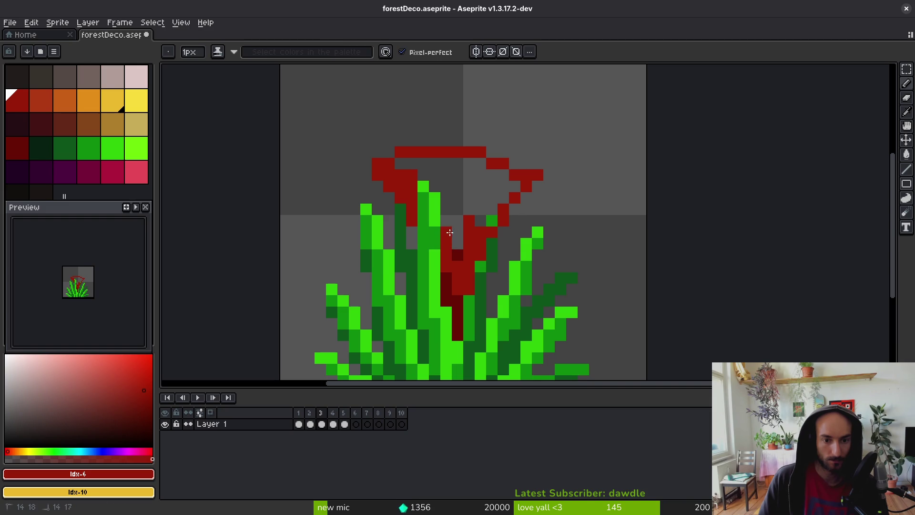
Bucket-fill the flower outline solid red, then go back to the Pencil.
{"action": "key", "text": "g"}
{"action": "left_click", "coordinate": [476, 186]}
{"action": "scroll", "coordinate": [476, 191], "scroll_direction": "down", "scroll_amount": 8}
{"action": "scroll", "coordinate": [471, 228], "scroll_direction": "up", "scroll_amount": 6}
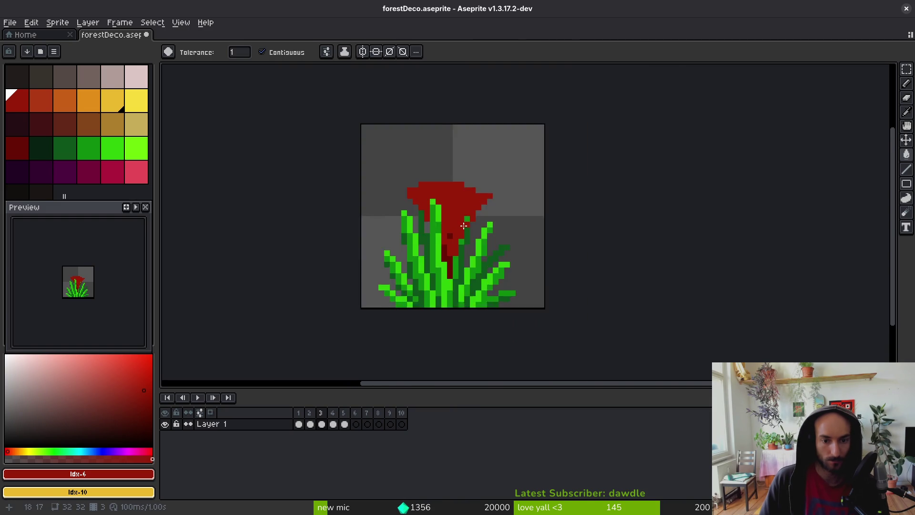
{"action": "scroll", "coordinate": [471, 228], "scroll_direction": "up", "scroll_amount": 4}
{"action": "key", "text": "b"}
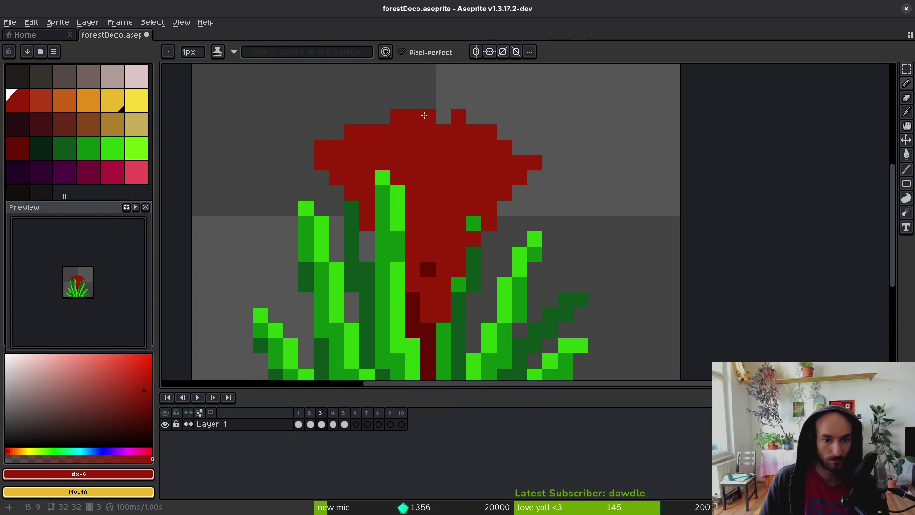
{"action": "scroll", "coordinate": [362, 228], "scroll_direction": "down", "scroll_amount": 3}
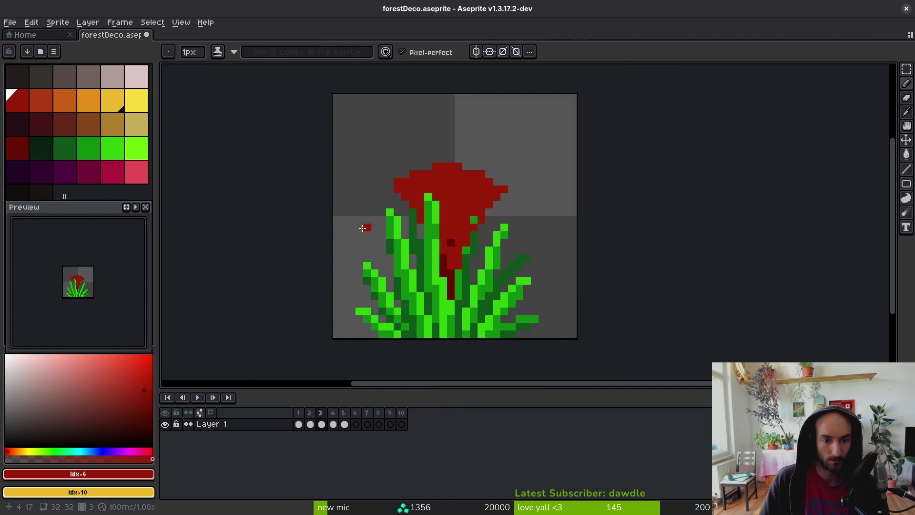
Shade a diagonal dark red line under the cup's rim.
{"action": "left_click", "coordinate": [17, 147]}
{"action": "left_click", "coordinate": [488, 196]}
{"action": "scroll", "coordinate": [491, 196], "scroll_direction": "up", "scroll_amount": 2}
{"action": "scroll", "coordinate": [491, 196], "scroll_direction": "up", "scroll_amount": 1}
{"action": "mouse_move", "coordinate": [470, 211]}
{"action": "left_mouse_down"}
{"action": "mouse_move", "coordinate": [440, 224]}
{"action": "mouse_move", "coordinate": [393, 225]}
{"action": "left_mouse_up"}
{"action": "mouse_move", "coordinate": [347, 212]}
{"action": "left_mouse_down"}
{"action": "mouse_move", "coordinate": [310, 190]}
{"action": "mouse_move", "coordinate": [348, 240]}
{"action": "left_mouse_up"}
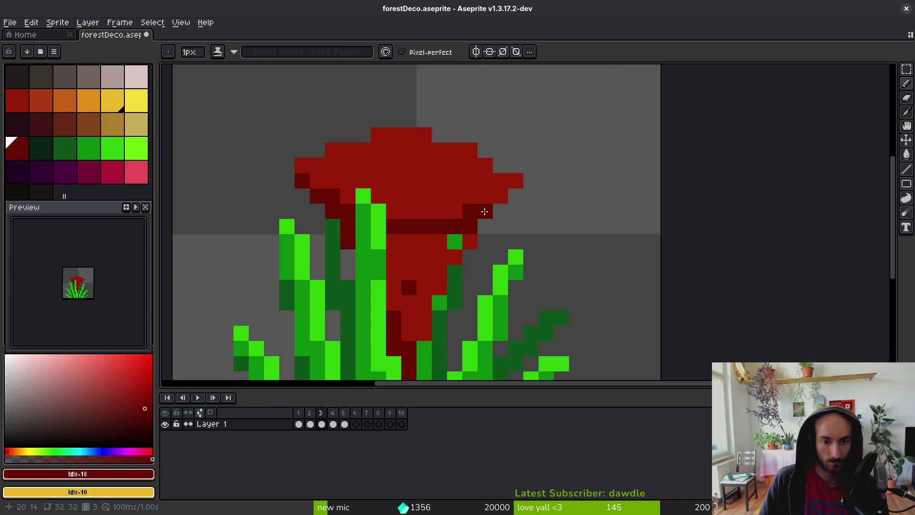
Bucket-fill the stem with the darker red.
{"action": "key", "text": "g"}
{"action": "left_click", "coordinate": [450, 244]}
{"action": "key", "text": "b"}
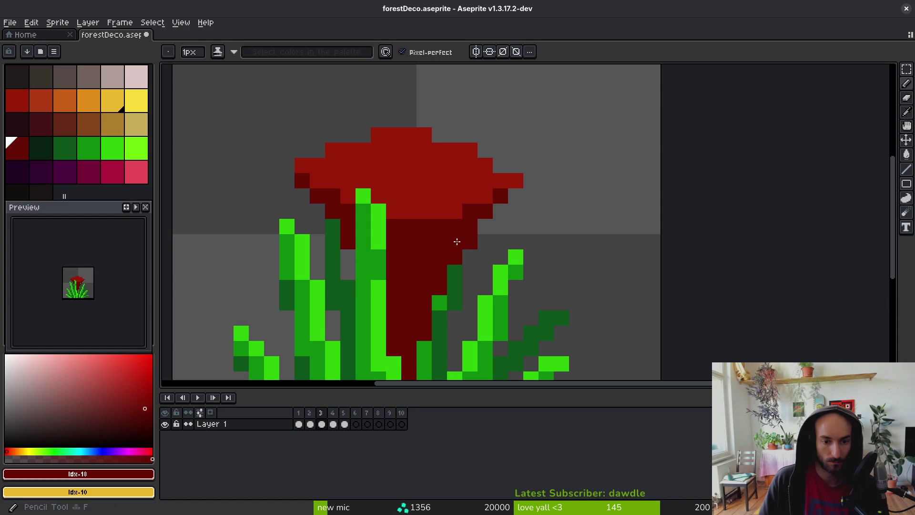
{"action": "scroll", "coordinate": [451, 247], "scroll_direction": "down", "scroll_amount": 4}
{"action": "scroll", "coordinate": [416, 251], "scroll_direction": "down", "scroll_amount": 4}
{"action": "scroll", "coordinate": [450, 267], "scroll_direction": "up", "scroll_amount": 5}
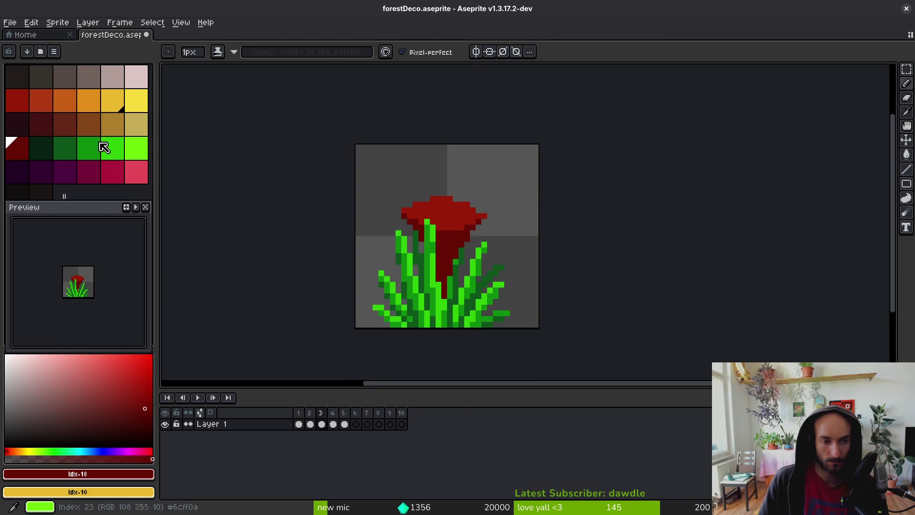
Add orange-red highlight pixels along the flower's top, lower and left edges.
{"action": "left_click", "coordinate": [44, 109]}
{"action": "scroll", "coordinate": [443, 210], "scroll_direction": "up", "scroll_amount": 3}
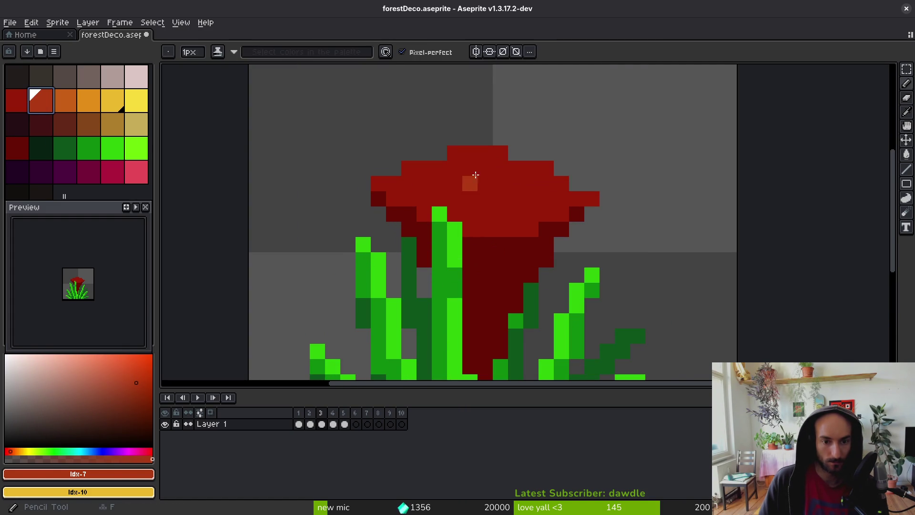
{"action": "mouse_move", "coordinate": [408, 168]}
{"action": "left_mouse_down"}
{"action": "mouse_move", "coordinate": [491, 153]}
{"action": "mouse_move", "coordinate": [585, 198]}
{"action": "left_mouse_up"}
{"action": "left_click", "coordinate": [531, 229]}
{"action": "left_click_drag", "start_coordinate": [501, 229], "coordinate": [485, 229]}
{"action": "left_click", "coordinate": [425, 213]}
{"action": "left_click_drag", "start_coordinate": [394, 198], "coordinate": [382, 185]}
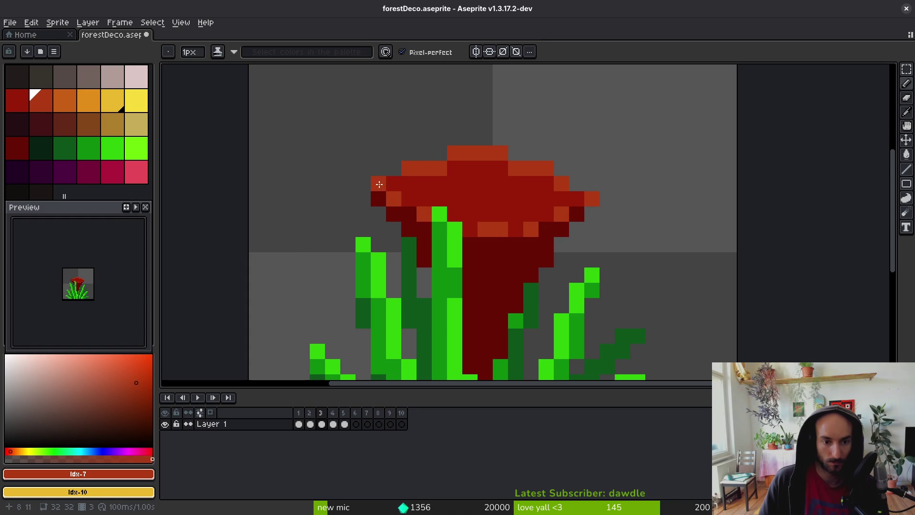
Pick a brighter orange and bucket-fill the top highlight rows with it.
{"action": "left_click", "coordinate": [500, 260], "text": "alt"}
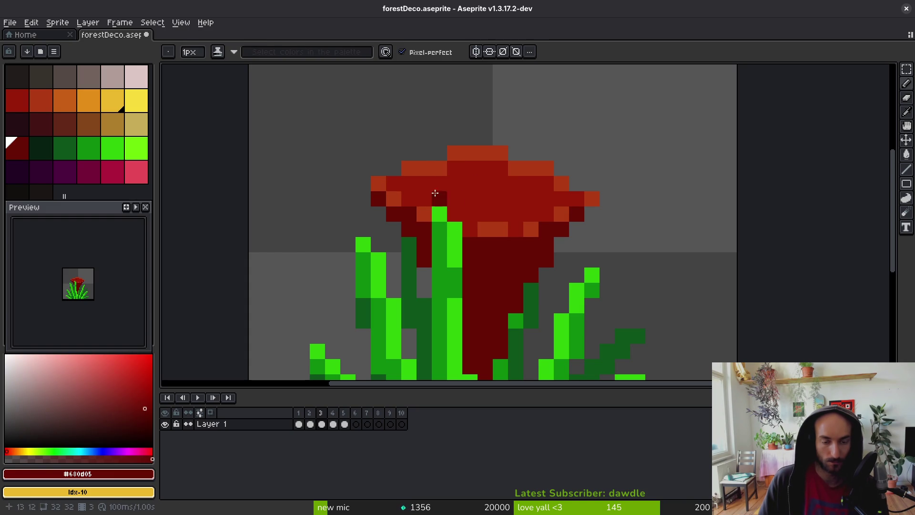
{"action": "left_click", "coordinate": [41, 100]}
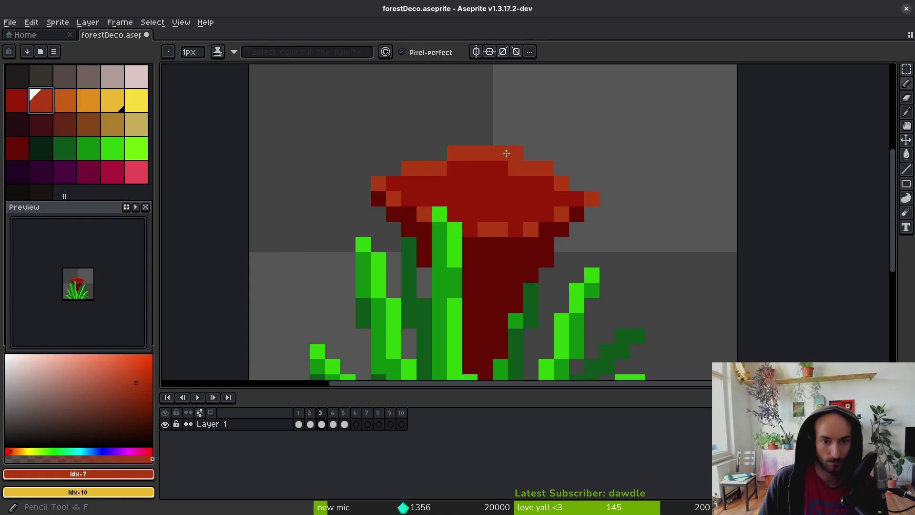
{"action": "left_click", "coordinate": [65, 100]}
{"action": "key", "text": "g"}
{"action": "left_click", "coordinate": [478, 152]}
{"action": "left_click", "coordinate": [424, 168]}
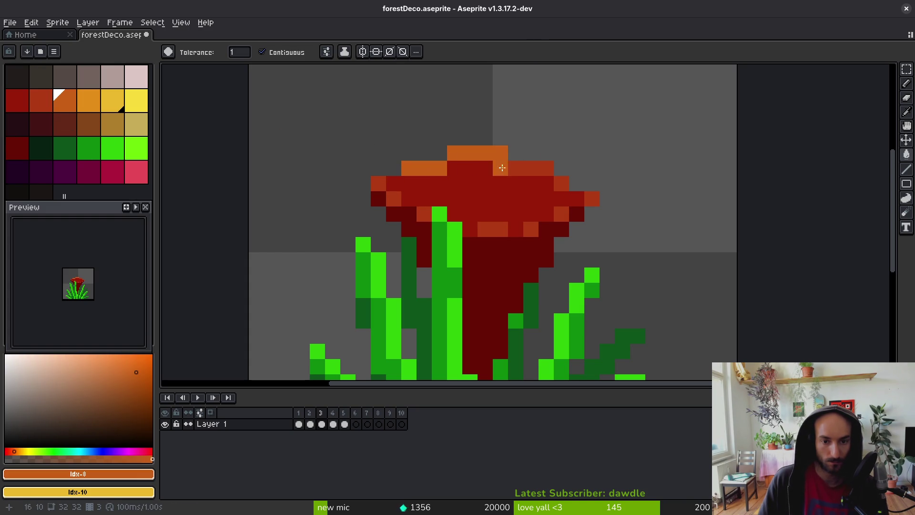
Turn the right- and left-edge highlight pixels orange, then undo the last fill.
{"action": "left_click", "coordinate": [529, 168]}
{"action": "left_click", "coordinate": [561, 184]}
{"action": "left_click", "coordinate": [592, 199]}
{"action": "left_click", "coordinate": [558, 216]}
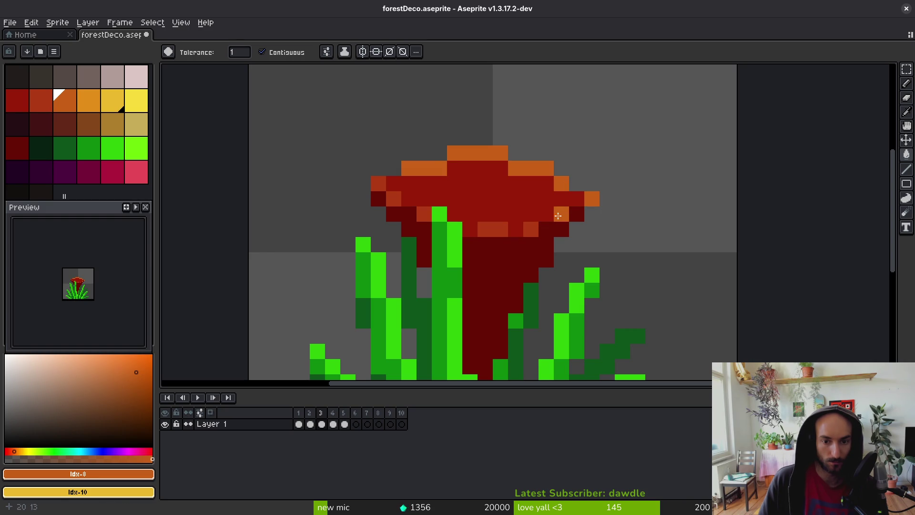
{"action": "left_click", "coordinate": [393, 197]}
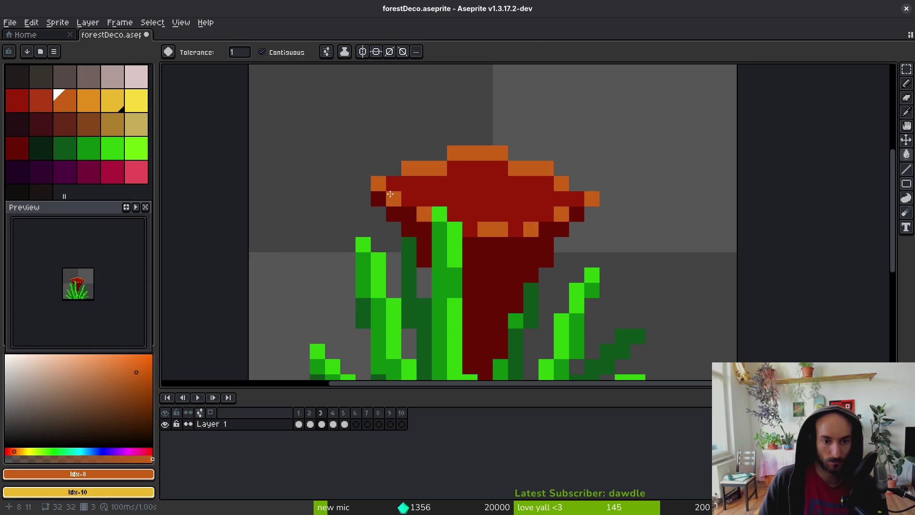
{"action": "key", "text": "b"}
{"action": "scroll", "coordinate": [546, 234], "scroll_direction": "down", "scroll_amount": 5}
{"action": "key", "text": "ctrl+z"}
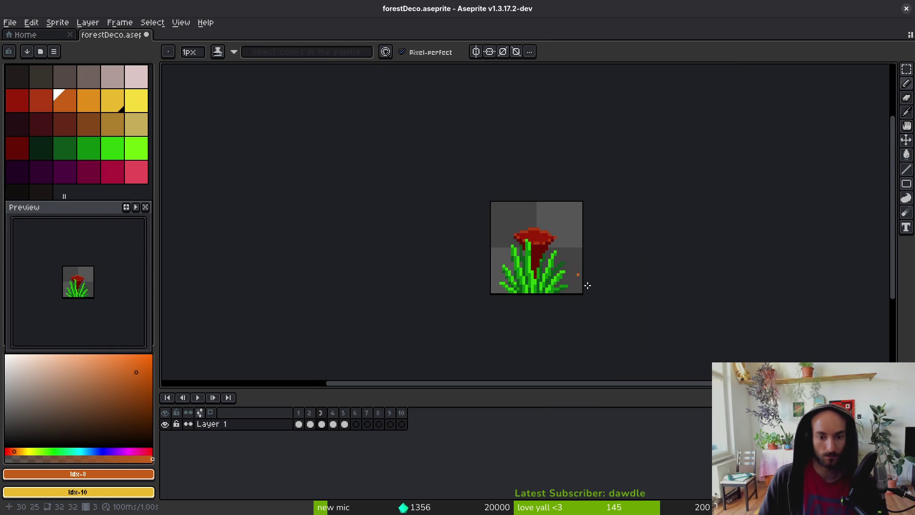
Undo a stray pencil stroke below the flower.
{"action": "scroll", "coordinate": [545, 245], "scroll_direction": "up", "scroll_amount": 3}
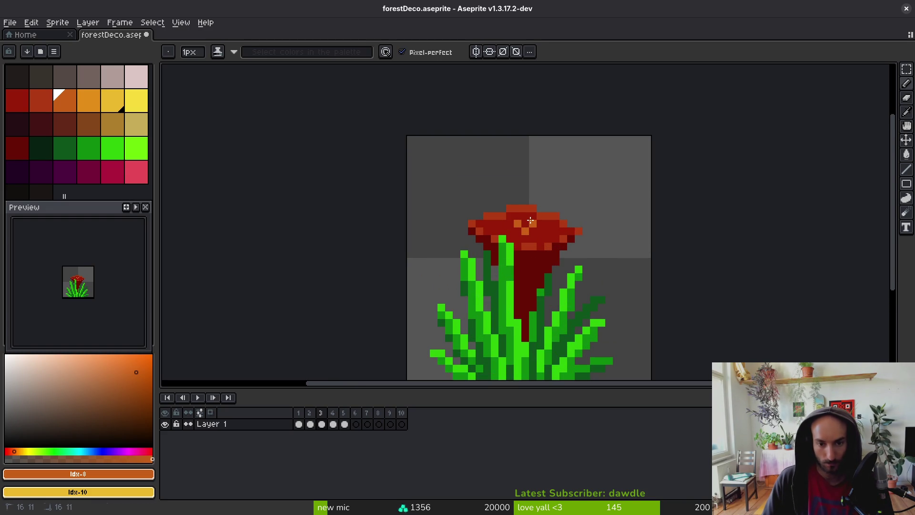
{"action": "scroll", "coordinate": [532, 239], "scroll_direction": "down", "scroll_amount": 3}
{"action": "scroll", "coordinate": [563, 262], "scroll_direction": "down", "scroll_amount": 4}
{"action": "scroll", "coordinate": [563, 267], "scroll_direction": "up", "scroll_amount": 4}
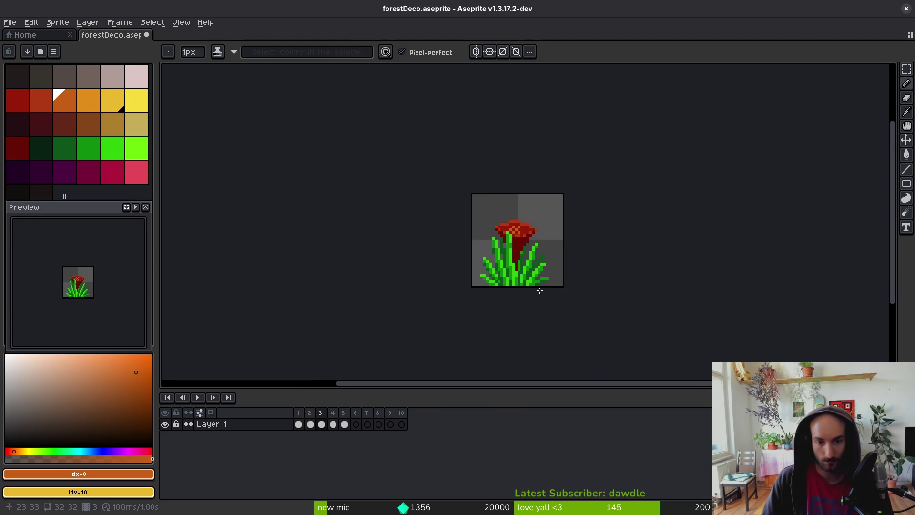
{"action": "left_click_drag", "start_coordinate": [540, 290], "coordinate": [523, 299]}
{"action": "key", "text": "ctrl+z"}
{"action": "key", "text": "ctrl+z"}
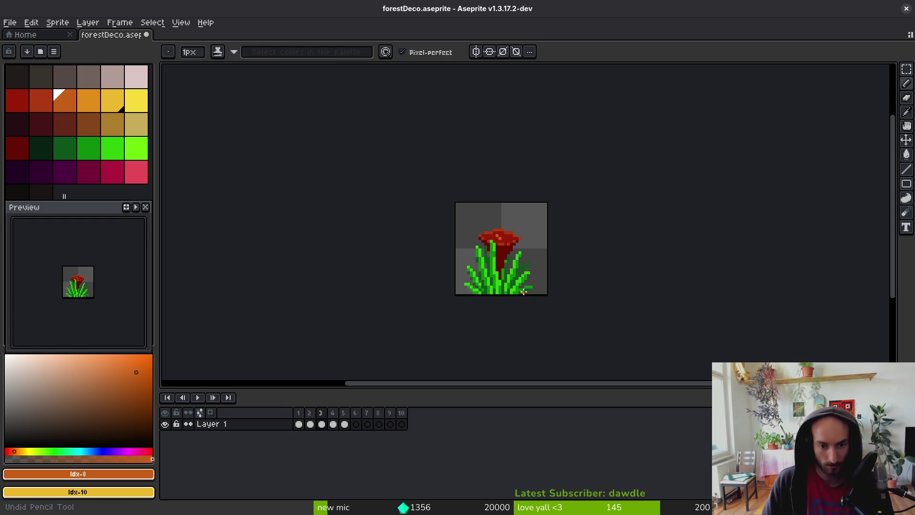
Paint three lime green pixels on the flower head's top.
{"action": "scroll", "coordinate": [531, 247], "scroll_direction": "up", "scroll_amount": 2}
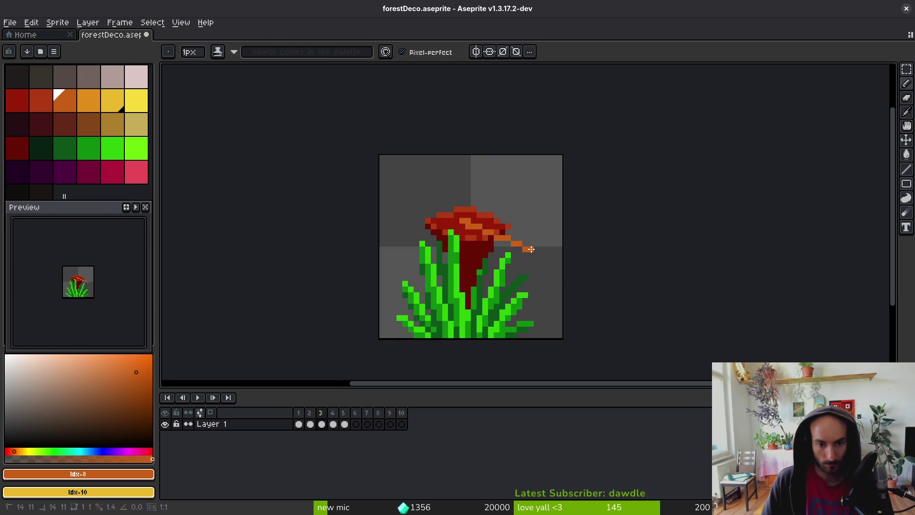
{"action": "left_click", "coordinate": [136, 100]}
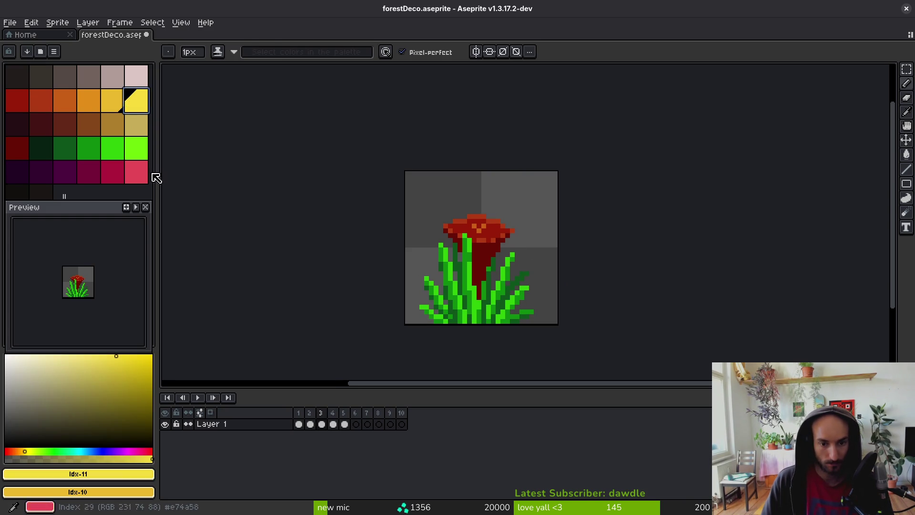
{"action": "left_click", "coordinate": [136, 148]}
{"action": "scroll", "coordinate": [507, 241], "scroll_direction": "up", "scroll_amount": 3}
{"action": "left_click", "coordinate": [450, 205]}
{"action": "left_click", "coordinate": [439, 216]}
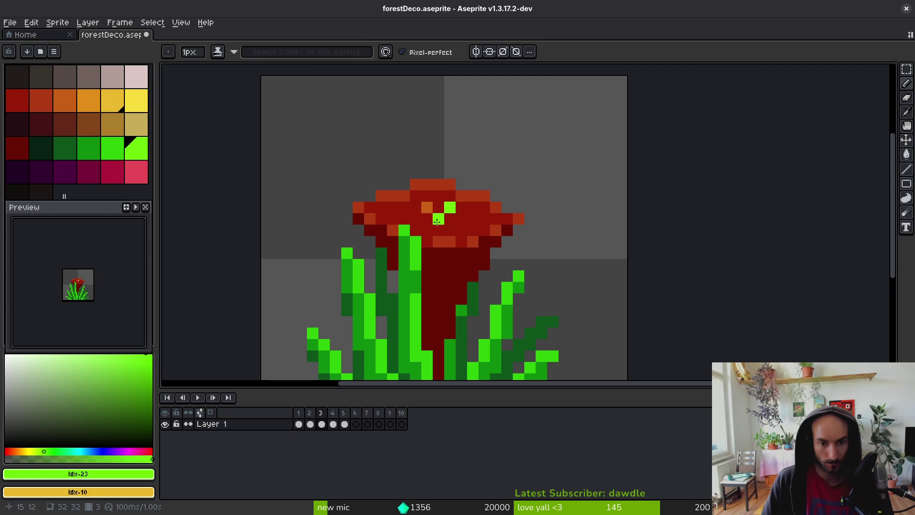
{"action": "left_click", "coordinate": [428, 205]}
{"action": "scroll", "coordinate": [471, 232], "scroll_direction": "down", "scroll_amount": 1}
{"action": "scroll", "coordinate": [470, 233], "scroll_direction": "down", "scroll_amount": 5}
{"action": "scroll", "coordinate": [480, 260], "scroll_direction": "up", "scroll_amount": 3}
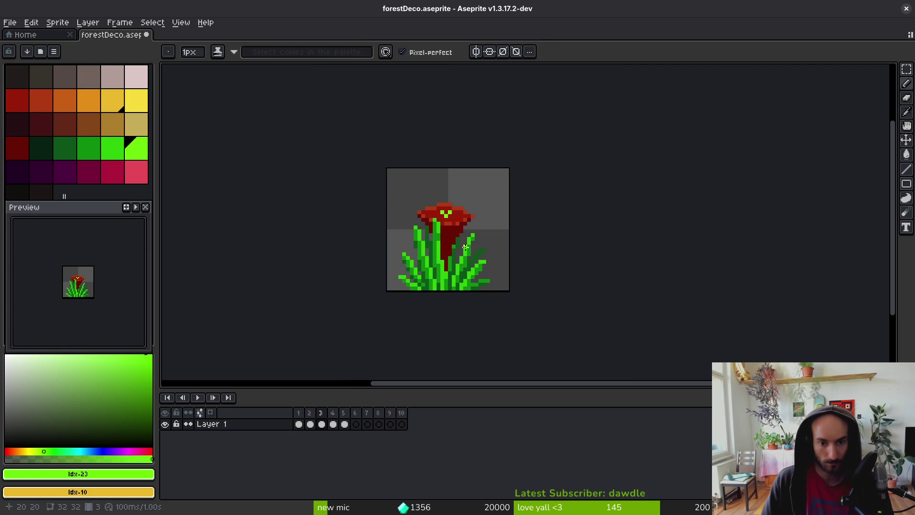
{"action": "scroll", "coordinate": [435, 220], "scroll_direction": "up", "scroll_amount": 2}
Repaint the three green pixels in a darker green.
{"action": "left_click", "coordinate": [113, 148]}
{"action": "scroll", "coordinate": [415, 220], "scroll_direction": "up", "scroll_amount": 2}
{"action": "left_click", "coordinate": [489, 216]}
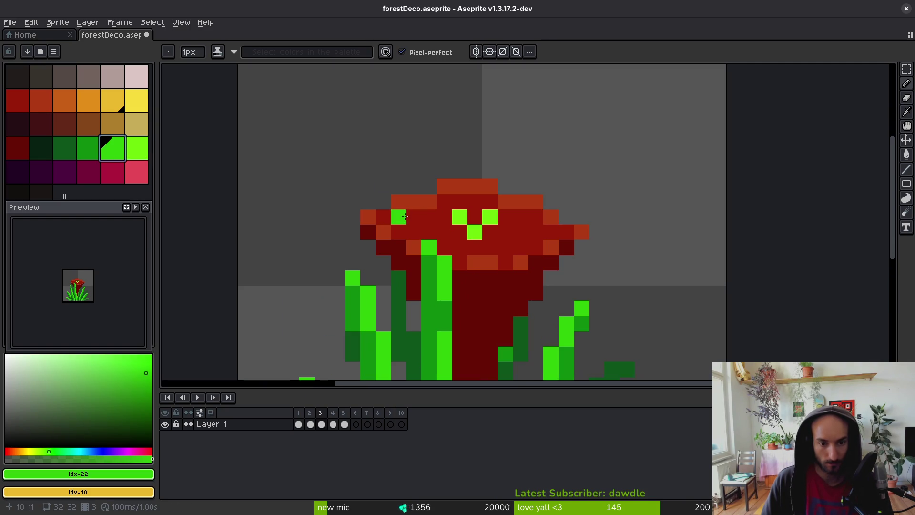
{"action": "left_click", "coordinate": [474, 233]}
{"action": "left_click", "coordinate": [458, 216]}
{"action": "scroll", "coordinate": [496, 243], "scroll_direction": "down", "scroll_amount": 3}
{"action": "scroll", "coordinate": [509, 251], "scroll_direction": "up", "scroll_amount": 2}
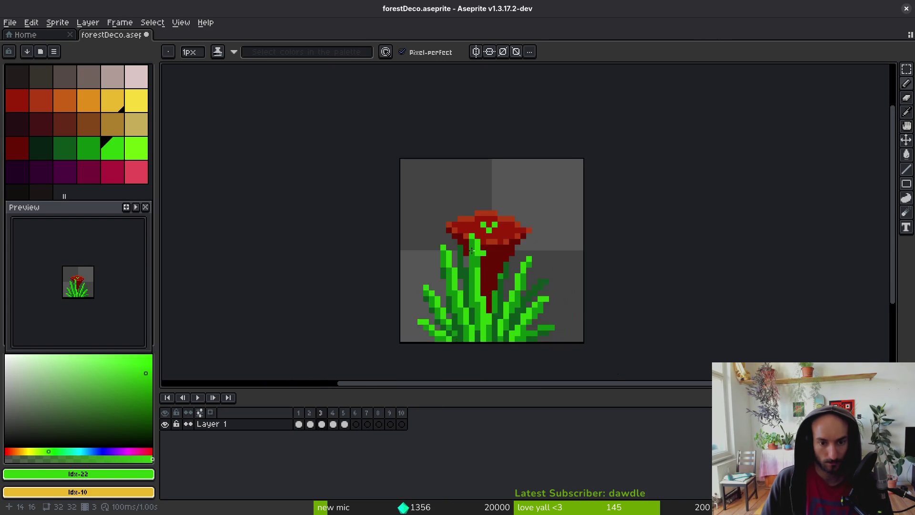
Lighten the centre pixel to lime and add one more to complete the plus-shaped cross.
{"action": "left_click", "coordinate": [137, 148]}
{"action": "scroll", "coordinate": [483, 229], "scroll_direction": "up", "scroll_amount": 2}
{"action": "left_click", "coordinate": [511, 192]}
{"action": "scroll", "coordinate": [511, 191], "scroll_direction": "down", "scroll_amount": 3}
{"action": "left_click", "coordinate": [533, 241]}
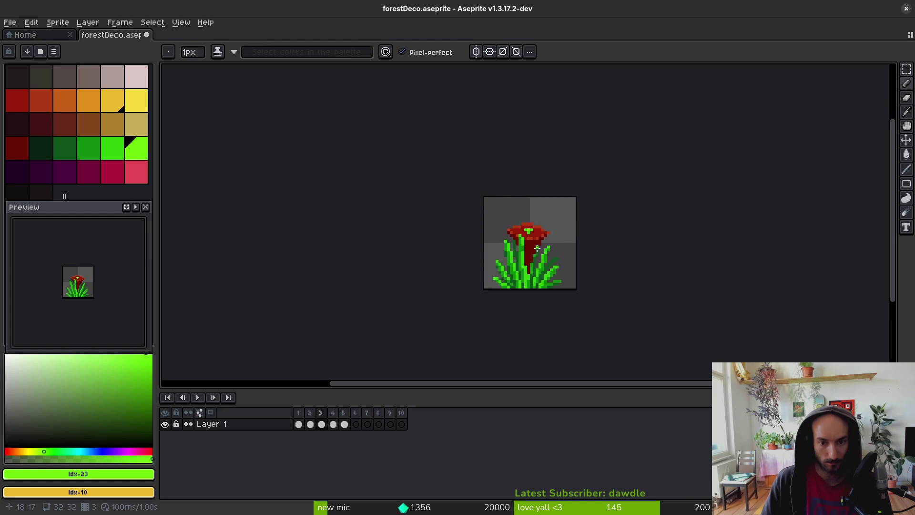
{"action": "scroll", "coordinate": [532, 233], "scroll_direction": "up", "scroll_amount": 1}
{"action": "scroll", "coordinate": [531, 223], "scroll_direction": "down", "scroll_amount": 3}
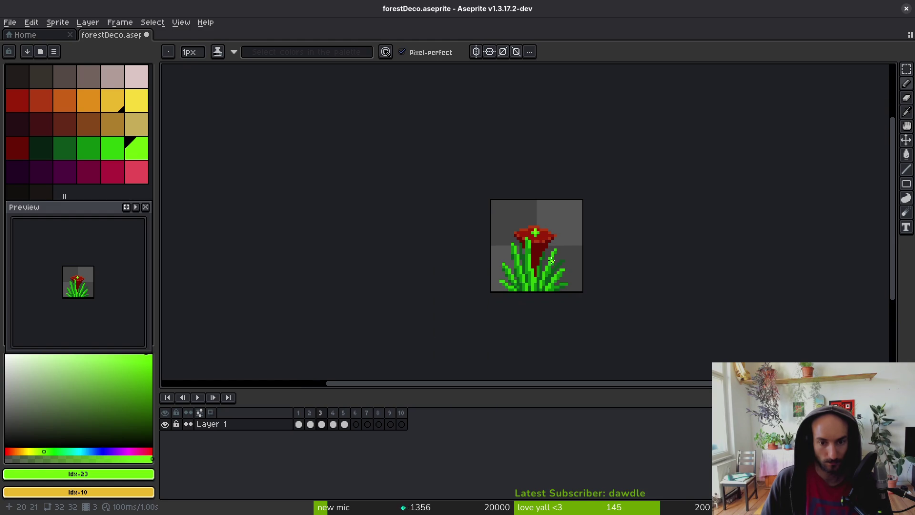
{"action": "scroll", "coordinate": [561, 256], "scroll_direction": "up", "scroll_amount": 4}
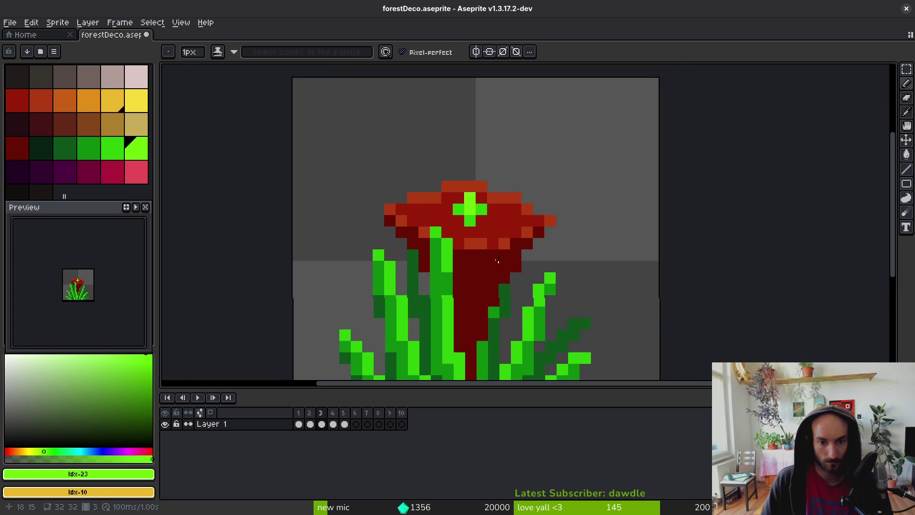
Pencil a yellow stamen line through the flower centre and extend it above the head.
{"action": "left_click", "coordinate": [106, 105]}
{"action": "right_click", "coordinate": [89, 100]}
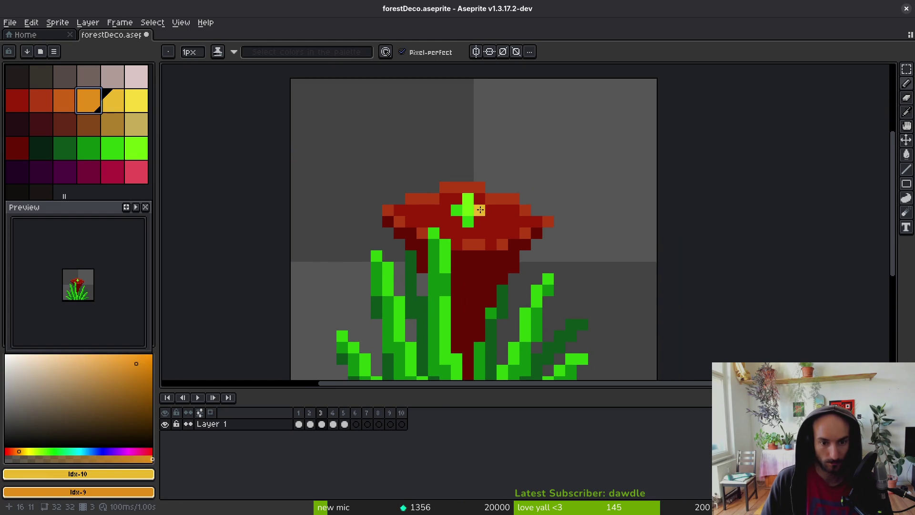
{"action": "left_click_drag", "start_coordinate": [467, 176], "coordinate": [468, 218]}
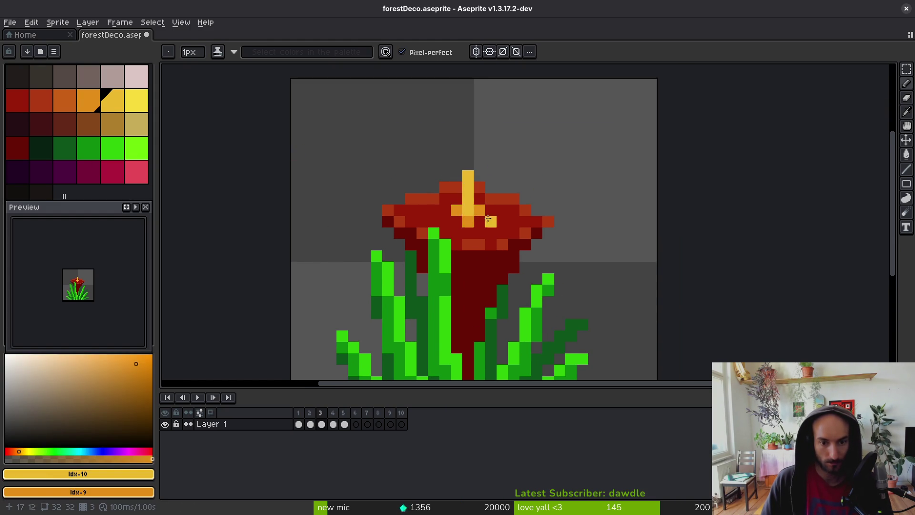
{"action": "scroll", "coordinate": [487, 217], "scroll_direction": "down", "scroll_amount": 3}
{"action": "scroll", "coordinate": [496, 227], "scroll_direction": "up", "scroll_amount": 3}
{"action": "left_click_drag", "start_coordinate": [497, 197], "coordinate": [508, 181]}
{"action": "scroll", "coordinate": [532, 226], "scroll_direction": "down", "scroll_amount": 4}
{"action": "scroll", "coordinate": [532, 249], "scroll_direction": "up", "scroll_amount": 3}
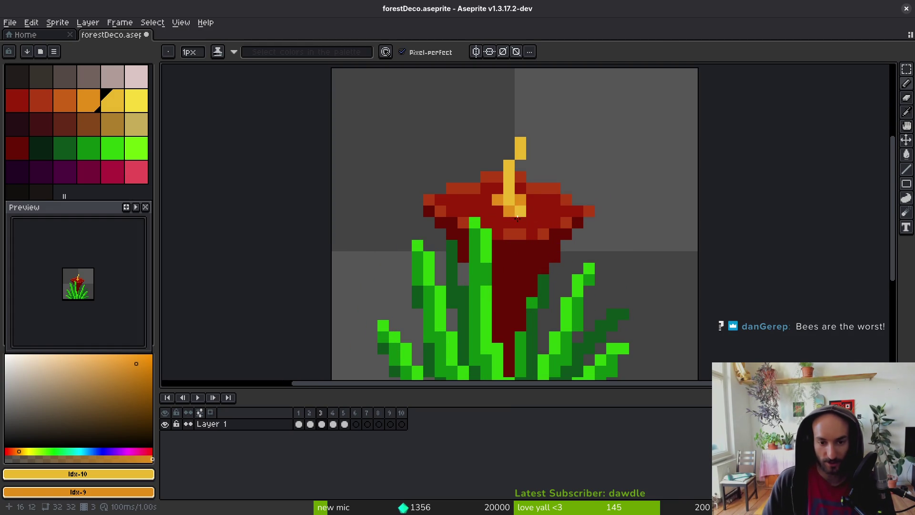
Sample the flower's red, save, and repaint the yellow and orange centre pixels red.
{"action": "key", "text": "alt"}
{"action": "left_click", "coordinate": [550, 196], "text": "alt"}
{"action": "key", "text": "ctrl+s"}
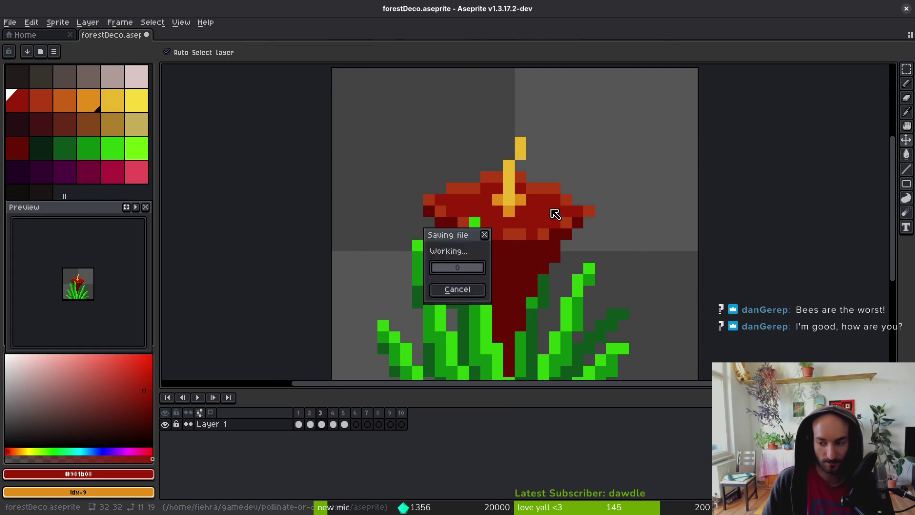
{"action": "left_click", "coordinate": [501, 173]}
{"action": "left_click", "coordinate": [508, 172], "text": "alt"}
{"action": "left_click", "coordinate": [512, 196]}
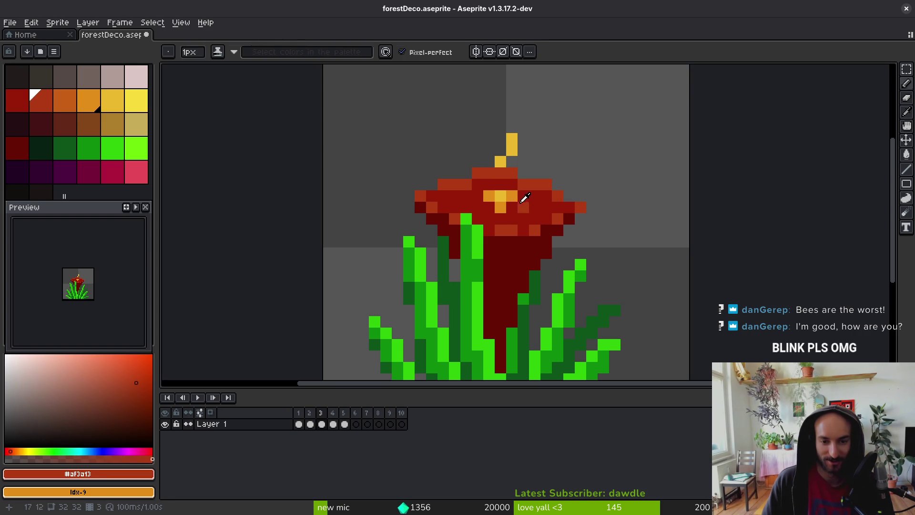
{"action": "left_click", "coordinate": [525, 200], "text": "alt"}
{"action": "left_click_drag", "start_coordinate": [490, 196], "coordinate": [501, 196]}
{"action": "left_click", "coordinate": [466, 186]}
{"action": "left_click", "coordinate": [501, 208]}
Sample the flower's orange, touch up the head's red and orange pixels, and save.
{"action": "key", "text": "alt"}
{"action": "left_click", "coordinate": [486, 170], "text": "alt"}
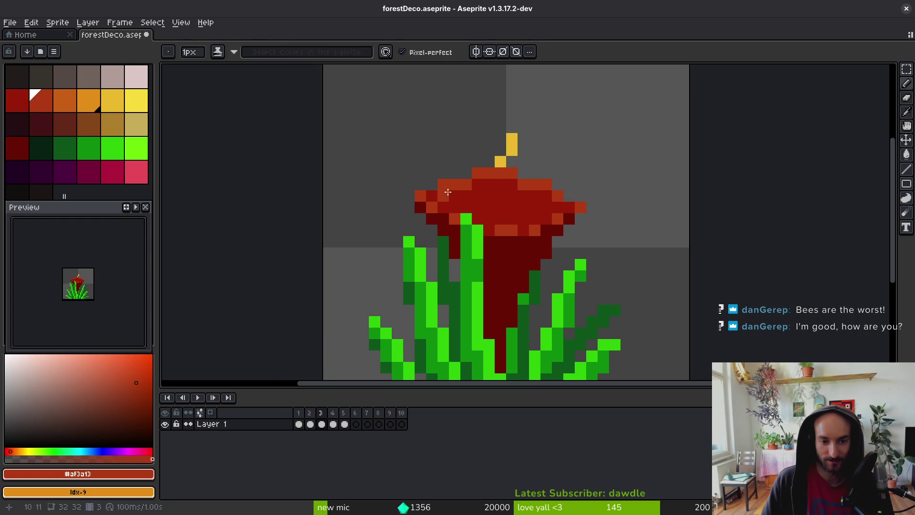
{"action": "left_click", "coordinate": [443, 195], "text": "alt"}
{"action": "left_click", "coordinate": [431, 196]}
{"action": "left_click", "coordinate": [433, 206], "text": "alt"}
{"action": "left_click", "coordinate": [443, 210]}
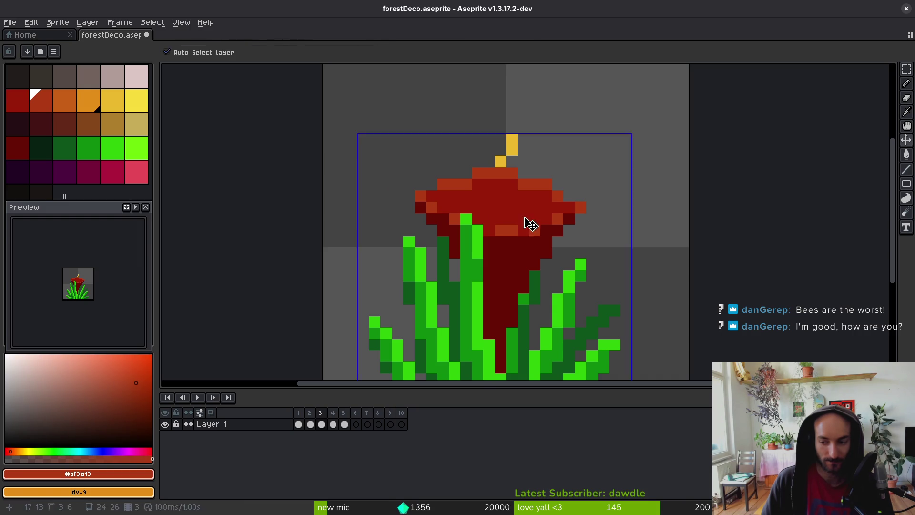
{"action": "key", "text": "ctrl+s"}
Erase the leftover yellow stamen pixels above the flower.
{"action": "scroll", "coordinate": [524, 218], "scroll_direction": "right", "scroll_amount": 2}
{"action": "left_click", "coordinate": [498, 152], "text": "alt"}
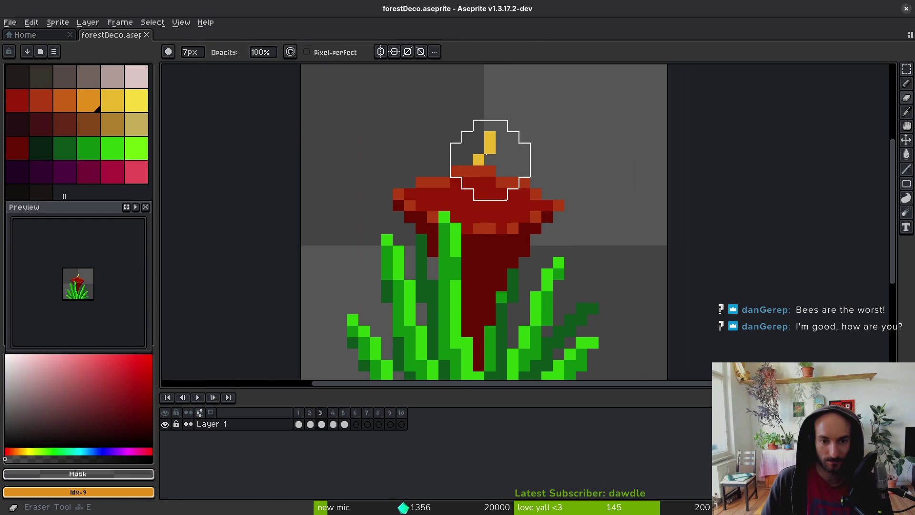
{"action": "left_click", "coordinate": [491, 131]}
{"action": "scroll", "coordinate": [521, 152], "scroll_direction": "down", "scroll_amount": 4}
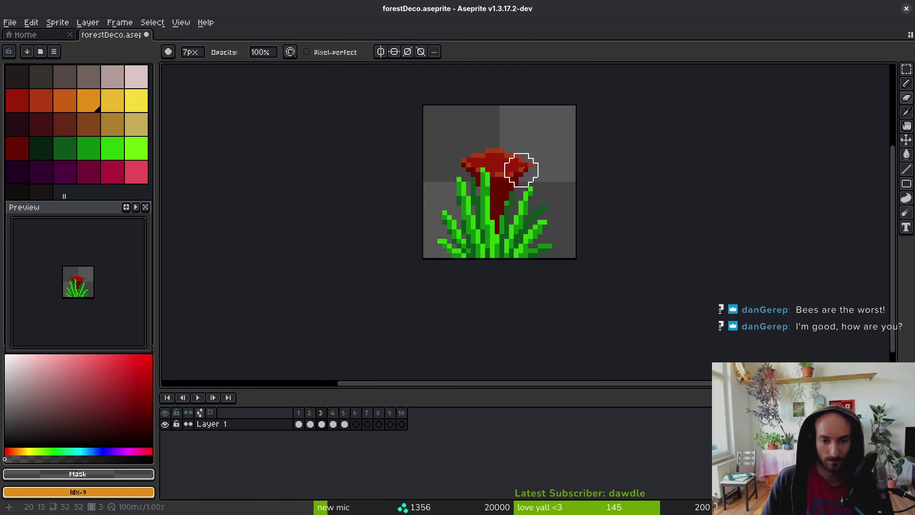
Select the flower's red head with the Lasso tool.
{"action": "scroll", "coordinate": [525, 164], "scroll_direction": "down", "scroll_amount": 4}
{"action": "scroll", "coordinate": [527, 162], "scroll_direction": "up", "scroll_amount": 5}
{"action": "left_click_drag", "start_coordinate": [498, 150], "coordinate": [507, 201]}
{"action": "key", "text": "q"}
{"action": "mouse_move", "coordinate": [472, 159]}
{"action": "left_mouse_down"}
{"action": "mouse_move", "coordinate": [398, 210]}
{"action": "mouse_move", "coordinate": [419, 204]}
{"action": "left_mouse_up"}
{"action": "scroll", "coordinate": [503, 204], "scroll_direction": "up", "scroll_amount": 2}
{"action": "mouse_move", "coordinate": [511, 106]}
{"action": "left_mouse_down"}
{"action": "mouse_move", "coordinate": [409, 138]}
{"action": "mouse_move", "coordinate": [408, 214]}
{"action": "mouse_move", "coordinate": [491, 217]}
{"action": "mouse_move", "coordinate": [527, 150]}
{"action": "left_mouse_up"}
Move the selected flower head down one pixel and deselect it.
{"action": "left_click_drag", "start_coordinate": [449, 173], "coordinate": [449, 188]}
{"action": "key", "text": "Return"}
{"action": "scroll", "coordinate": [435, 179], "scroll_direction": "up", "scroll_amount": 2}
{"action": "scroll", "coordinate": [353, 200], "scroll_direction": "down", "scroll_amount": 3}
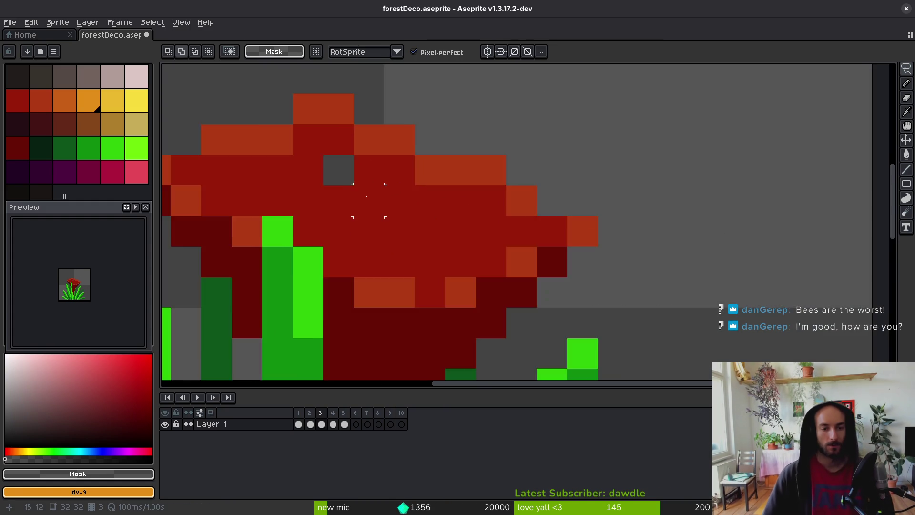
{"action": "mouse_move", "coordinate": [346, 131]}
{"action": "left_mouse_down"}
{"action": "mouse_move", "coordinate": [346, 177]}
{"action": "mouse_move", "coordinate": [269, 193]}
{"action": "mouse_move", "coordinate": [277, 258]}
{"action": "mouse_move", "coordinate": [266, 276]}
{"action": "mouse_move", "coordinate": [205, 198]}
{"action": "mouse_move", "coordinate": [347, 161]}
{"action": "mouse_move", "coordinate": [347, 184]}
{"action": "left_mouse_up"}
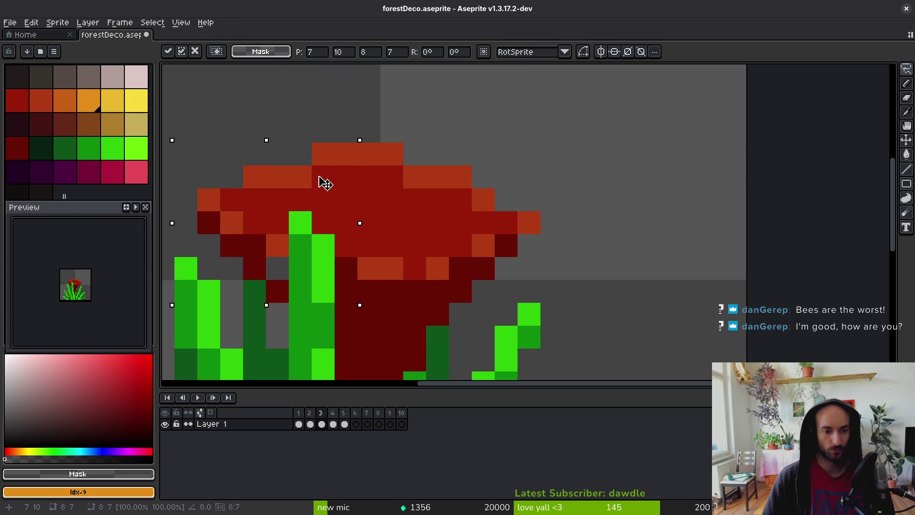
{"action": "key", "text": "ctrl+d"}
{"action": "key", "text": "b"}
Sample the flower's orange and add an orange pixel at the head's right edge.
{"action": "left_click", "coordinate": [276, 271], "text": "alt"}
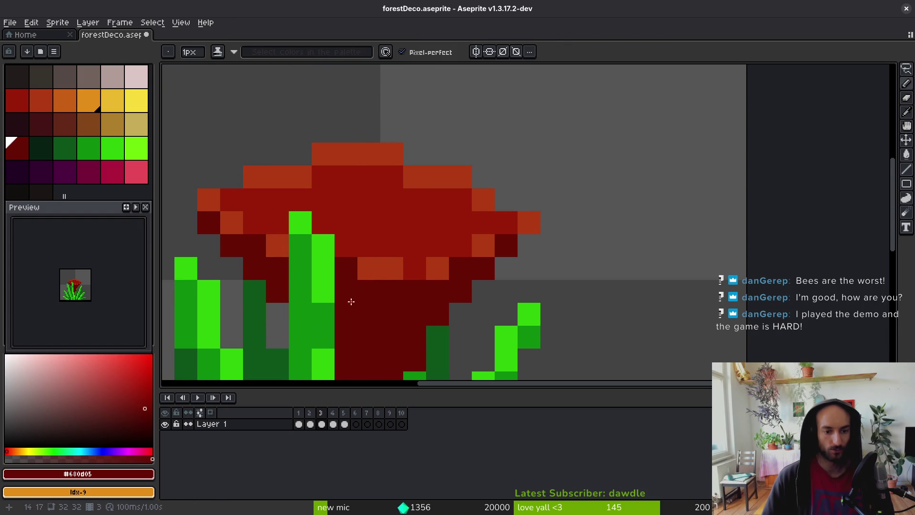
{"action": "scroll", "coordinate": [357, 272], "scroll_direction": "down", "scroll_amount": 3}
{"action": "scroll", "coordinate": [315, 203], "scroll_direction": "down", "scroll_amount": 3}
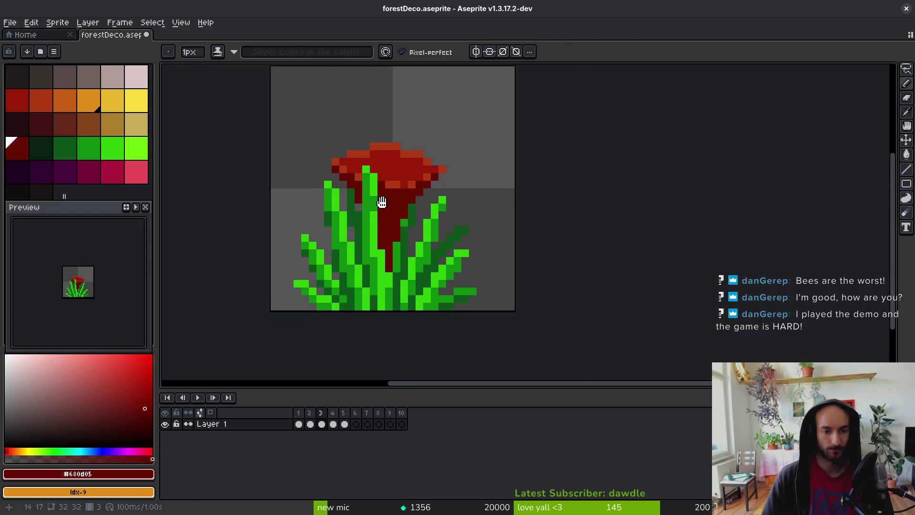
{"action": "scroll", "coordinate": [382, 182], "scroll_direction": "up", "scroll_amount": 3}
{"action": "left_click", "coordinate": [382, 196], "text": "alt"}
{"action": "scroll", "coordinate": [484, 198], "scroll_direction": "down", "scroll_amount": 2}
{"action": "scroll", "coordinate": [484, 199], "scroll_direction": "up", "scroll_amount": 1}
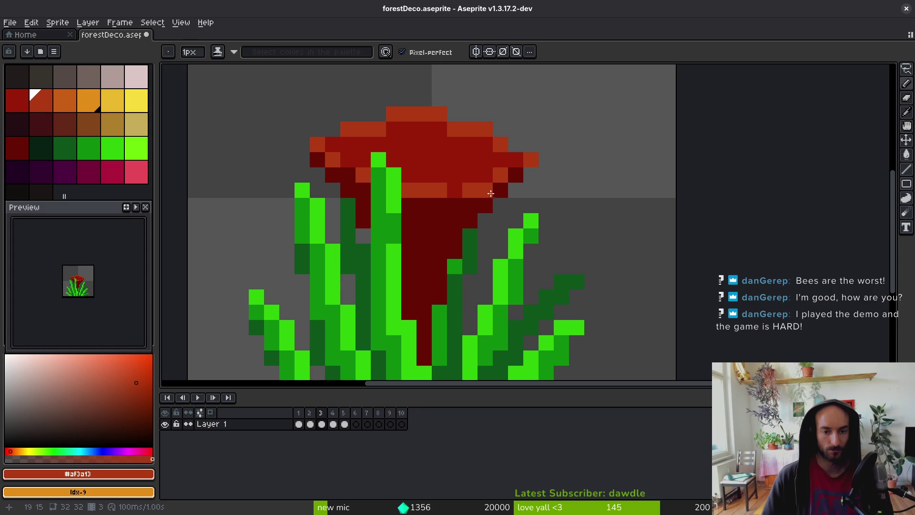
{"action": "left_click", "coordinate": [516, 145]}
{"action": "scroll", "coordinate": [494, 221], "scroll_direction": "down", "scroll_amount": 3}
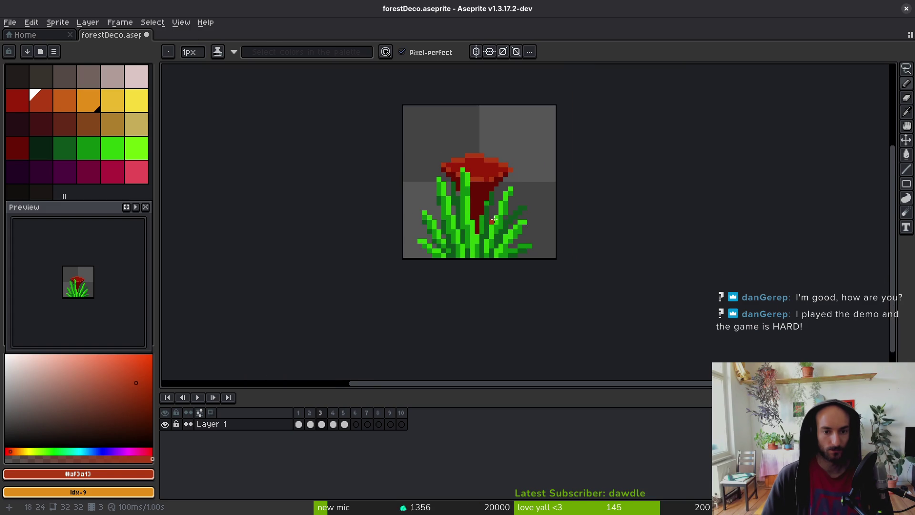
{"action": "scroll", "coordinate": [491, 184], "scroll_direction": "up", "scroll_amount": 3}
{"action": "scroll", "coordinate": [524, 214], "scroll_direction": "down", "scroll_amount": 1}
{"action": "scroll", "coordinate": [518, 255], "scroll_direction": "down", "scroll_amount": 1}
{"action": "scroll", "coordinate": [456, 237], "scroll_direction": "up", "scroll_amount": 1}
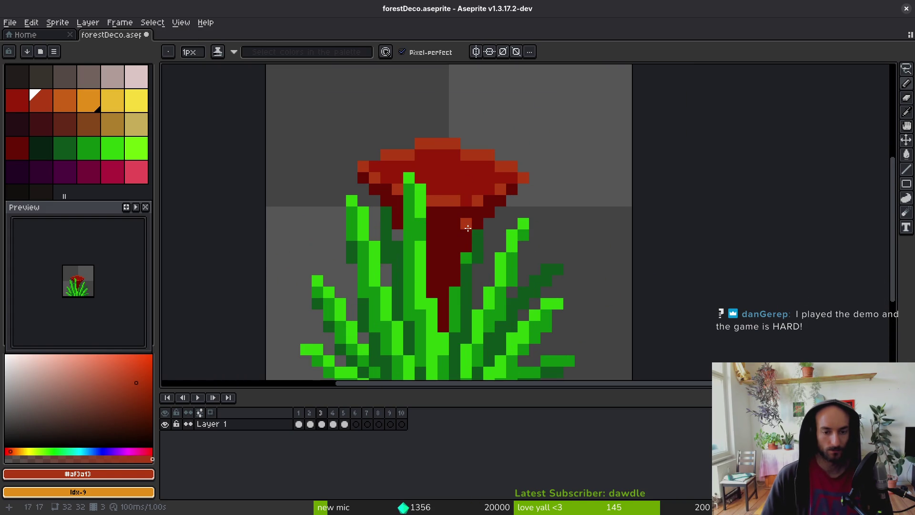
{"action": "left_click", "coordinate": [17, 148]}
Fill the inside of the flower cup with dark maroon.
{"action": "key", "text": "g"}
{"action": "left_click", "coordinate": [451, 182]}
{"action": "key", "text": "ctrl+z"}
{"action": "left_click", "coordinate": [443, 171], "text": "alt"}
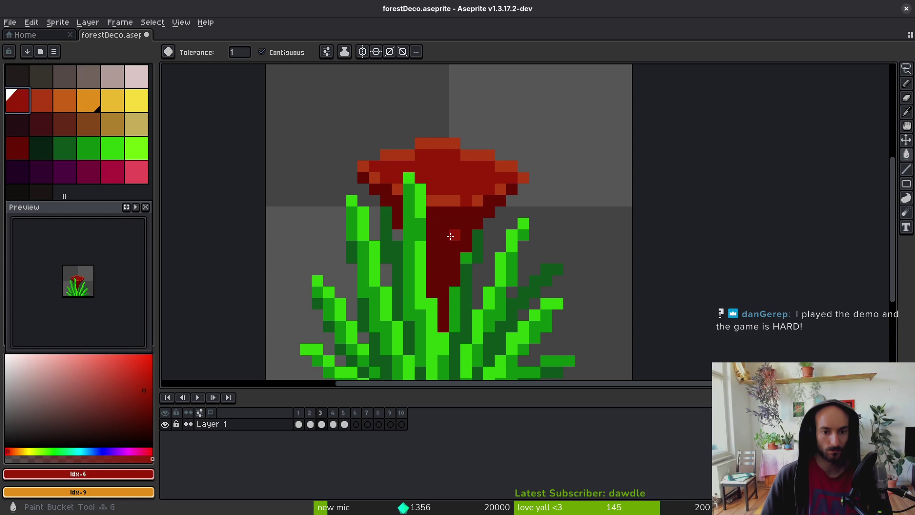
{"action": "left_click", "coordinate": [42, 125]}
{"action": "left_click", "coordinate": [437, 178]}
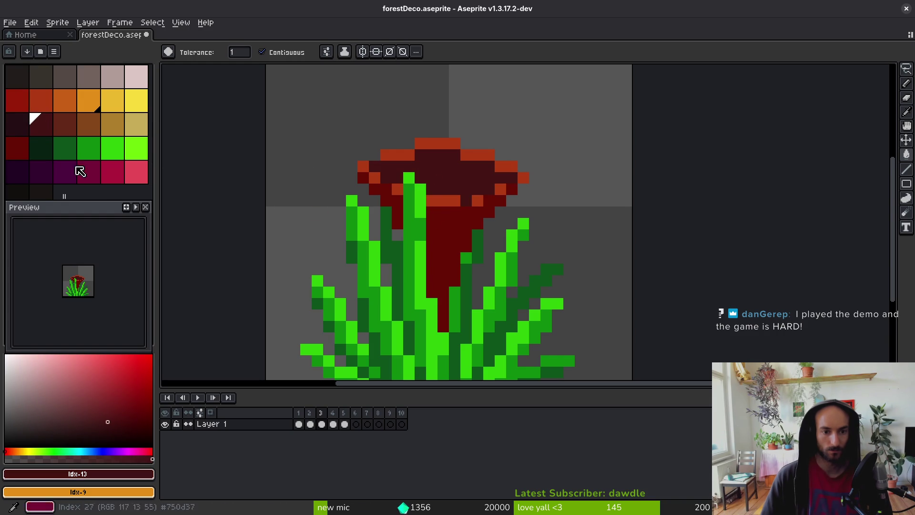
Refill the stem and leftover maroon patches with the flower's red.
{"action": "left_click", "coordinate": [22, 101]}
{"action": "left_click", "coordinate": [439, 226]}
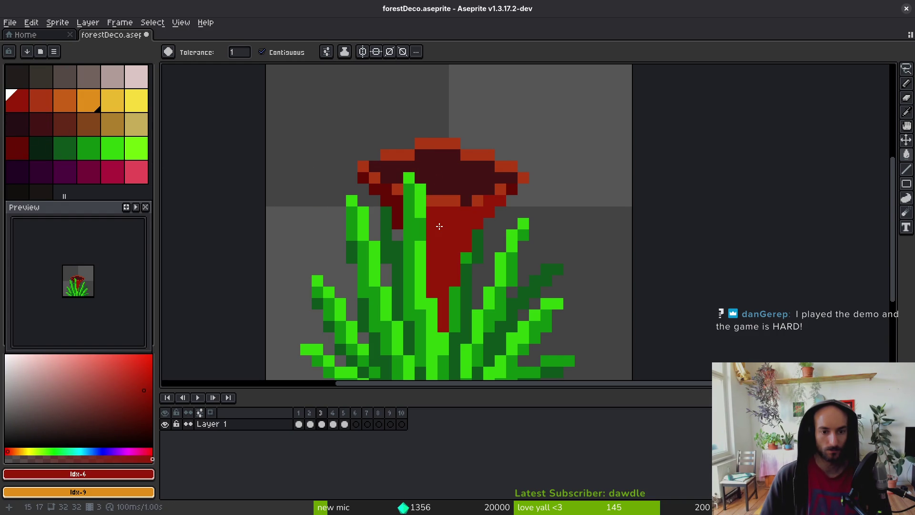
{"action": "left_click", "coordinate": [398, 217]}
{"action": "left_click", "coordinate": [398, 210]}
{"action": "left_click", "coordinate": [361, 178]}
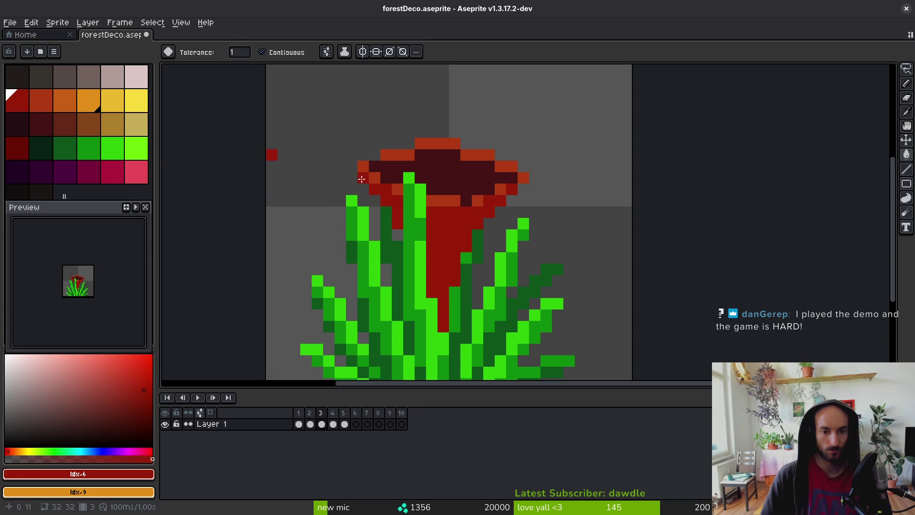
Recolour scattered petal pixels dark red with the pencil.
{"action": "left_click", "coordinate": [23, 150]}
{"action": "scroll", "coordinate": [481, 231], "scroll_direction": "down", "scroll_amount": 6}
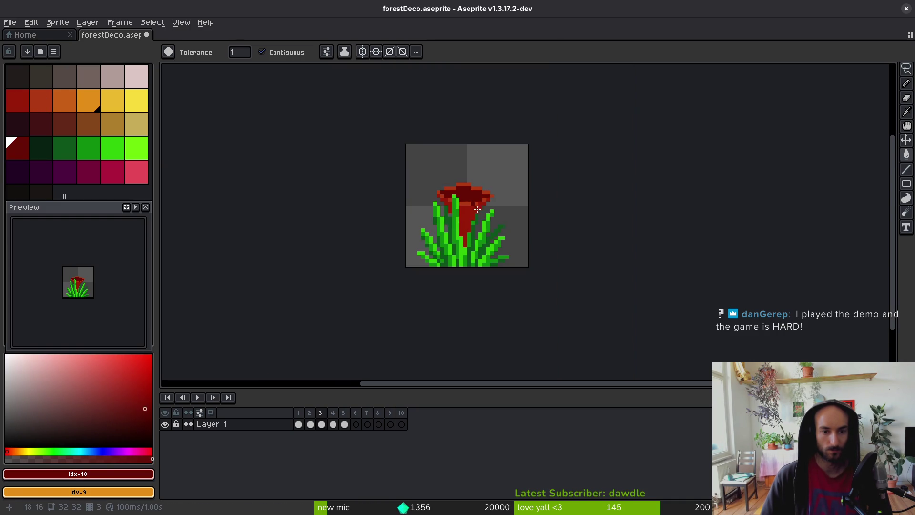
{"action": "scroll", "coordinate": [483, 234], "scroll_direction": "up", "scroll_amount": 4}
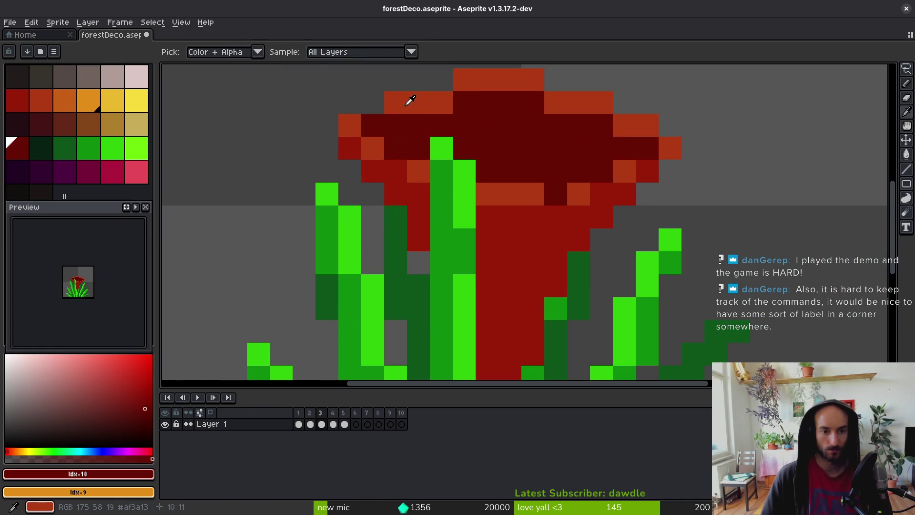
{"action": "left_click", "coordinate": [374, 116], "text": "alt"}
{"action": "left_click", "coordinate": [363, 228], "text": "alt"}
{"action": "left_click", "coordinate": [333, 182]}
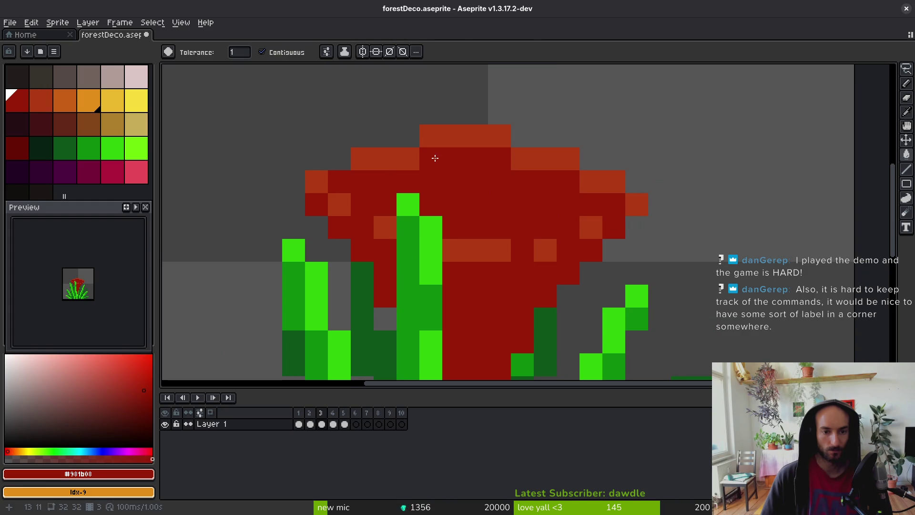
{"action": "key", "text": "ctrl+z"}
{"action": "key", "text": "b"}
{"action": "left_click", "coordinate": [339, 181]}
{"action": "left_click", "coordinate": [436, 157]}
{"action": "left_click", "coordinate": [454, 157]}
{"action": "left_click", "coordinate": [362, 181]}
{"action": "left_click_drag", "start_coordinate": [520, 181], "coordinate": [558, 178]}
{"action": "left_click", "coordinate": [500, 159]}
{"action": "left_click", "coordinate": [631, 212]}
{"action": "left_click", "coordinate": [614, 205]}
Add orange-red highlight pixels to the petals.
{"action": "scroll", "coordinate": [630, 257], "scroll_direction": "down", "scroll_amount": 4}
{"action": "scroll", "coordinate": [629, 270], "scroll_direction": "up", "scroll_amount": 2}
{"action": "scroll", "coordinate": [536, 268], "scroll_direction": "down", "scroll_amount": 4}
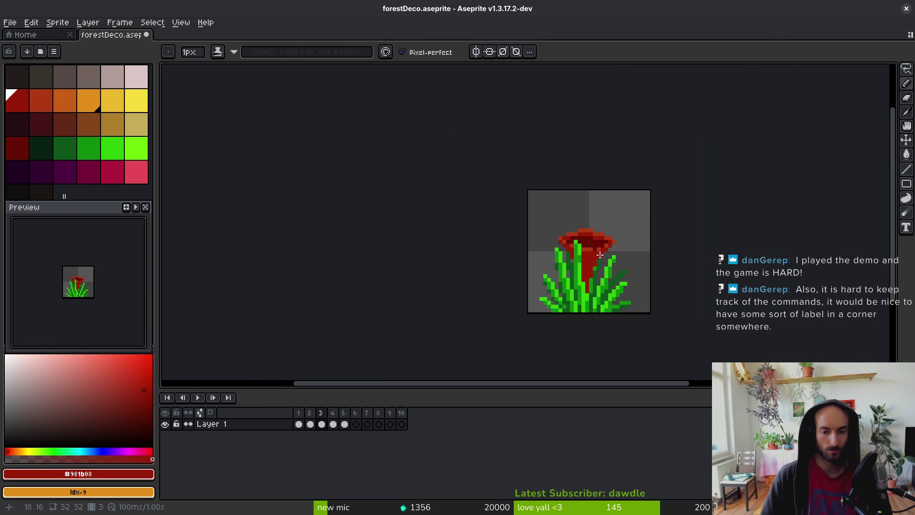
{"action": "scroll", "coordinate": [536, 267], "scroll_direction": "up", "scroll_amount": 5}
{"action": "left_click", "coordinate": [506, 241], "text": "alt"}
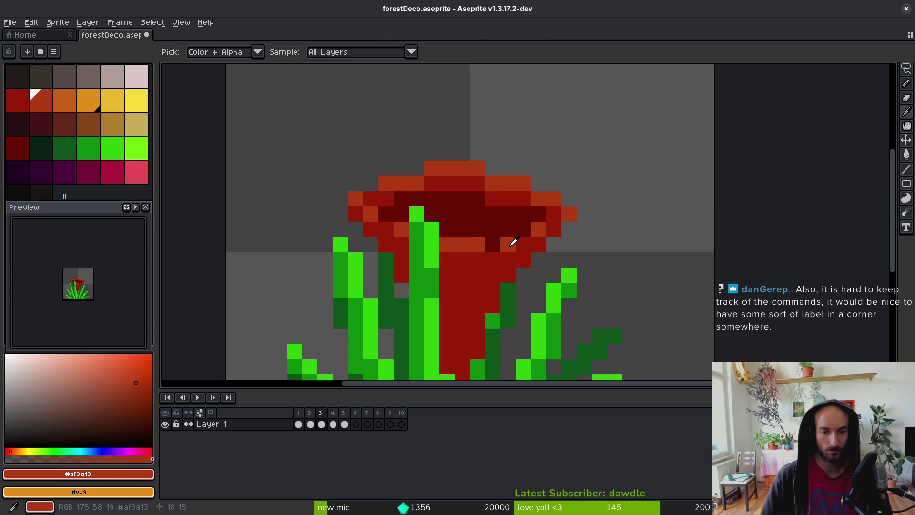
{"action": "left_click_drag", "start_coordinate": [493, 244], "coordinate": [523, 244]}
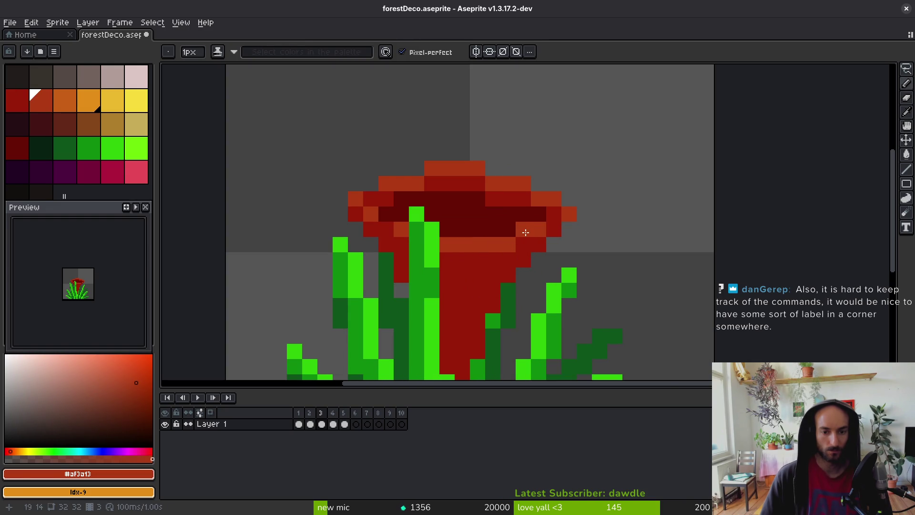
{"action": "left_click", "coordinate": [548, 221]}
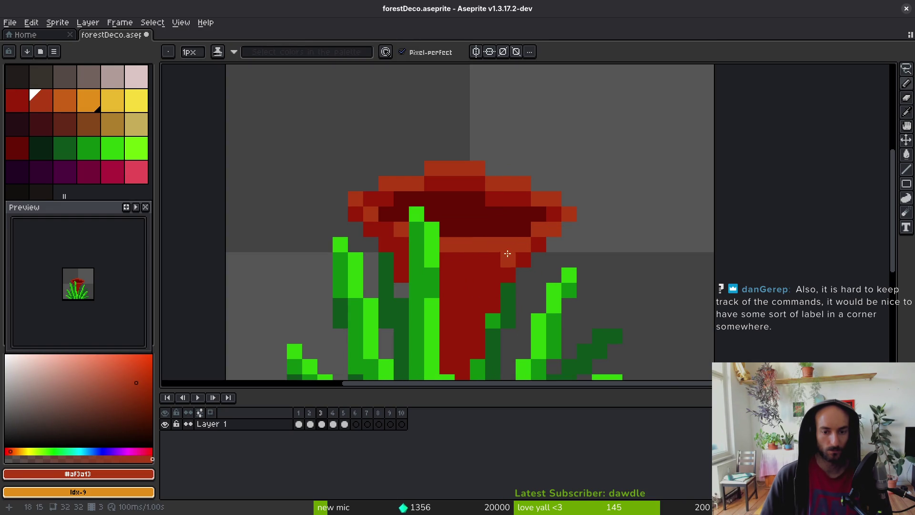
{"action": "scroll", "coordinate": [557, 259], "scroll_direction": "down", "scroll_amount": 4}
{"action": "scroll", "coordinate": [551, 261], "scroll_direction": "up", "scroll_amount": 5}
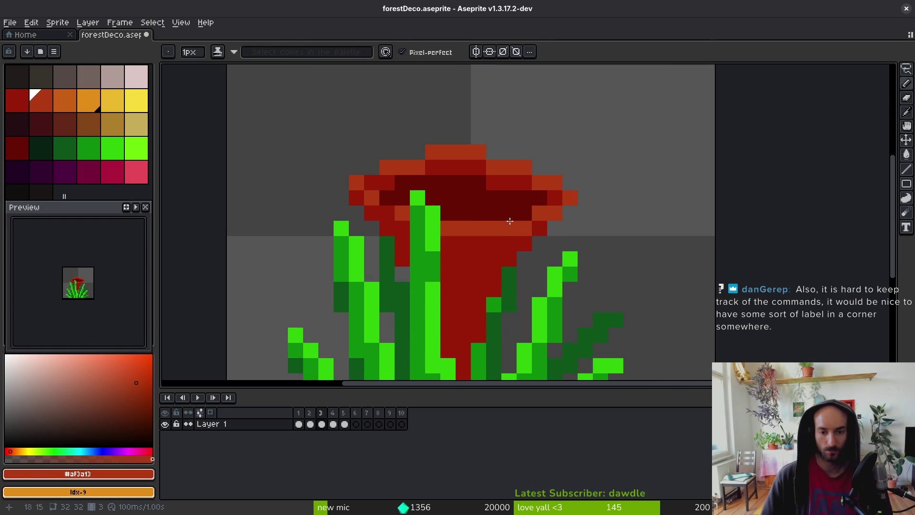
{"action": "scroll", "coordinate": [567, 236], "scroll_direction": "down", "scroll_amount": 4}
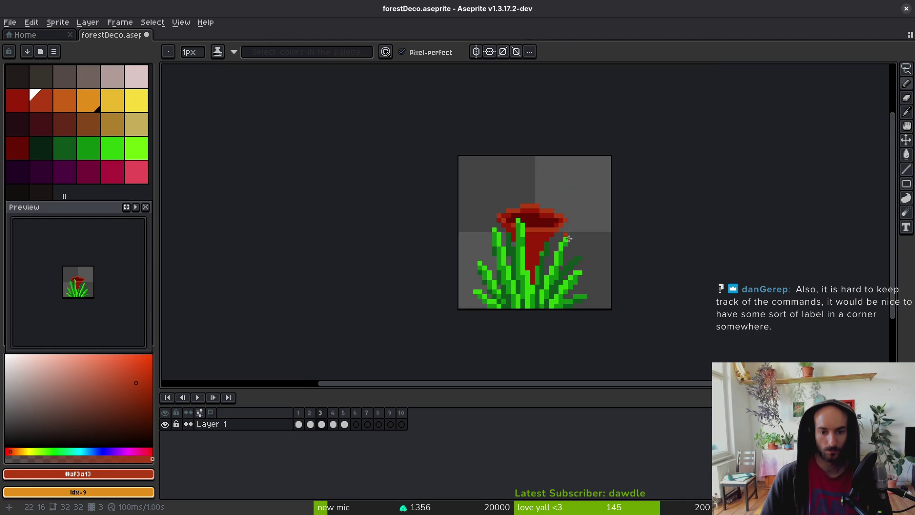
{"action": "scroll", "coordinate": [570, 244], "scroll_direction": "up", "scroll_amount": 5}
Paint an orange band across the cup rim, a dark maroon row below, and orange-red rim pixels.
{"action": "left_click_drag", "start_coordinate": [526, 217], "coordinate": [466, 208]}
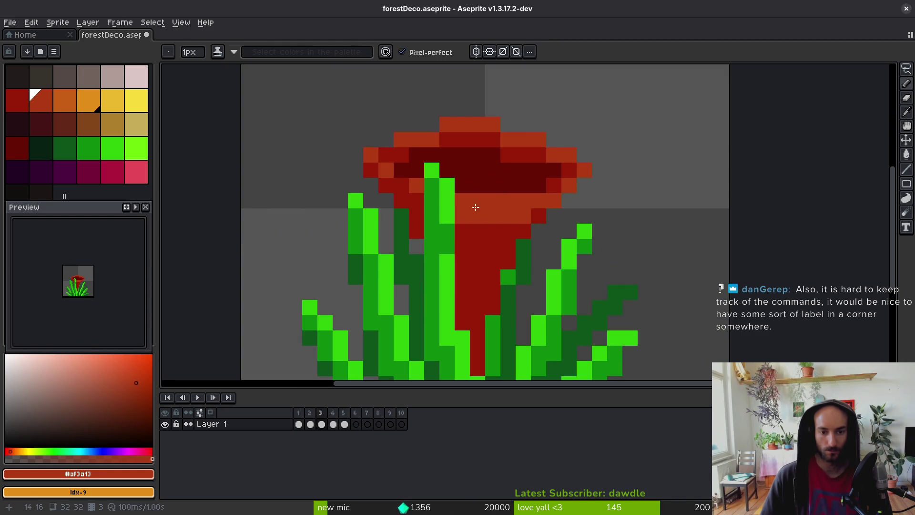
{"action": "left_click", "coordinate": [529, 205], "text": "alt"}
{"action": "left_click_drag", "start_coordinate": [529, 205], "coordinate": [465, 199]}
{"action": "left_click", "coordinate": [416, 186], "text": "alt"}
{"action": "mouse_move", "coordinate": [402, 185]}
{"action": "left_mouse_down"}
{"action": "mouse_move", "coordinate": [419, 197]}
{"action": "mouse_move", "coordinate": [431, 170]}
{"action": "left_mouse_up"}
{"action": "left_click", "coordinate": [417, 176], "text": "alt"}
Touch up the rim with orange-red pixels, undo stray ones, and save forestDeco.aseprite.
{"action": "scroll", "coordinate": [488, 213], "scroll_direction": "down", "scroll_amount": 4}
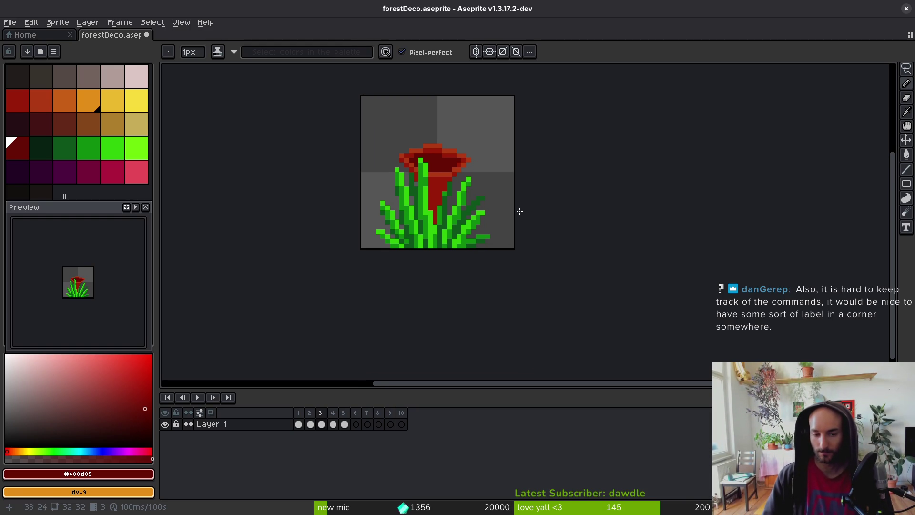
{"action": "scroll", "coordinate": [455, 191], "scroll_direction": "up", "scroll_amount": 2}
{"action": "key", "text": "ctrl+z"}
{"action": "left_click", "coordinate": [444, 160], "text": "alt"}
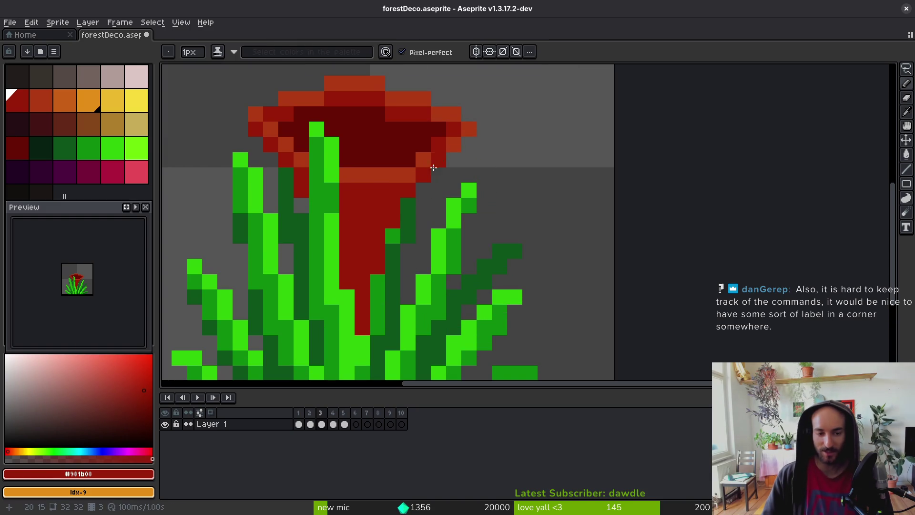
{"action": "left_click", "coordinate": [423, 160], "text": "alt"}
{"action": "left_click", "coordinate": [423, 175]}
{"action": "left_click", "coordinate": [439, 160]}
{"action": "scroll", "coordinate": [426, 179], "scroll_direction": "up", "scroll_amount": 1}
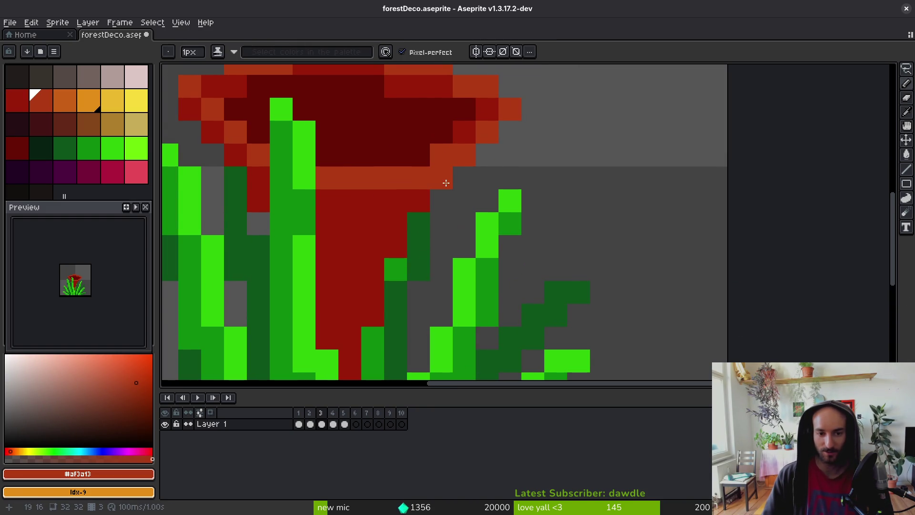
{"action": "key", "text": "ctrl+z"}
{"action": "scroll", "coordinate": [495, 167], "scroll_direction": "down", "scroll_amount": 2}
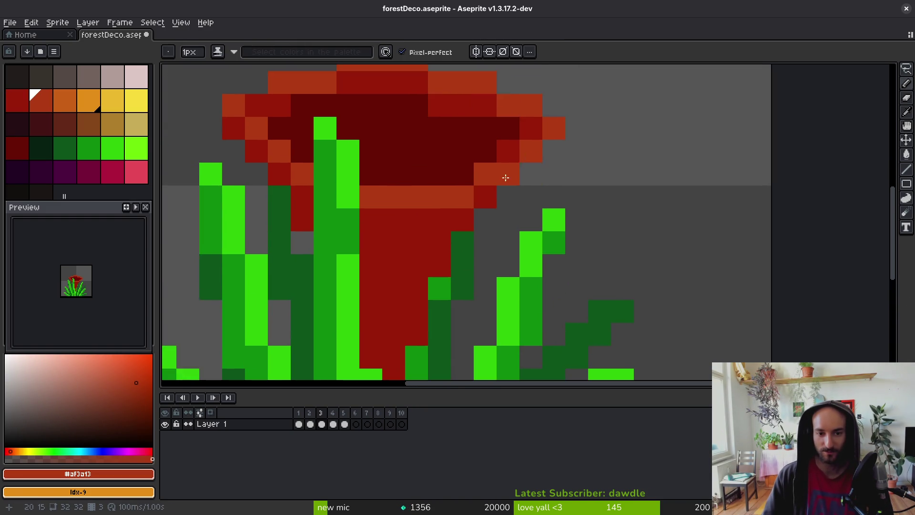
{"action": "scroll", "coordinate": [509, 191], "scroll_direction": "up", "scroll_amount": 1}
{"action": "left_click", "coordinate": [508, 191], "text": "alt"}
{"action": "key", "text": "ctrl+s"}
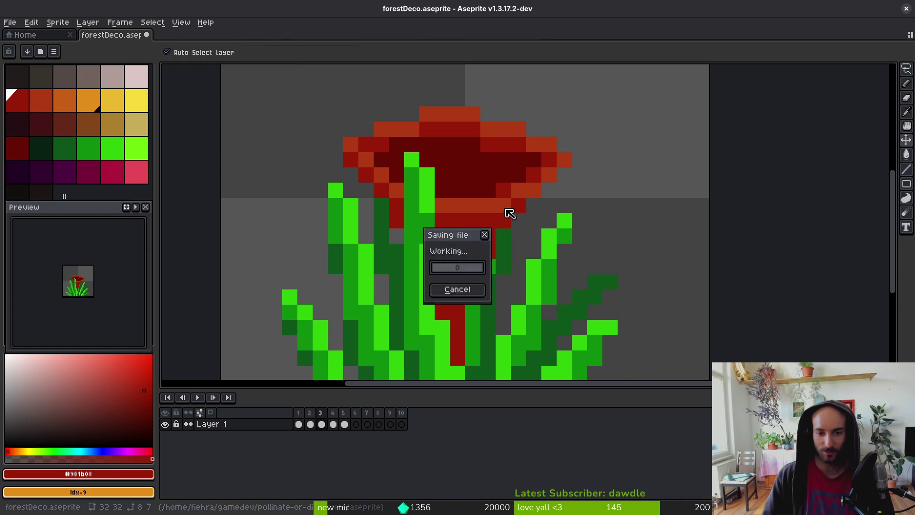
Paint a dark maroon pixel and a dark red pixel beside the stalk, saving the file.
{"action": "scroll", "coordinate": [533, 211], "scroll_direction": "down", "scroll_amount": 3}
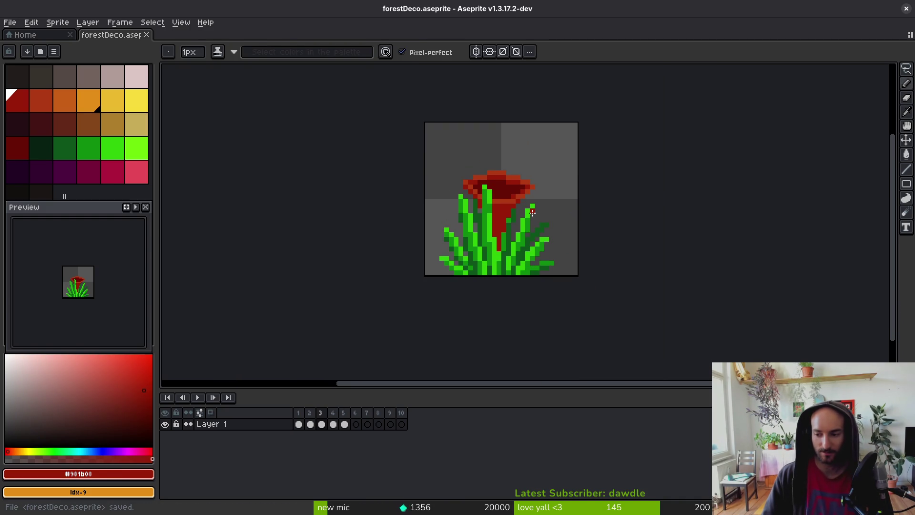
{"action": "scroll", "coordinate": [524, 222], "scroll_direction": "down", "scroll_amount": 1}
{"action": "key", "text": "ctrl+s"}
{"action": "scroll", "coordinate": [515, 226], "scroll_direction": "right", "scroll_amount": 2}
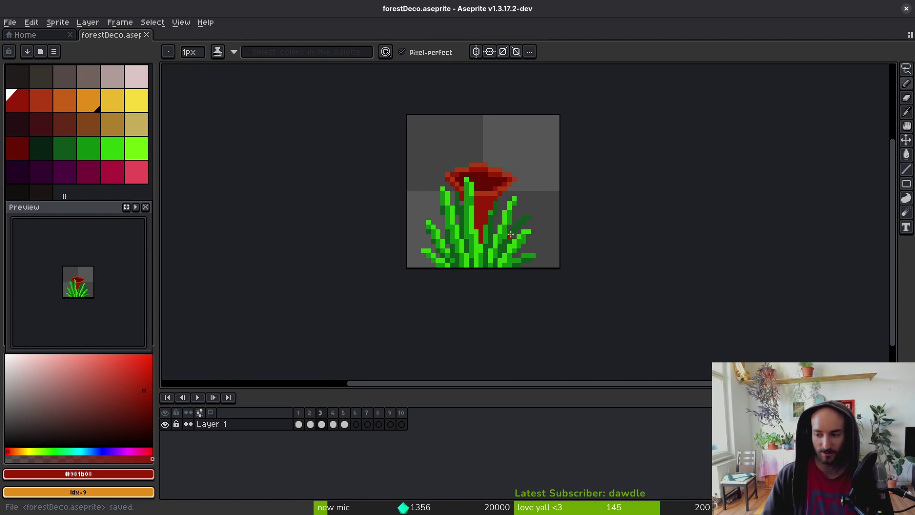
{"action": "scroll", "coordinate": [500, 224], "scroll_direction": "up", "scroll_amount": 3}
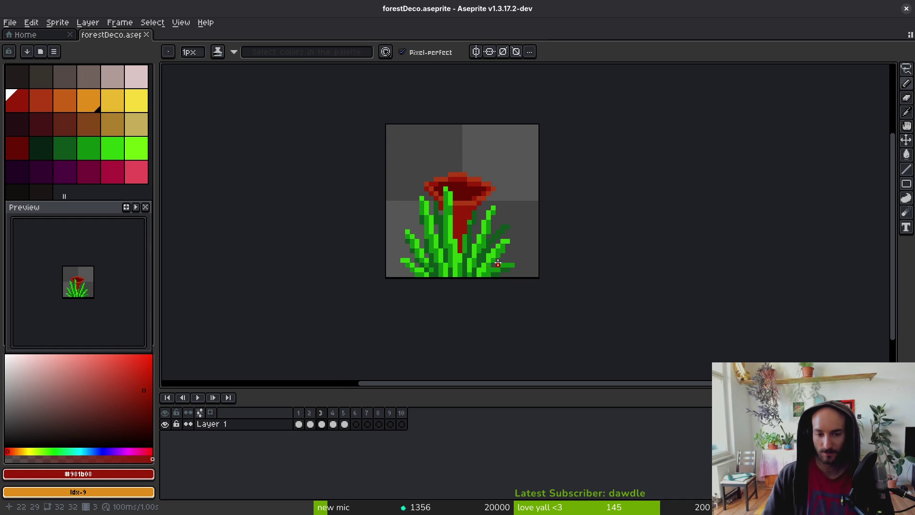
{"action": "scroll", "coordinate": [496, 219], "scroll_direction": "up", "scroll_amount": 3}
{"action": "left_click", "coordinate": [421, 127], "text": "alt"}
{"action": "left_click", "coordinate": [409, 106]}
{"action": "scroll", "coordinate": [443, 143], "scroll_direction": "down", "scroll_amount": 5}
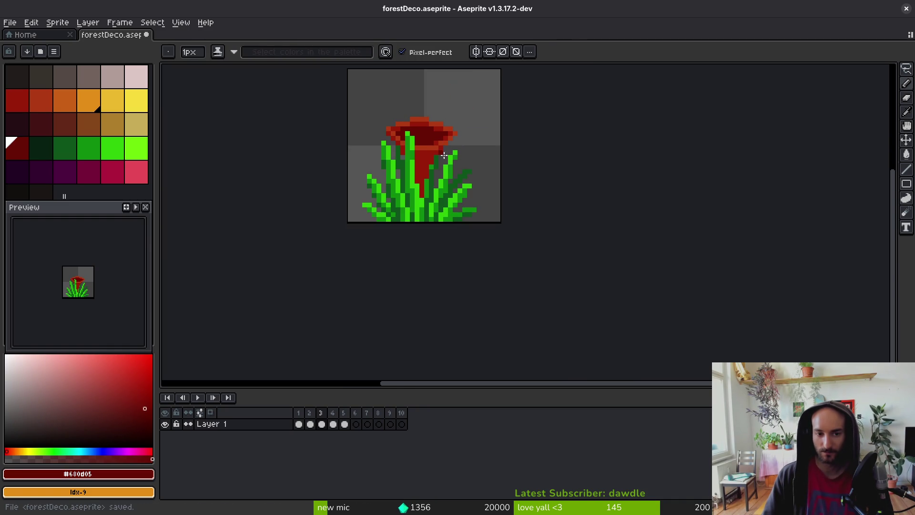
{"action": "scroll", "coordinate": [430, 143], "scroll_direction": "up", "scroll_amount": 5}
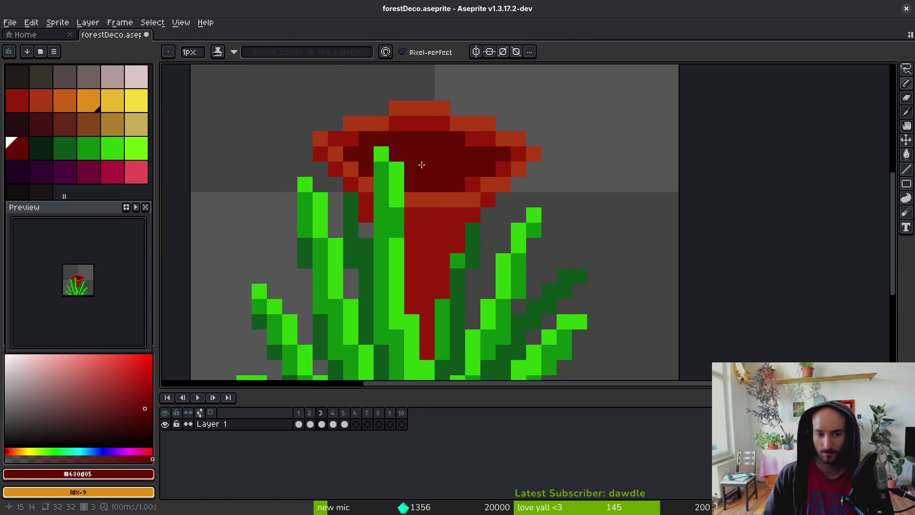
{"action": "scroll", "coordinate": [456, 167], "scroll_direction": "down", "scroll_amount": 2}
{"action": "left_click", "coordinate": [480, 200]}
{"action": "key", "text": "ctrl+s"}
Try painting the cup's orange rim pixel red, then undo it.
{"action": "scroll", "coordinate": [478, 174], "scroll_direction": "down", "scroll_amount": 1}
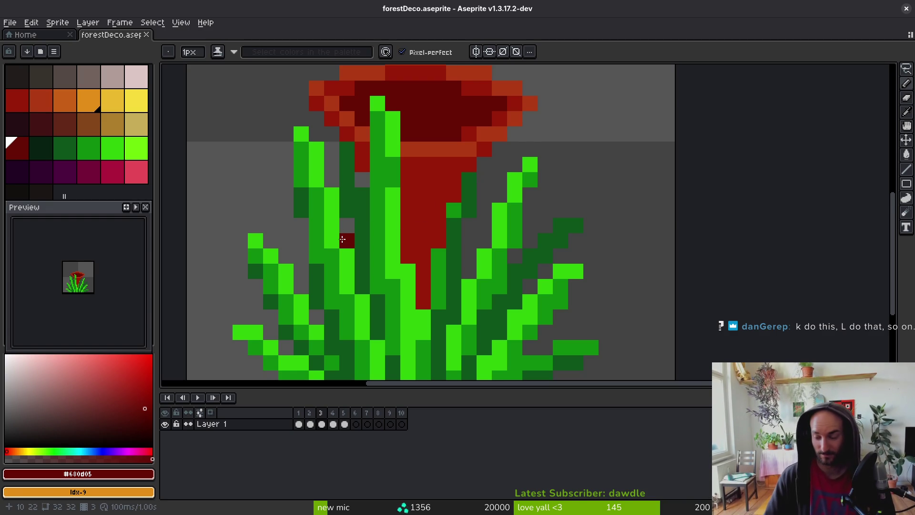
{"action": "scroll", "coordinate": [448, 236], "scroll_direction": "down", "scroll_amount": 1}
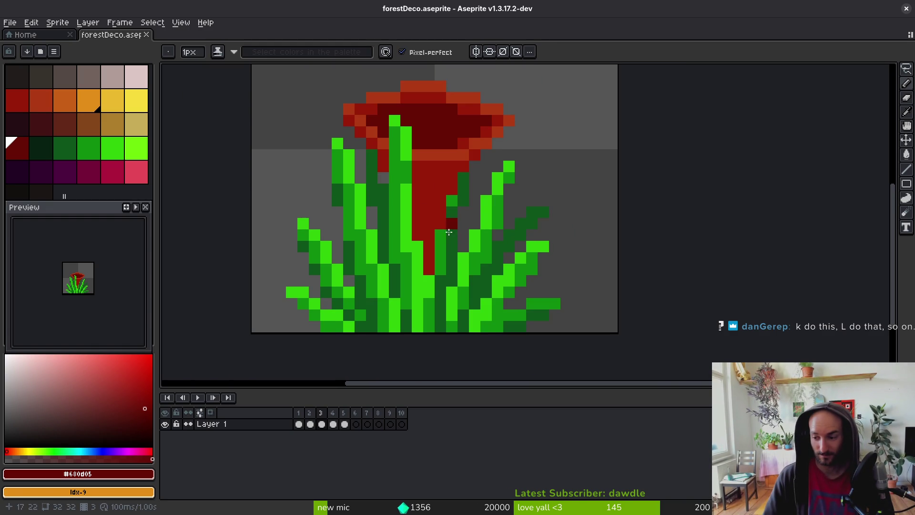
{"action": "left_click_drag", "start_coordinate": [448, 237], "coordinate": [457, 237]}
{"action": "scroll", "coordinate": [477, 153], "scroll_direction": "up", "scroll_amount": 4}
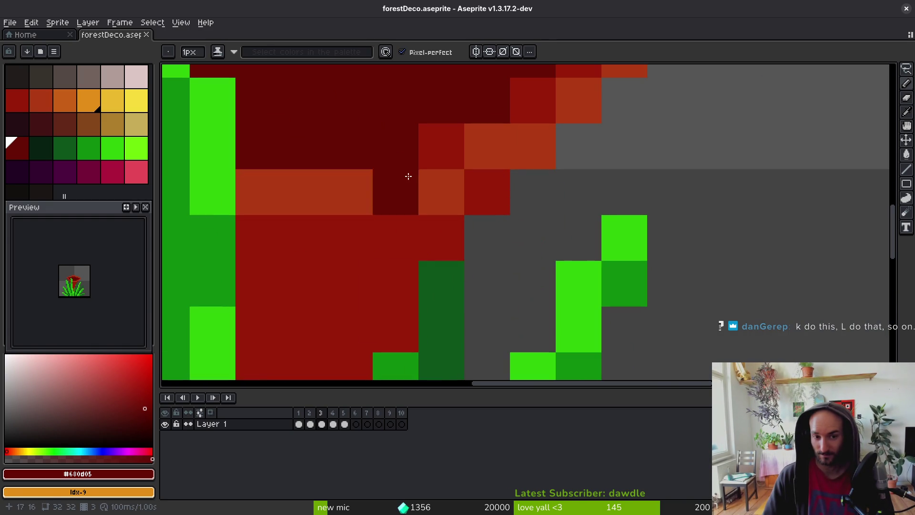
{"action": "left_click", "coordinate": [443, 150], "text": "alt"}
{"action": "key", "text": "ctrl+s"}
{"action": "left_click", "coordinate": [445, 191]}
{"action": "scroll", "coordinate": [444, 191], "scroll_direction": "down", "scroll_amount": 1}
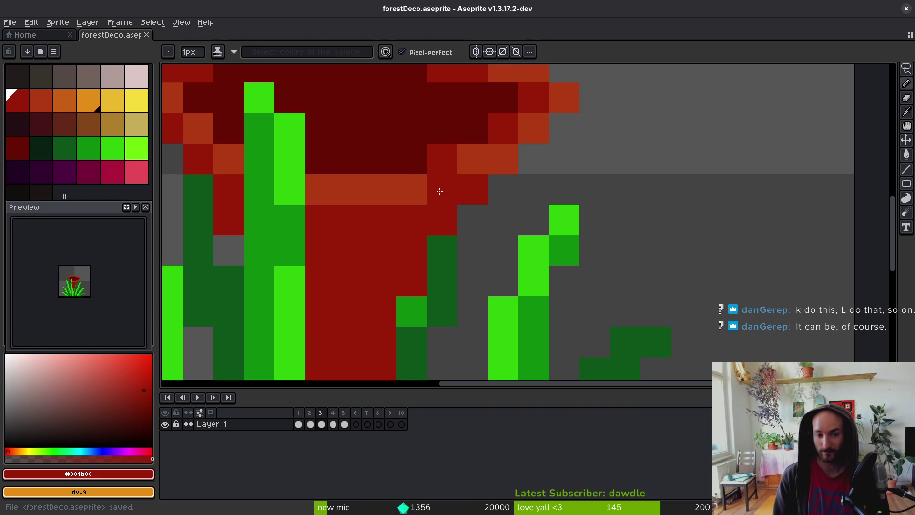
{"action": "key", "text": "ctrl+z"}
{"action": "scroll", "coordinate": [439, 191], "scroll_direction": "down", "scroll_amount": 5}
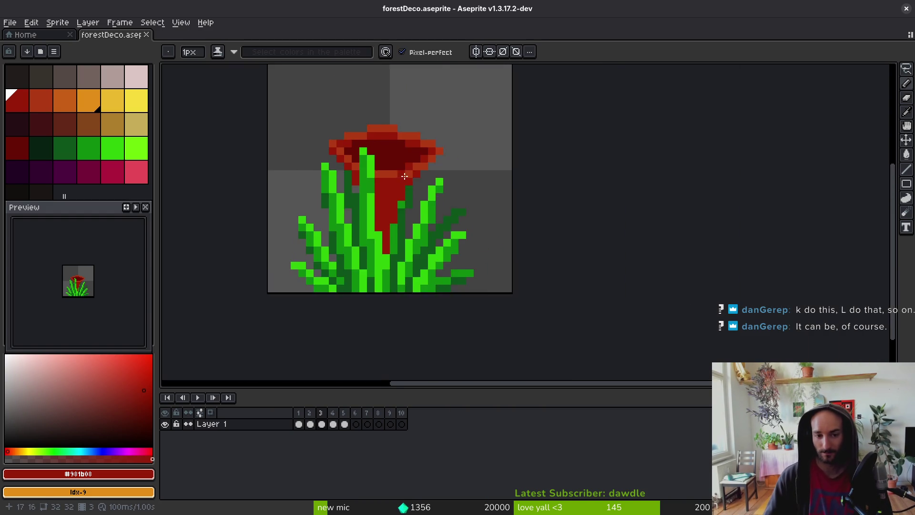
{"action": "scroll", "coordinate": [402, 176], "scroll_direction": "up", "scroll_amount": 3}
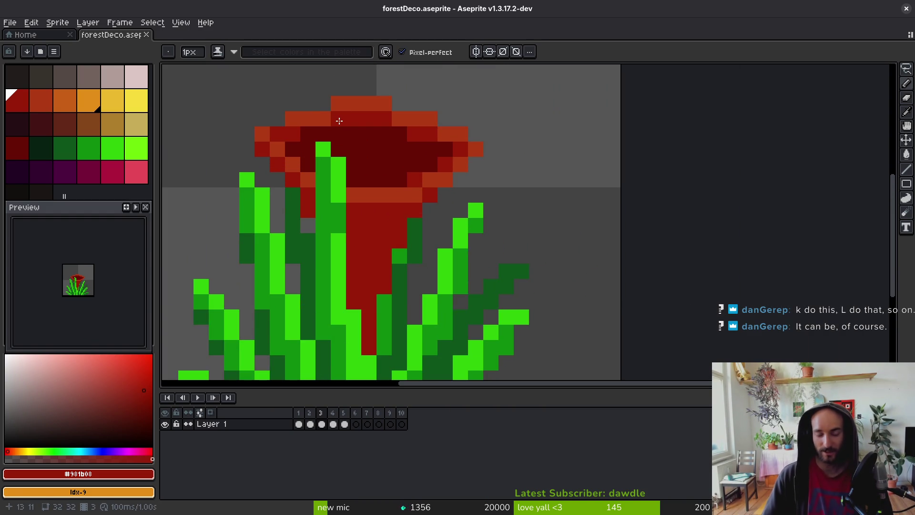
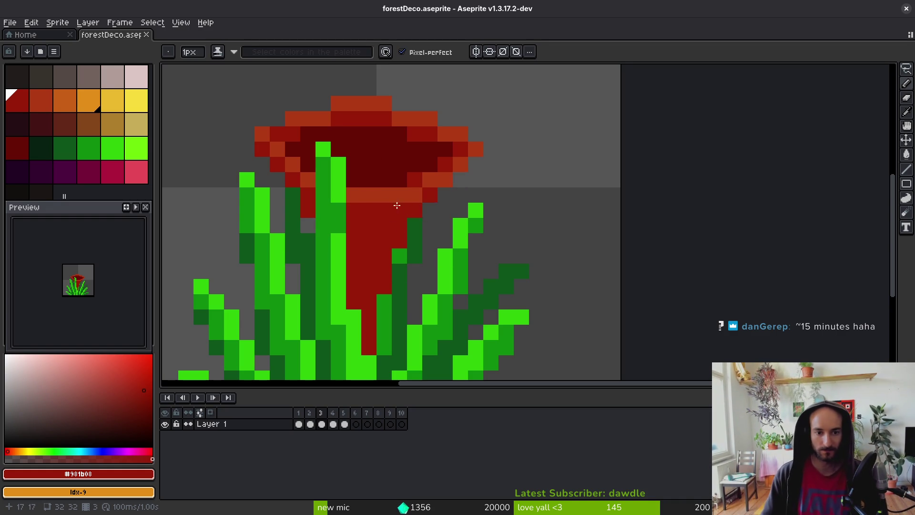
Pan to the flower sketch, save, and step back and forth to the red flower frame.
{"action": "scroll", "coordinate": [396, 206], "scroll_direction": "down", "scroll_amount": 4}
{"action": "scroll", "coordinate": [405, 214], "scroll_direction": "up", "scroll_amount": 3}
{"action": "scroll", "coordinate": [412, 219], "scroll_direction": "down", "scroll_amount": 2}
{"action": "left_click_drag", "start_coordinate": [413, 219], "coordinate": [446, 229]}
{"action": "key", "text": "ctrl+s"}
{"action": "scroll", "coordinate": [438, 221], "scroll_direction": "up", "scroll_amount": 1}
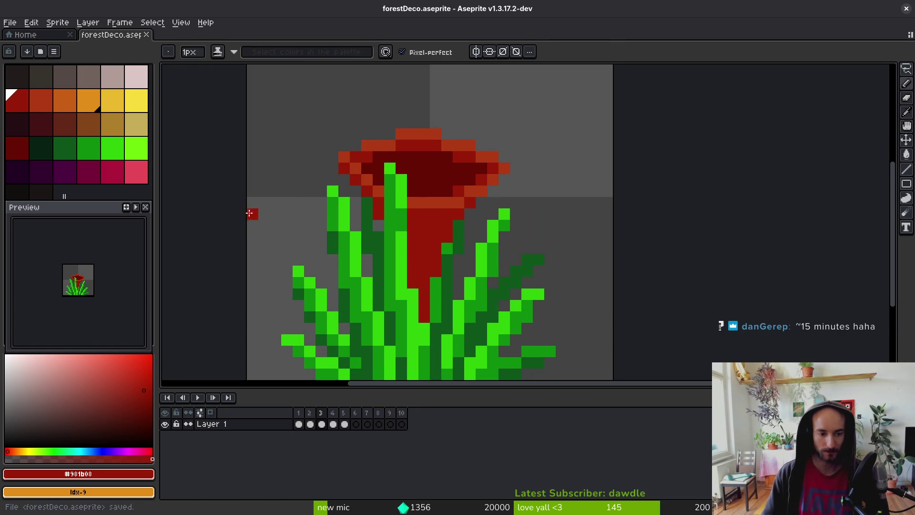
{"action": "scroll", "coordinate": [429, 248], "scroll_direction": "down", "scroll_amount": 8}
{"action": "key", "text": "Left"}
{"action": "key", "text": "alt"}
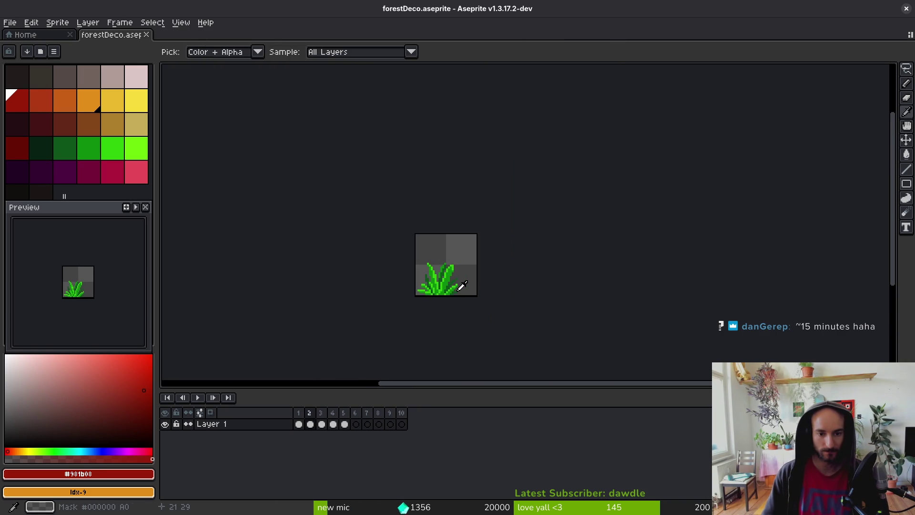
{"action": "key", "text": "Right"}
Step through frames 4 and 5 to review the grass sprites.
{"action": "scroll", "coordinate": [491, 293], "scroll_direction": "up", "scroll_amount": 3}
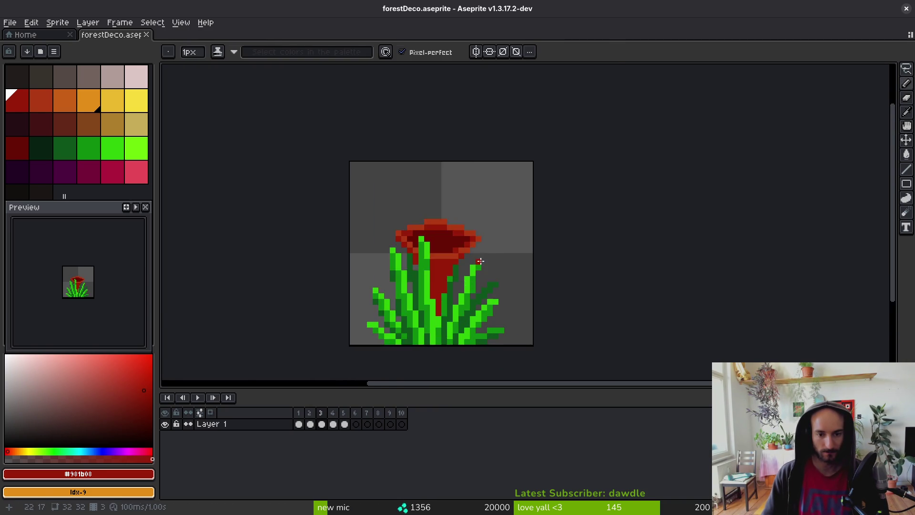
{"action": "key", "text": "Right"}
{"action": "scroll", "coordinate": [418, 265], "scroll_direction": "up", "scroll_amount": 2}
{"action": "key", "text": "Right"}
{"action": "scroll", "coordinate": [447, 279], "scroll_direction": "down", "scroll_amount": 3}
{"action": "key", "text": "Left"}
{"action": "key", "text": "alt"}
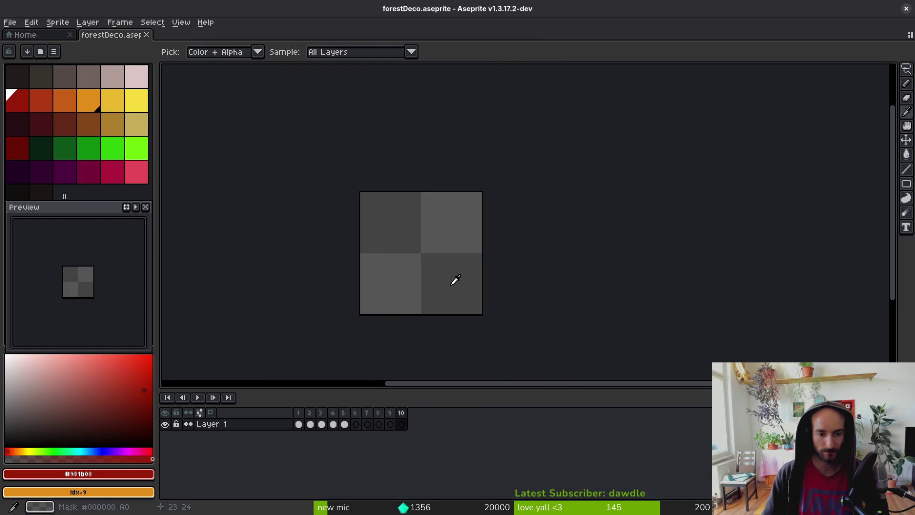
{"action": "scroll", "coordinate": [435, 275], "scroll_direction": "up", "scroll_amount": 2}
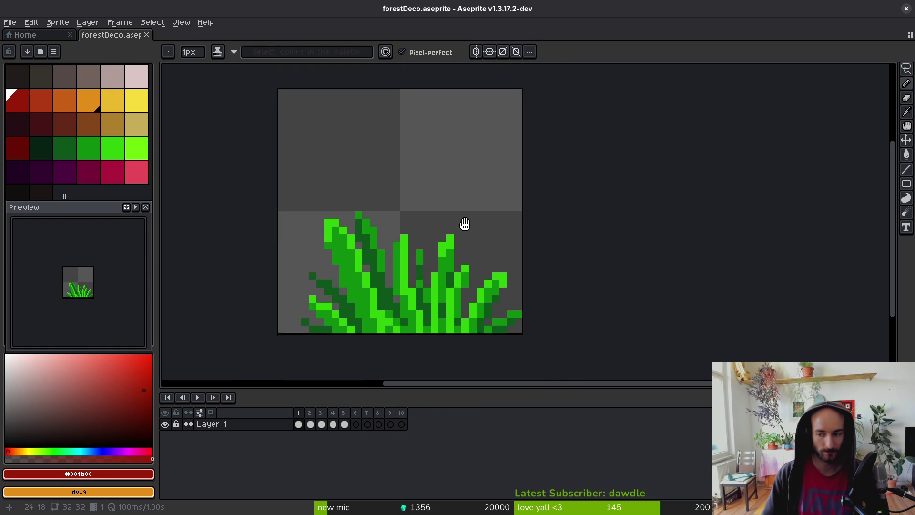
Move the red flower cel to the end of the animation, save, and select empty frame 6.
{"action": "left_click", "coordinate": [346, 425]}
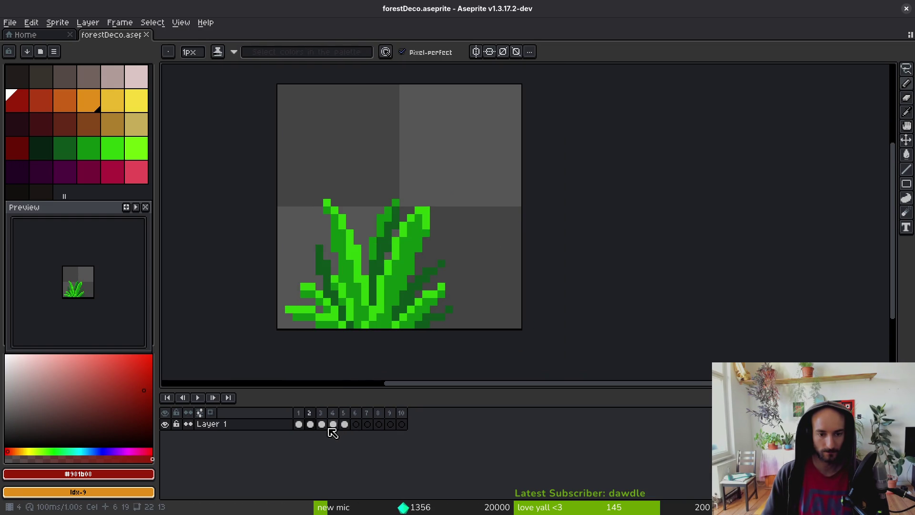
{"action": "left_click", "coordinate": [334, 425]}
{"action": "left_click_drag", "start_coordinate": [328, 432], "coordinate": [366, 431]}
{"action": "mouse_move", "coordinate": [333, 425]}
{"action": "left_mouse_down"}
{"action": "mouse_move", "coordinate": [364, 431]}
{"action": "mouse_move", "coordinate": [353, 431]}
{"action": "left_mouse_up"}
{"action": "key", "text": "ctrl+s"}
{"action": "left_click", "coordinate": [356, 424]}
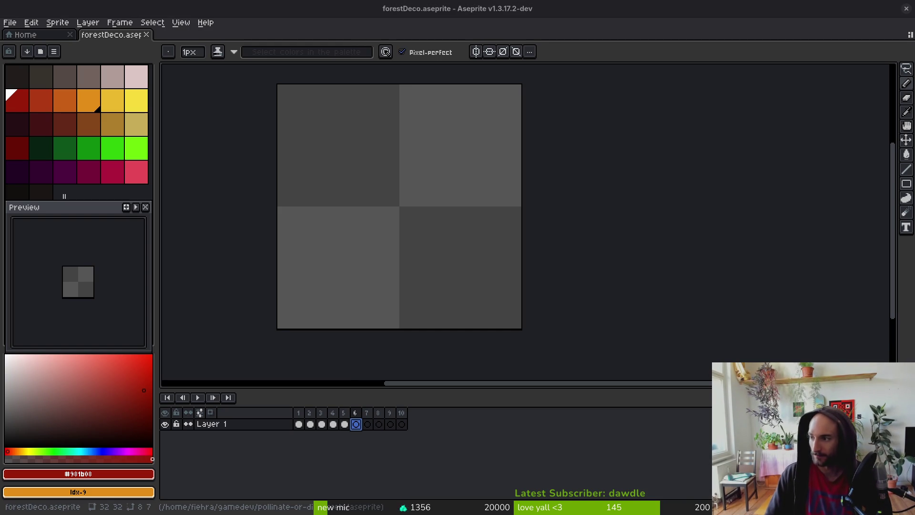
Lower the timeline splitter for a taller drawing area and recentre the empty canvas.
{"action": "scroll", "coordinate": [520, 284], "scroll_direction": "up", "scroll_amount": 3}
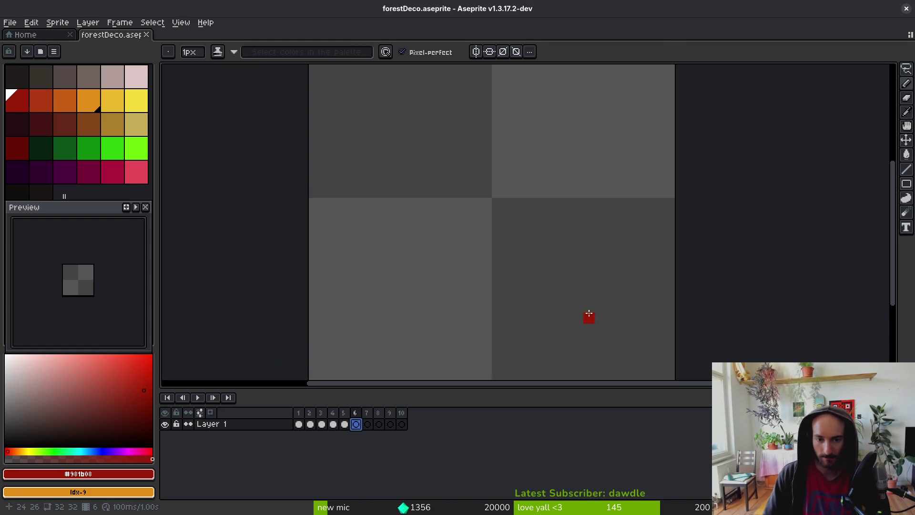
{"action": "scroll", "coordinate": [555, 295], "scroll_direction": "down", "scroll_amount": 1}
{"action": "left_click_drag", "start_coordinate": [514, 392], "coordinate": [507, 438]}
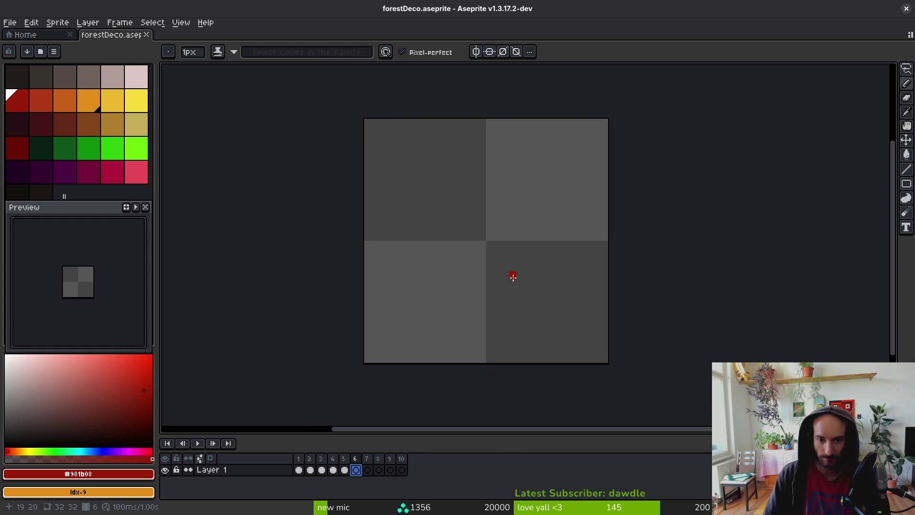
{"action": "scroll", "coordinate": [513, 281], "scroll_direction": "up", "scroll_amount": 2}
{"action": "scroll", "coordinate": [519, 288], "scroll_direction": "down", "scroll_amount": 2}
{"action": "left_click_drag", "start_coordinate": [544, 307], "coordinate": [528, 292]}
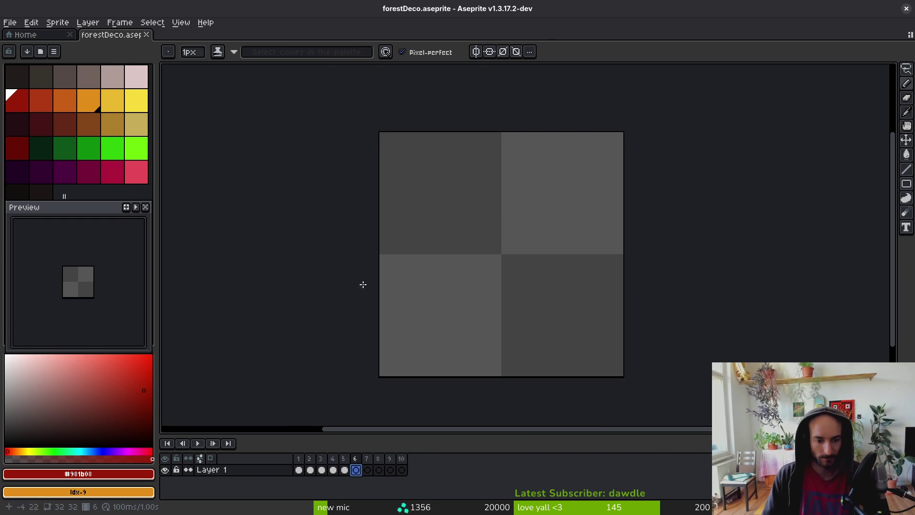
{"action": "left_click_drag", "start_coordinate": [467, 251], "coordinate": [465, 250]}
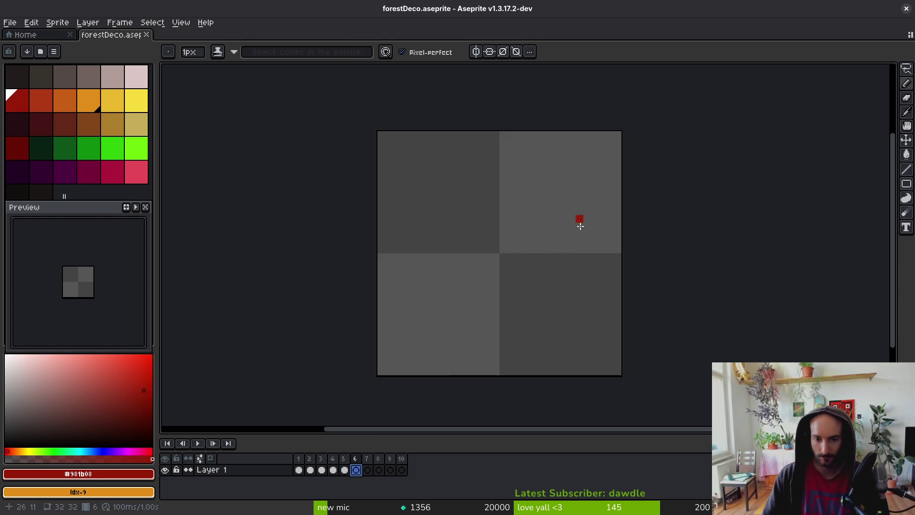
Play the animation to preview it, then stop playback.
{"action": "scroll", "coordinate": [579, 219], "scroll_direction": "down", "scroll_amount": 2}
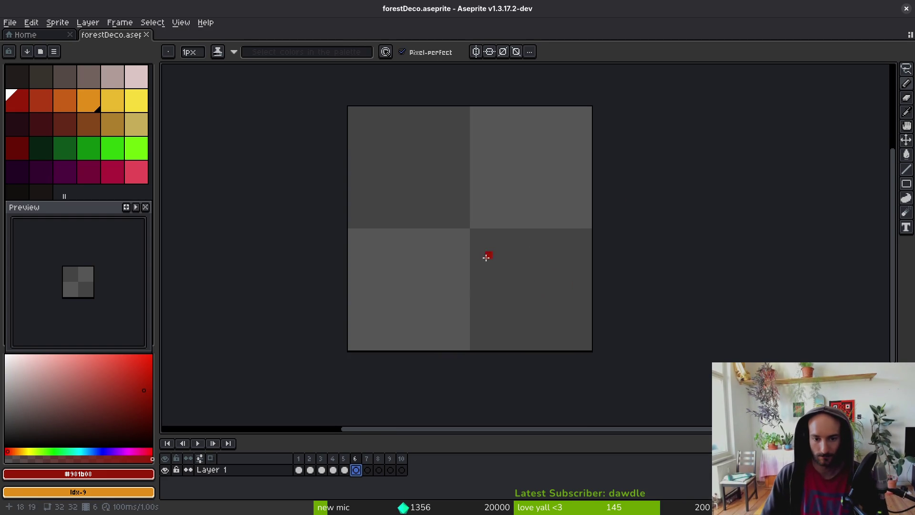
{"action": "scroll", "coordinate": [486, 257], "scroll_direction": "up", "scroll_amount": 1}
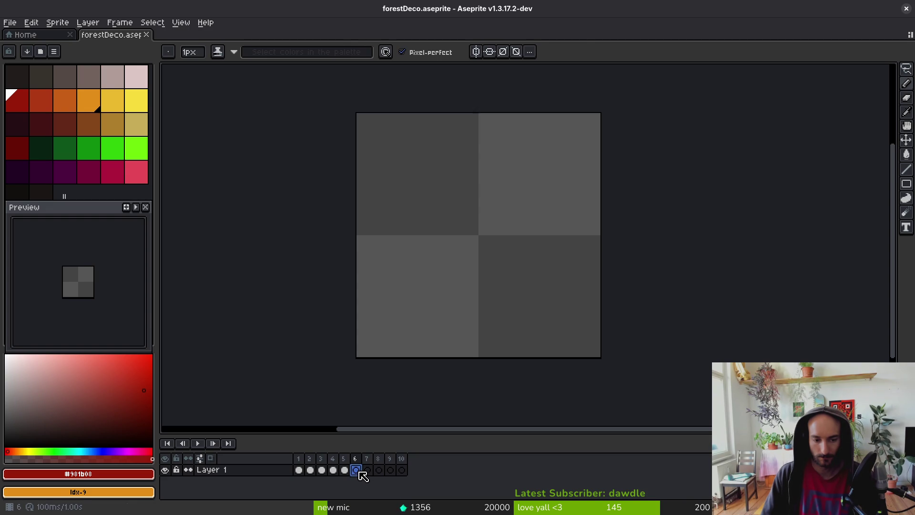
{"action": "scroll", "coordinate": [441, 272], "scroll_direction": "up", "scroll_amount": 1}
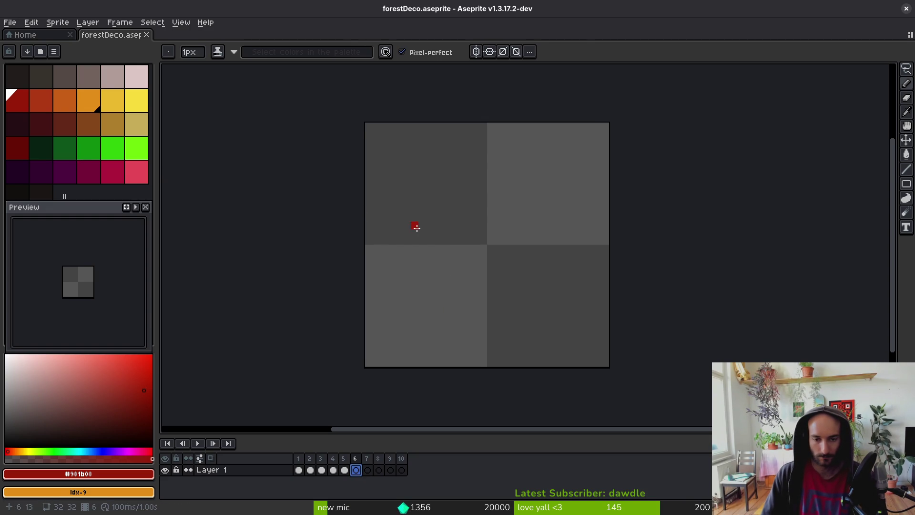
{"action": "scroll", "coordinate": [451, 245], "scroll_direction": "down", "scroll_amount": 1}
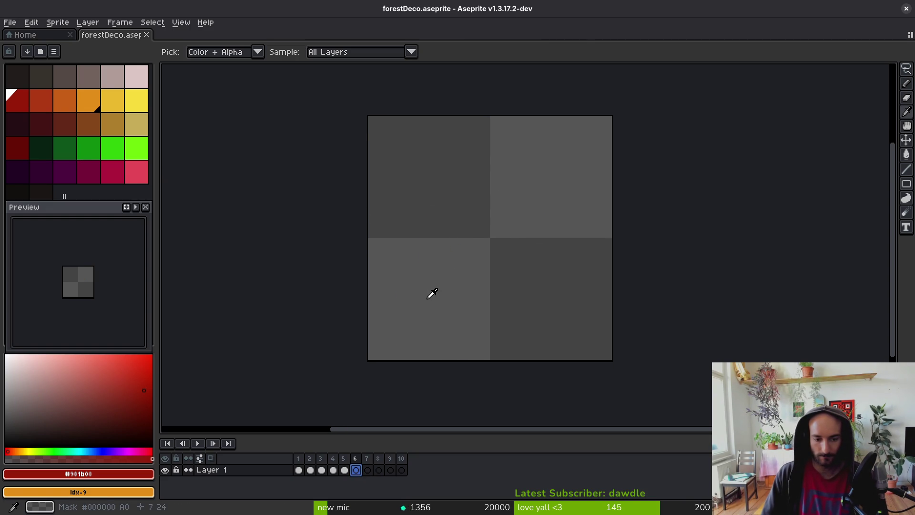
{"action": "key", "text": "Return"}
{"action": "key", "text": "Return"}
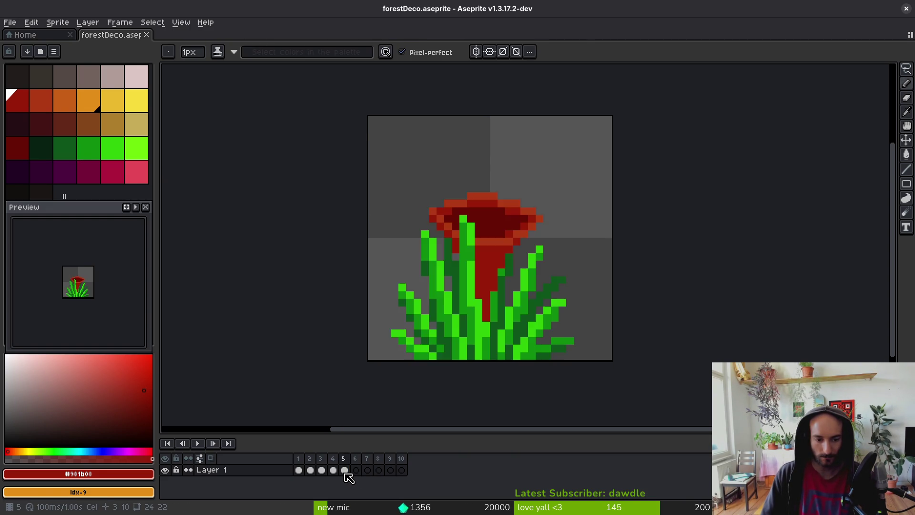
{"action": "key", "text": "i"}
{"action": "key", "text": "Return"}
Pick mid green, draw a trial stroke up from the bottom edge, then undo it.
{"action": "key", "text": "b"}
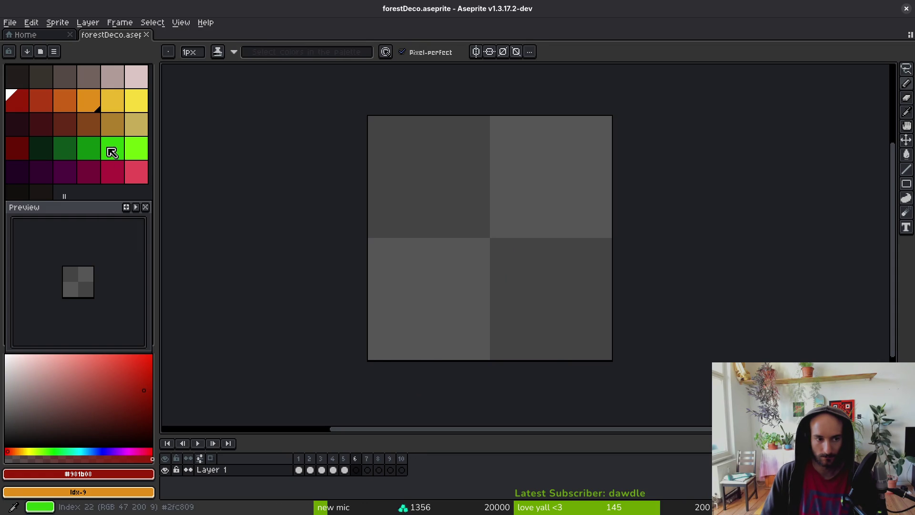
{"action": "left_click", "coordinate": [88, 147]}
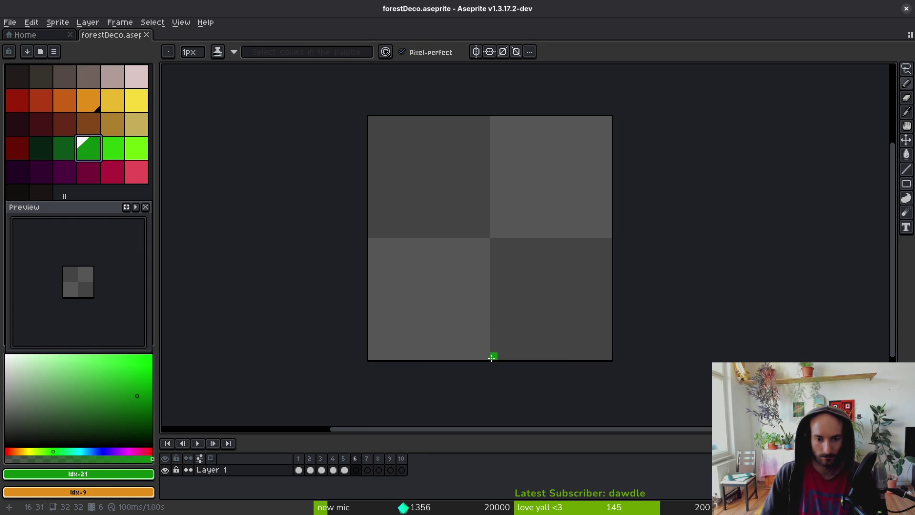
{"action": "left_click_drag", "start_coordinate": [488, 359], "coordinate": [479, 318]}
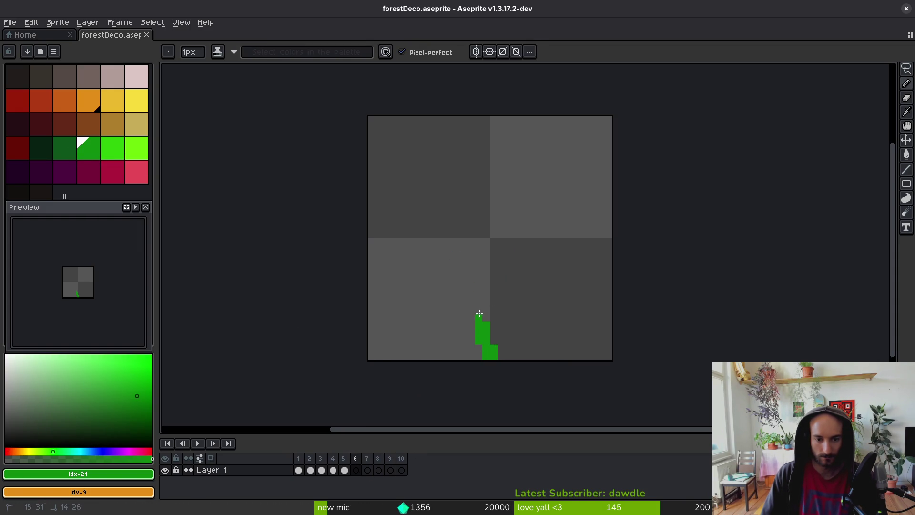
{"action": "left_click_drag", "start_coordinate": [495, 359], "coordinate": [482, 299]}
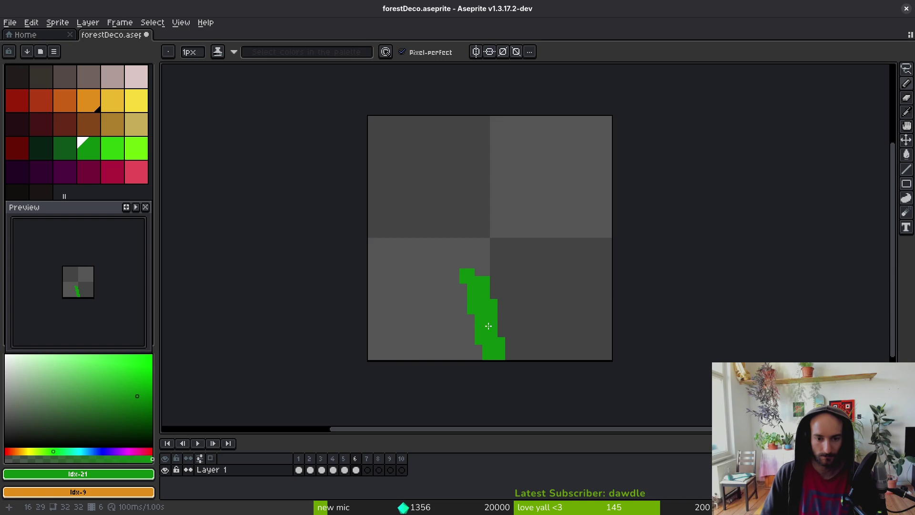
{"action": "key", "text": "ctrl+z"}
{"action": "key", "text": "ctrl+z"}
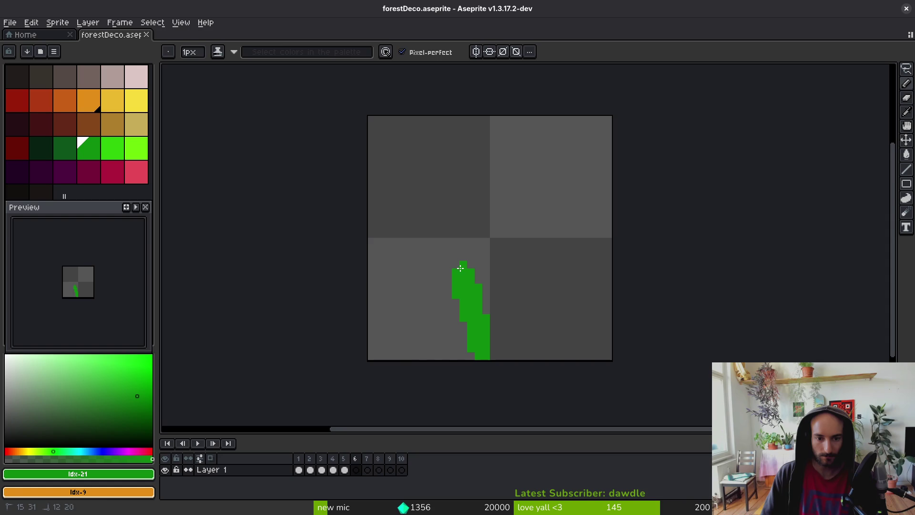
Redraw the plant as a green V-shaped stem with a thick left stem and lower-left leaf.
{"action": "scroll", "coordinate": [491, 324], "scroll_direction": "up", "scroll_amount": 2}
{"action": "left_click", "coordinate": [498, 334]}
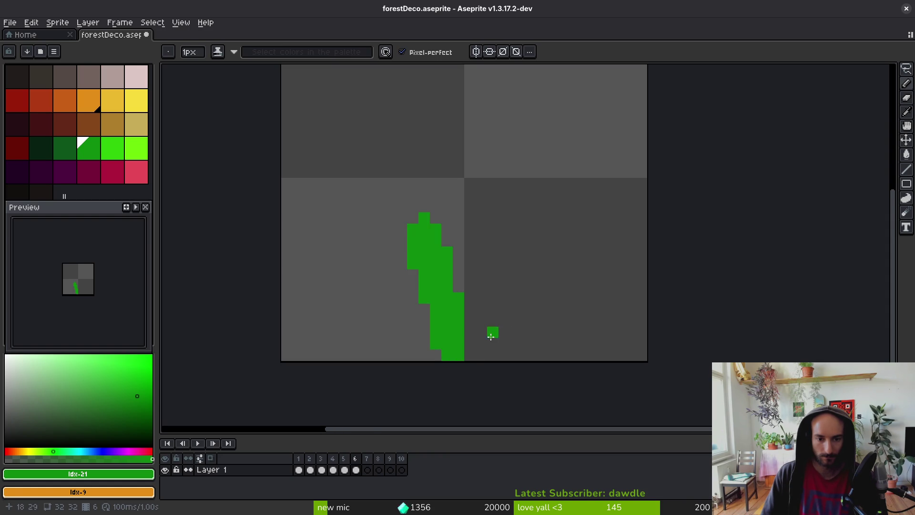
{"action": "mouse_move", "coordinate": [480, 358]}
{"action": "left_mouse_down"}
{"action": "mouse_move", "coordinate": [493, 296]}
{"action": "mouse_move", "coordinate": [529, 241]}
{"action": "mouse_move", "coordinate": [517, 308]}
{"action": "mouse_move", "coordinate": [498, 336]}
{"action": "left_mouse_up"}
{"action": "left_click_drag", "start_coordinate": [525, 242], "coordinate": [478, 324]}
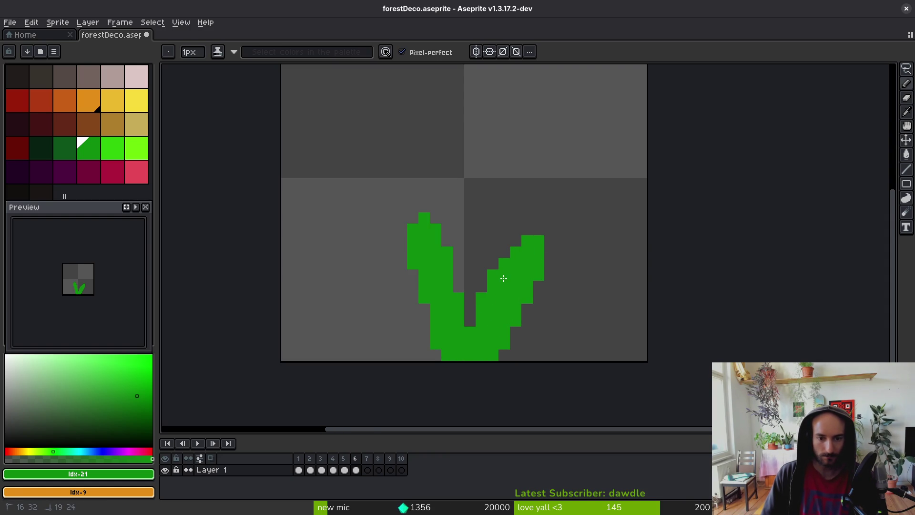
{"action": "mouse_move", "coordinate": [452, 329]}
{"action": "left_mouse_down"}
{"action": "mouse_move", "coordinate": [435, 356]}
{"action": "mouse_move", "coordinate": [378, 311]}
{"action": "mouse_move", "coordinate": [434, 335]}
{"action": "mouse_move", "coordinate": [364, 296]}
{"action": "left_mouse_up"}
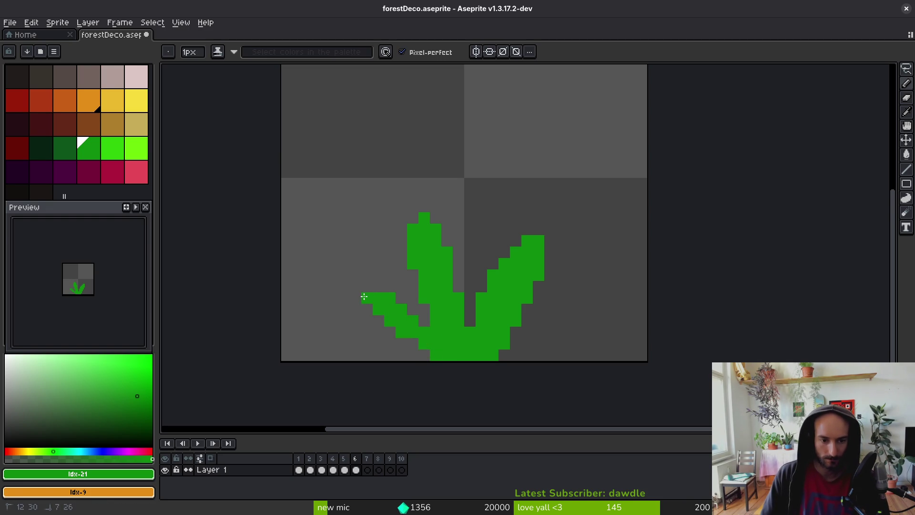
{"action": "scroll", "coordinate": [488, 330], "scroll_direction": "down", "scroll_amount": 4}
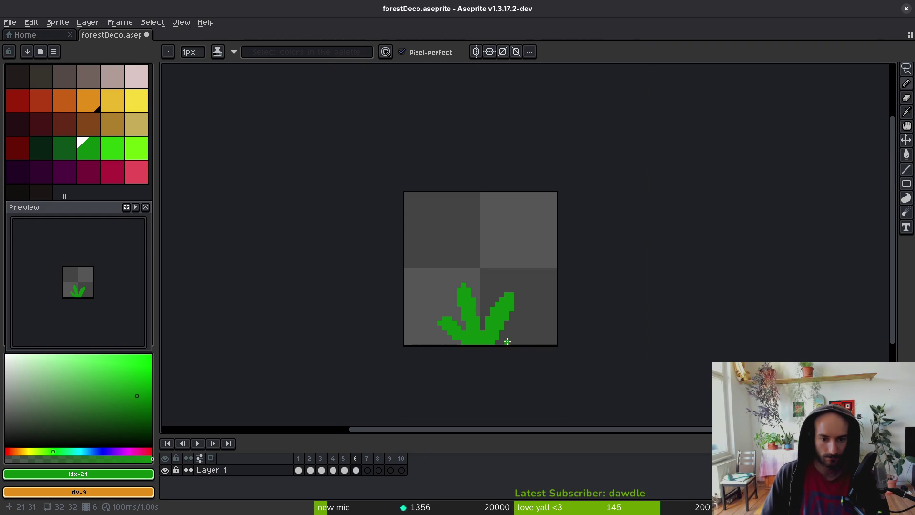
{"action": "scroll", "coordinate": [509, 341], "scroll_direction": "up", "scroll_amount": 4}
{"action": "left_click", "coordinate": [506, 324]}
Switch to lime green and add highlights along the right stem.
{"action": "left_click", "coordinate": [113, 148]}
{"action": "left_click", "coordinate": [493, 258]}
{"action": "mouse_move", "coordinate": [471, 293]}
{"action": "left_mouse_down"}
{"action": "mouse_move", "coordinate": [459, 305]}
{"action": "mouse_move", "coordinate": [505, 246]}
{"action": "mouse_move", "coordinate": [510, 267]}
{"action": "left_mouse_up"}
Fix the right stem tip pixels and paint lime highlights at the base and down the middle stem.
{"action": "left_click", "coordinate": [515, 268], "text": "alt"}
{"action": "left_click", "coordinate": [493, 269]}
{"action": "left_click", "coordinate": [513, 259], "text": "alt"}
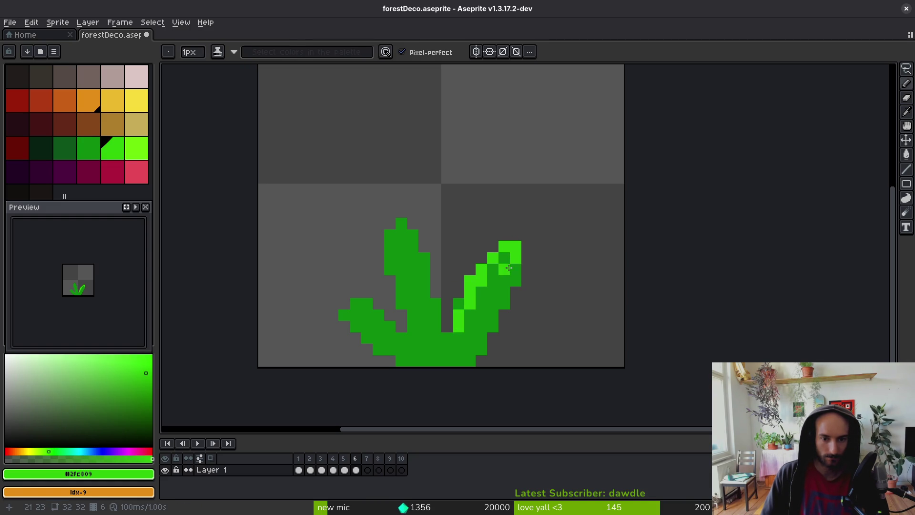
{"action": "left_click_drag", "start_coordinate": [453, 340], "coordinate": [448, 351]}
{"action": "left_click", "coordinate": [402, 258]}
{"action": "left_click_drag", "start_coordinate": [405, 225], "coordinate": [424, 281]}
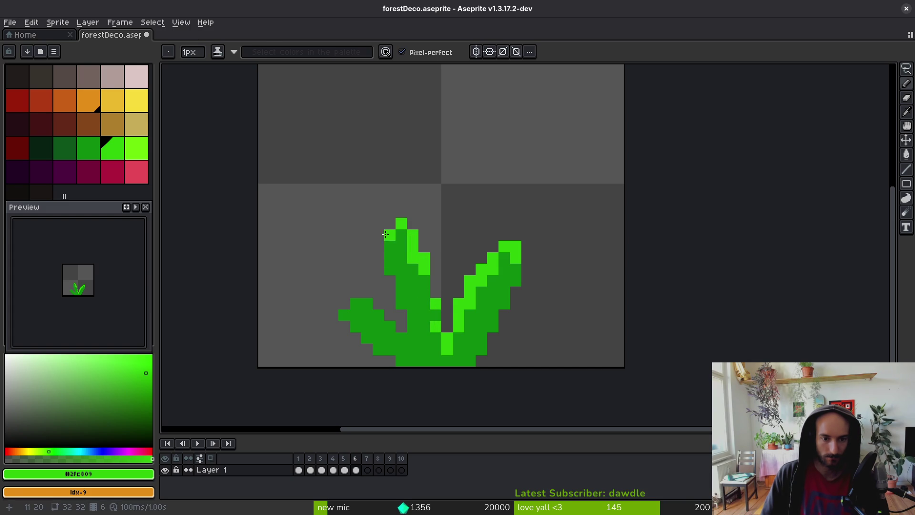
Undo, darken a stray pixel, and highlight the left leaf down to the stem base.
{"action": "key", "text": "ctrl+z"}
{"action": "left_click", "coordinate": [425, 291]}
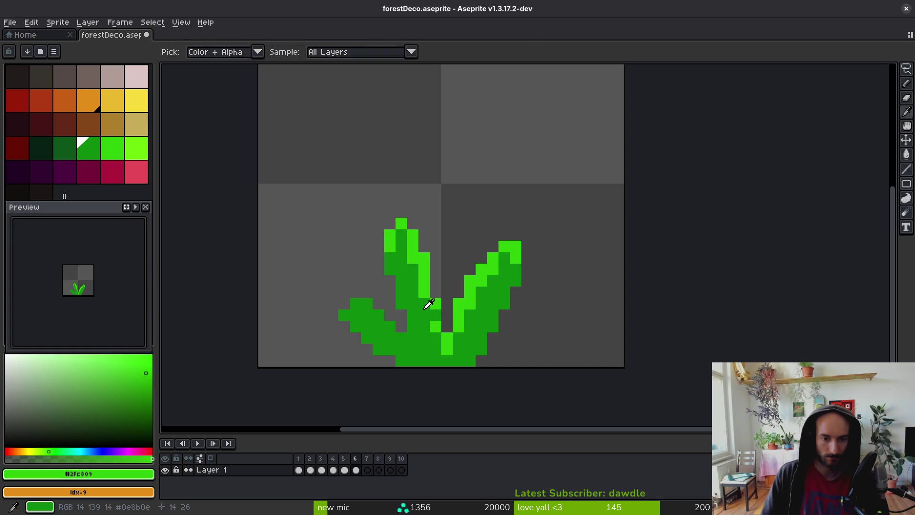
{"action": "left_click", "coordinate": [438, 317]}
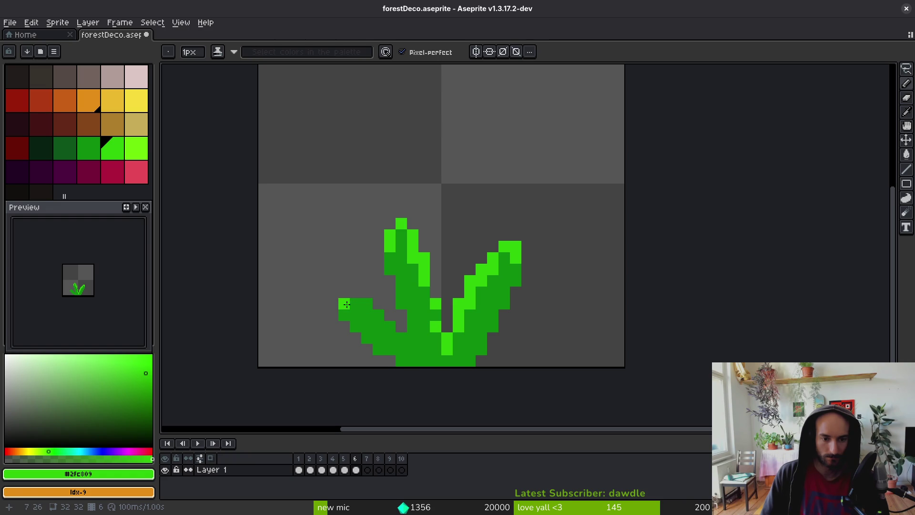
{"action": "mouse_move", "coordinate": [348, 309]}
{"action": "left_mouse_down"}
{"action": "mouse_move", "coordinate": [361, 305]}
{"action": "mouse_move", "coordinate": [384, 320]}
{"action": "mouse_move", "coordinate": [412, 357]}
{"action": "left_mouse_up"}
{"action": "scroll", "coordinate": [412, 357], "scroll_direction": "down", "scroll_amount": 6}
{"action": "scroll", "coordinate": [489, 348], "scroll_direction": "up", "scroll_amount": 5}
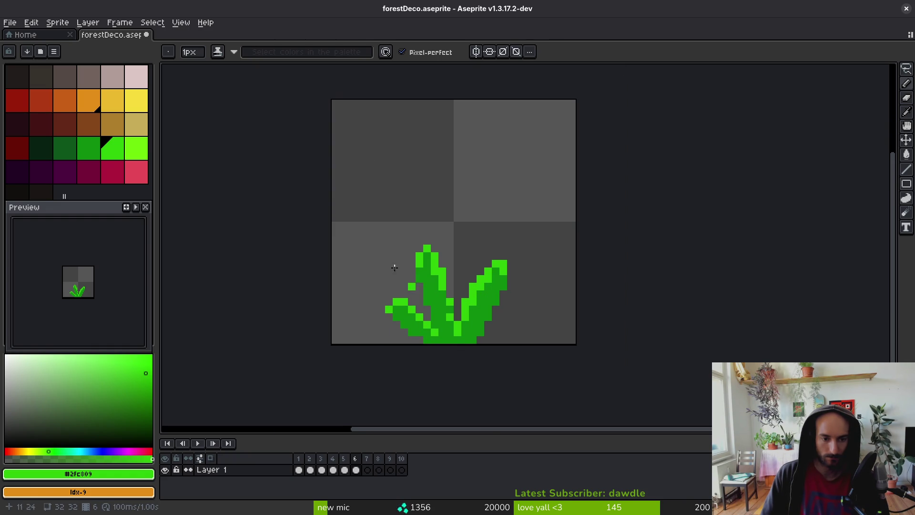
{"action": "left_click", "coordinate": [89, 149]}
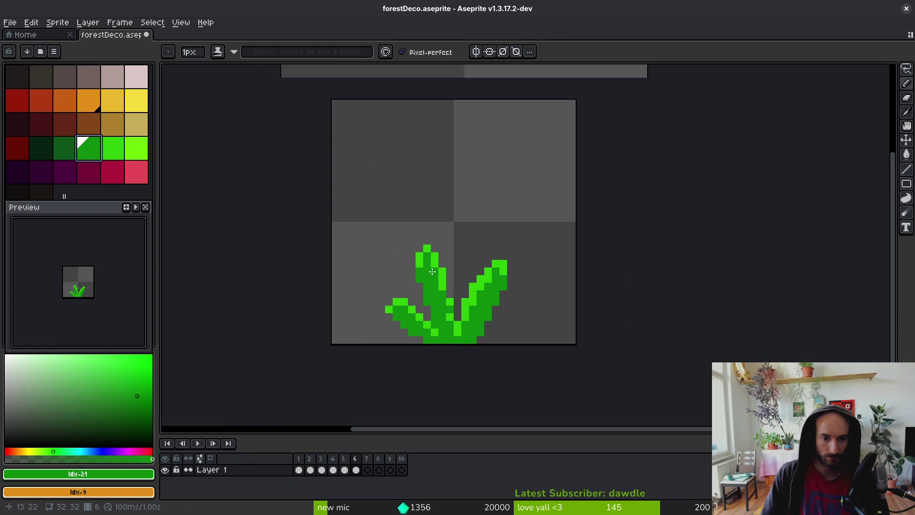
Pick dark green #0d541b, fill a gap in the right back leaf, and erase stray pixels.
{"action": "scroll", "coordinate": [448, 279], "scroll_direction": "up", "scroll_amount": 3}
{"action": "scroll", "coordinate": [443, 274], "scroll_direction": "down", "scroll_amount": 2}
{"action": "key", "text": "["}
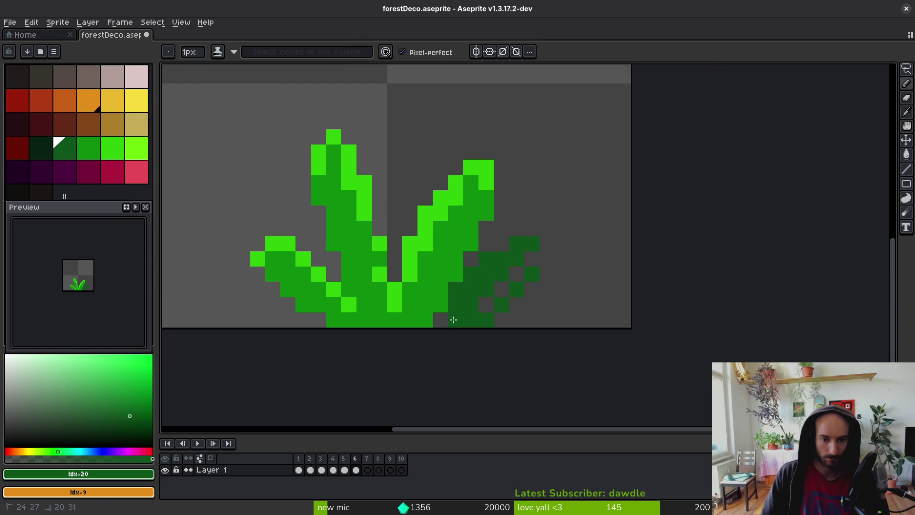
{"action": "key", "text": "e"}
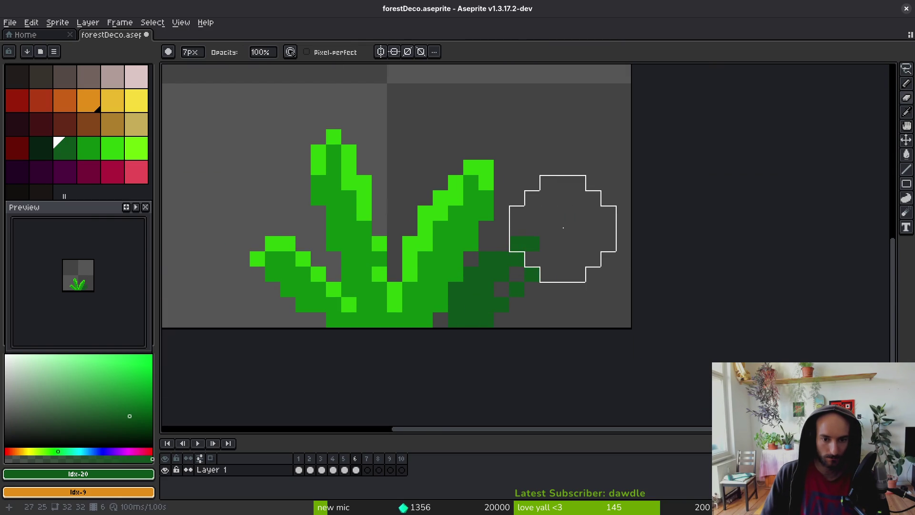
{"action": "key", "text": "b"}
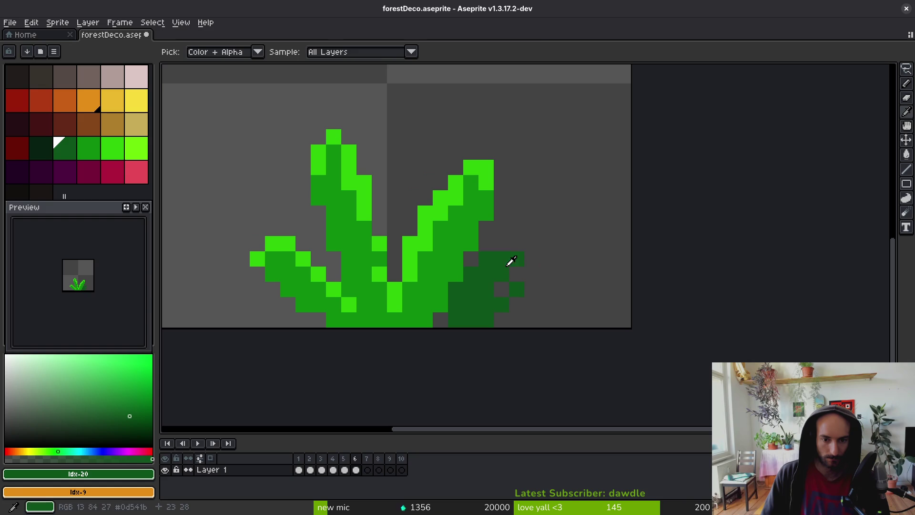
{"action": "left_click", "coordinate": [515, 275]}
{"action": "left_click", "coordinate": [501, 290]}
{"action": "key", "text": "e"}
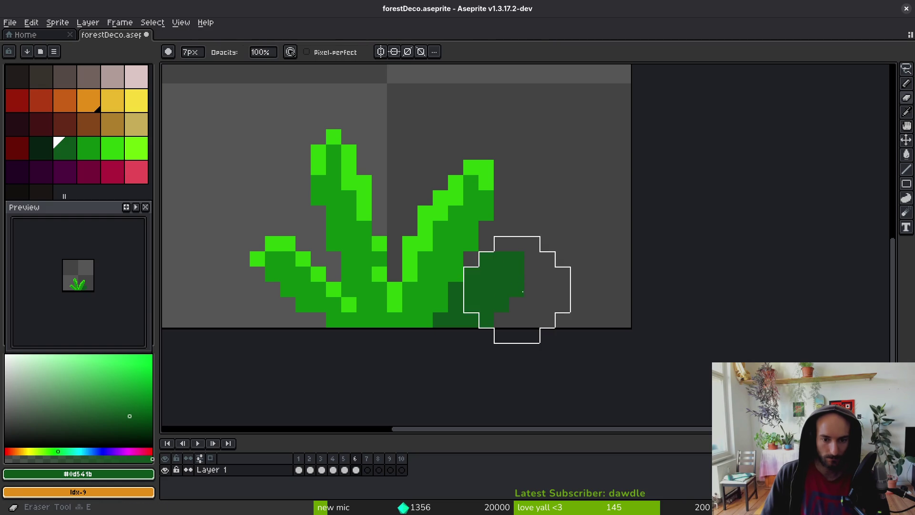
{"action": "key", "text": "minus"}
{"action": "key", "text": "minus"}
{"action": "key", "text": "minus"}
{"action": "left_click", "coordinate": [517, 289]}
{"action": "left_click", "coordinate": [500, 305]}
Add a dark green pixel and lasso-nudge the left leaf by one pixel.
{"action": "scroll", "coordinate": [472, 351], "scroll_direction": "left", "scroll_amount": 3}
{"action": "key", "text": "i"}
{"action": "key", "text": "b"}
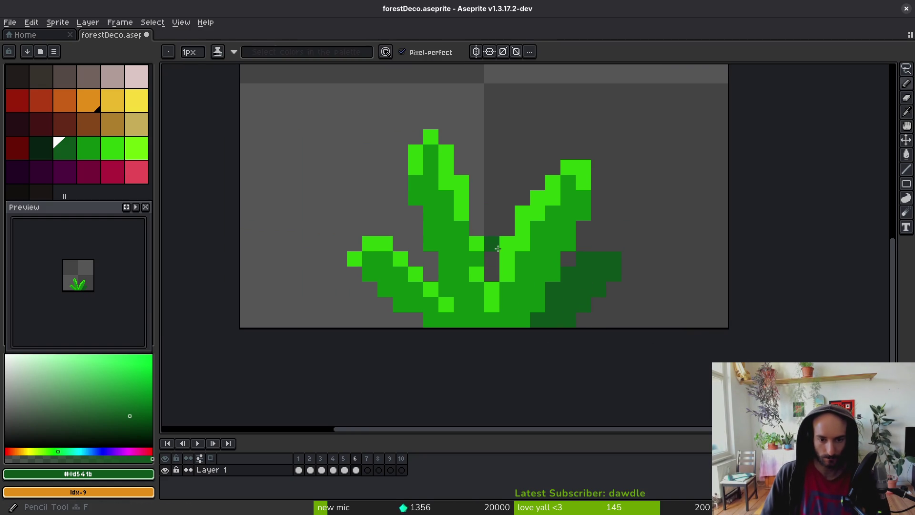
{"action": "scroll", "coordinate": [457, 215], "scroll_direction": "up", "scroll_amount": 1}
{"action": "left_click", "coordinate": [415, 277]}
{"action": "key", "text": "q"}
{"action": "mouse_move", "coordinate": [402, 261]}
{"action": "left_mouse_down"}
{"action": "mouse_move", "coordinate": [362, 245]}
{"action": "mouse_move", "coordinate": [394, 324]}
{"action": "mouse_move", "coordinate": [402, 261]}
{"action": "left_mouse_up"}
{"action": "mouse_move", "coordinate": [387, 292]}
{"action": "left_mouse_down"}
{"action": "mouse_move", "coordinate": [403, 308]}
{"action": "mouse_move", "coordinate": [388, 306]}
{"action": "mouse_move", "coordinate": [417, 322]}
{"action": "mouse_move", "coordinate": [409, 318]}
{"action": "left_mouse_up"}
{"action": "left_click", "coordinate": [417, 315], "text": "alt"}
Draw a dark green back leaf behind the left leaf and tidy its stray pixels.
{"action": "key", "text": "e"}
{"action": "key", "text": "b"}
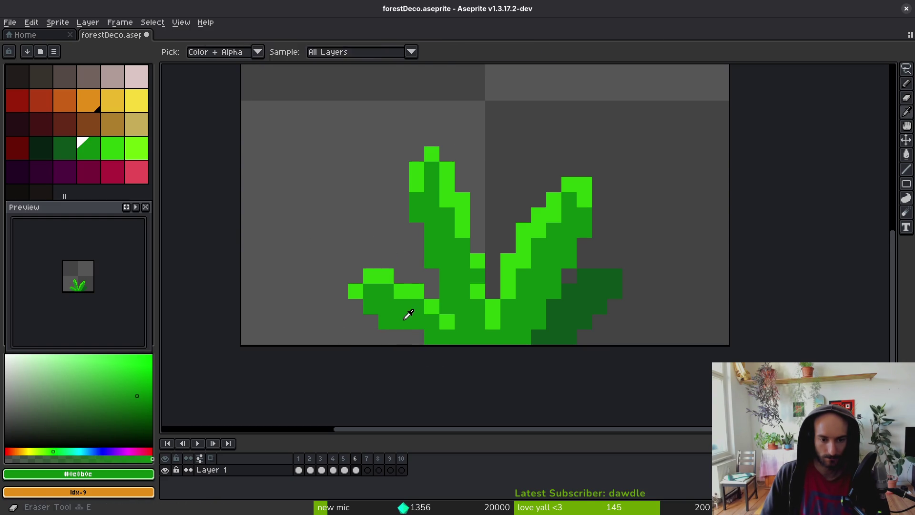
{"action": "scroll", "coordinate": [413, 337], "scroll_direction": "down", "scroll_amount": 3}
{"action": "scroll", "coordinate": [607, 300], "scroll_direction": "up", "scroll_amount": 4}
{"action": "left_click", "coordinate": [607, 300], "text": "alt"}
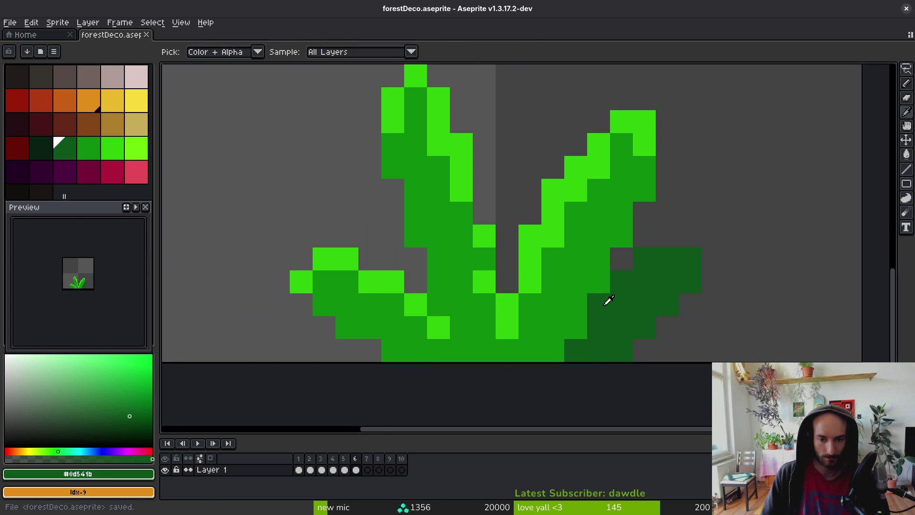
{"action": "left_click", "coordinate": [448, 314]}
{"action": "key", "text": "ctrl+z"}
{"action": "mouse_move", "coordinate": [469, 297]}
{"action": "left_mouse_down"}
{"action": "mouse_move", "coordinate": [425, 265]}
{"action": "mouse_move", "coordinate": [491, 328]}
{"action": "mouse_move", "coordinate": [492, 343]}
{"action": "left_mouse_up"}
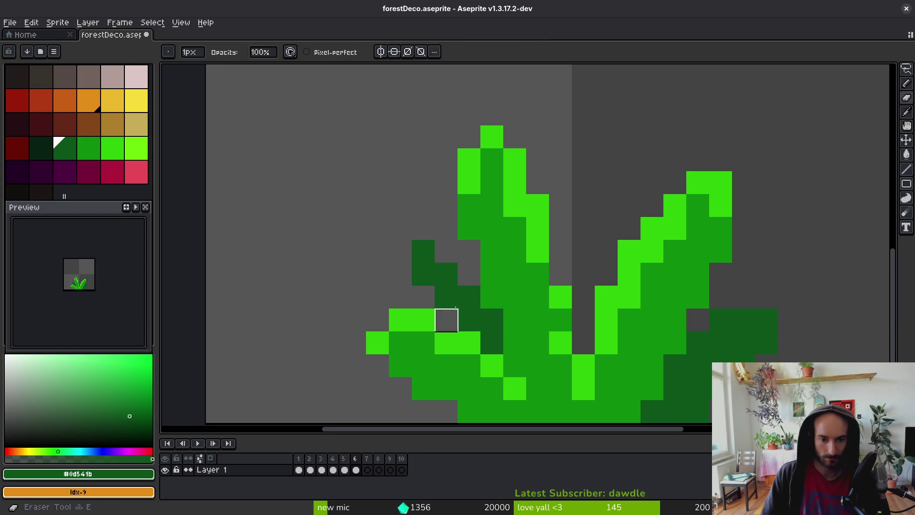
{"action": "left_click", "coordinate": [429, 288]}
{"action": "key", "text": "e"}
{"action": "left_click", "coordinate": [424, 260]}
{"action": "key", "text": "b"}
{"action": "left_click", "coordinate": [448, 317]}
Marquee-select the dark green block on the right, shift it slightly lower, and deselect.
{"action": "scroll", "coordinate": [451, 315], "scroll_direction": "down", "scroll_amount": 3}
{"action": "scroll", "coordinate": [451, 316], "scroll_direction": "up", "scroll_amount": 3}
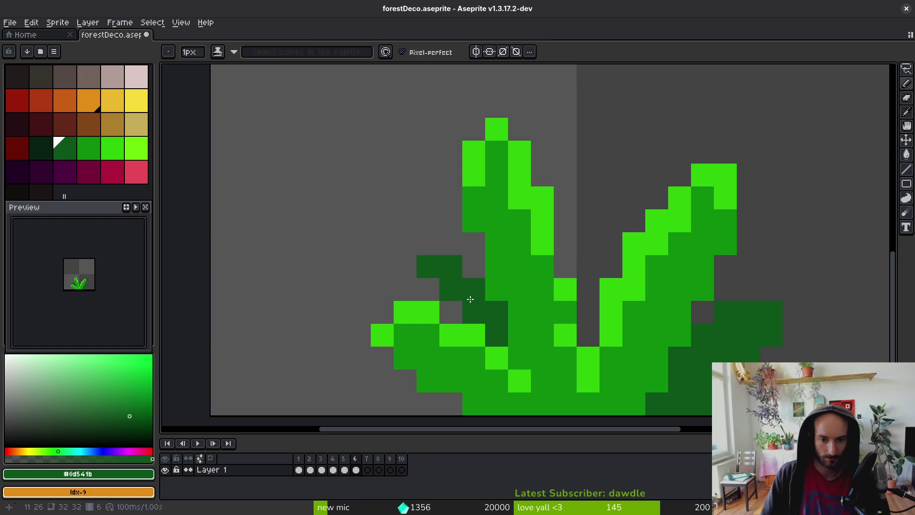
{"action": "scroll", "coordinate": [548, 359], "scroll_direction": "down", "scroll_amount": 7}
{"action": "scroll", "coordinate": [526, 334], "scroll_direction": "up", "scroll_amount": 5}
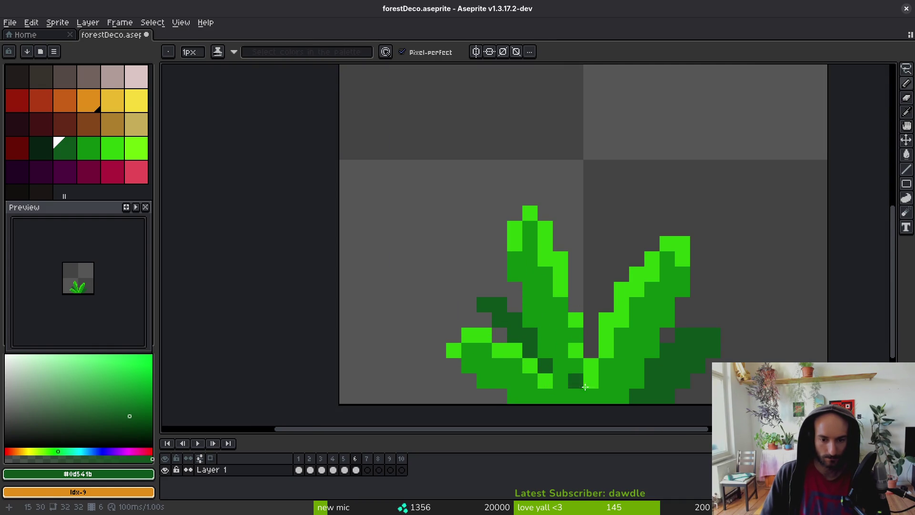
{"action": "scroll", "coordinate": [579, 381], "scroll_direction": "down", "scroll_amount": 5}
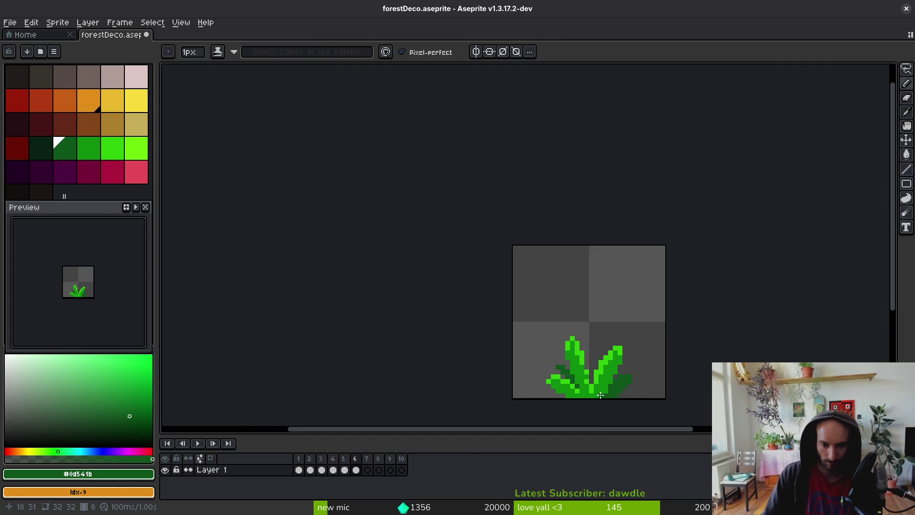
{"action": "scroll", "coordinate": [601, 395], "scroll_direction": "up", "scroll_amount": 7}
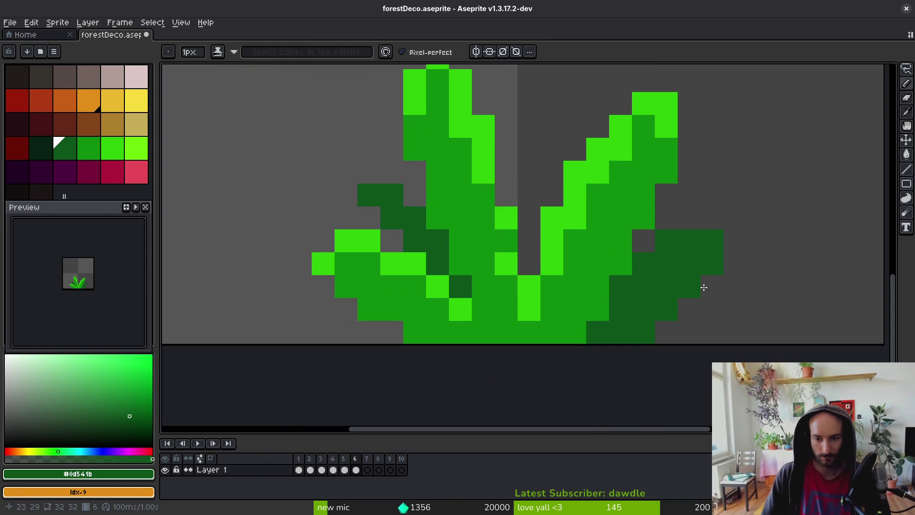
{"action": "key", "text": "m"}
{"action": "mouse_move", "coordinate": [744, 233]}
{"action": "left_mouse_down"}
{"action": "mouse_move", "coordinate": [654, 320]}
{"action": "mouse_move", "coordinate": [632, 321]}
{"action": "left_mouse_up"}
{"action": "left_click_drag", "start_coordinate": [694, 310], "coordinate": [684, 309]}
{"action": "key", "text": "Return"}
{"action": "key", "text": "ctrl+d"}
{"action": "scroll", "coordinate": [691, 315], "scroll_direction": "down", "scroll_amount": 3}
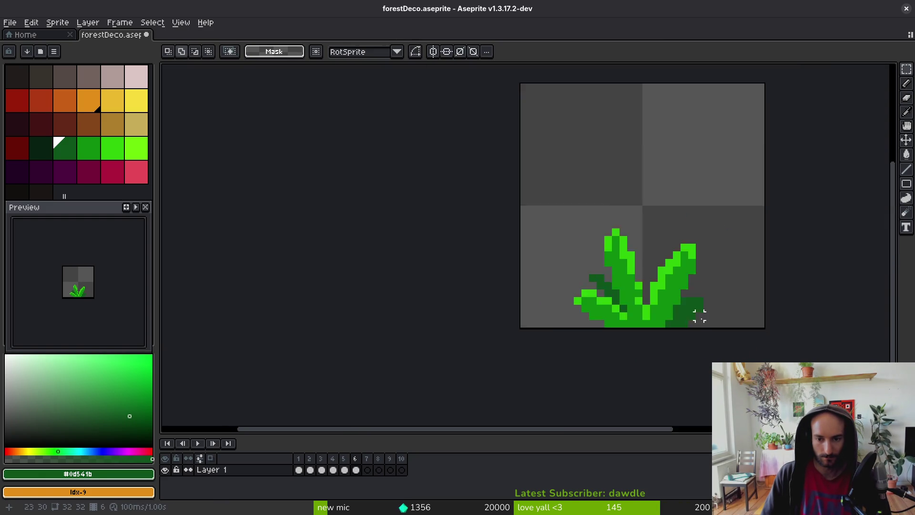
{"action": "scroll", "coordinate": [691, 317], "scroll_direction": "up", "scroll_amount": 3}
Draw a dark green back leaf behind the right leaf and widen it downward.
{"action": "key", "text": "e"}
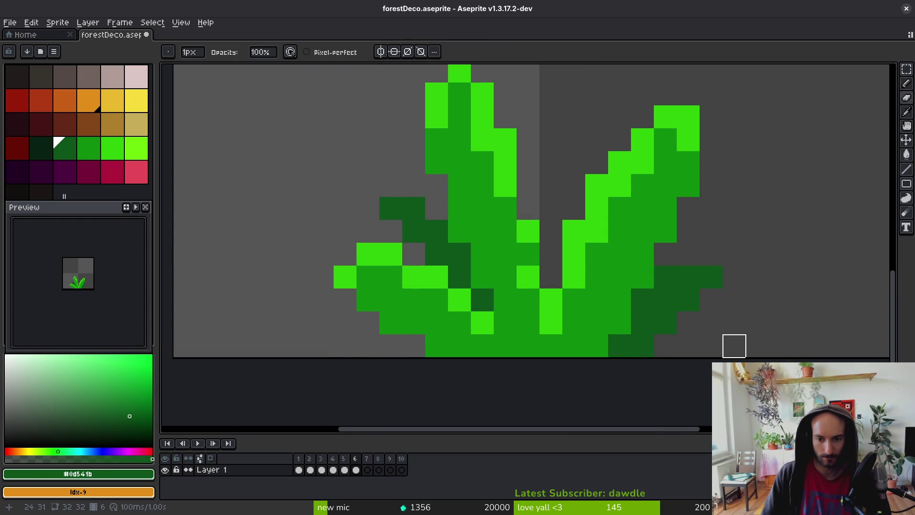
{"action": "scroll", "coordinate": [677, 348], "scroll_direction": "down", "scroll_amount": 5}
{"action": "scroll", "coordinate": [675, 348], "scroll_direction": "up", "scroll_amount": 5}
{"action": "key", "text": "f"}
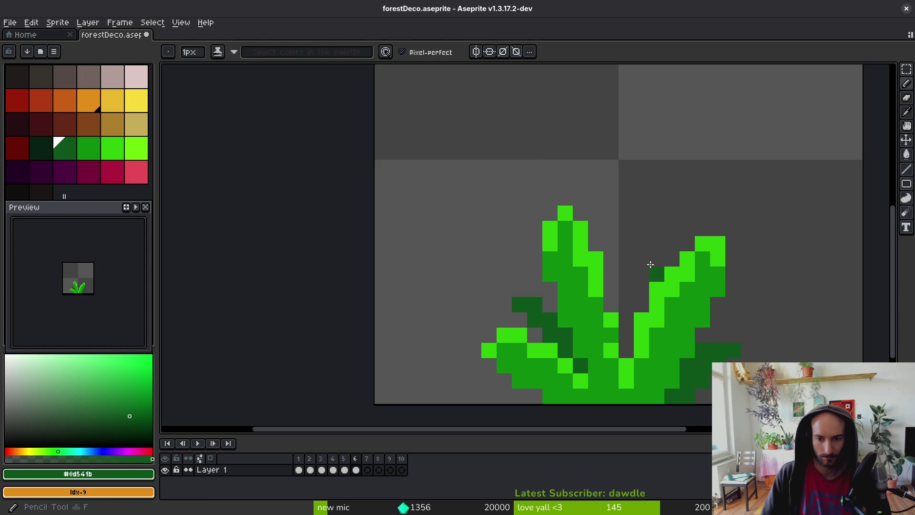
{"action": "left_click_drag", "start_coordinate": [657, 245], "coordinate": [636, 309]}
{"action": "left_click_drag", "start_coordinate": [654, 273], "coordinate": [615, 308]}
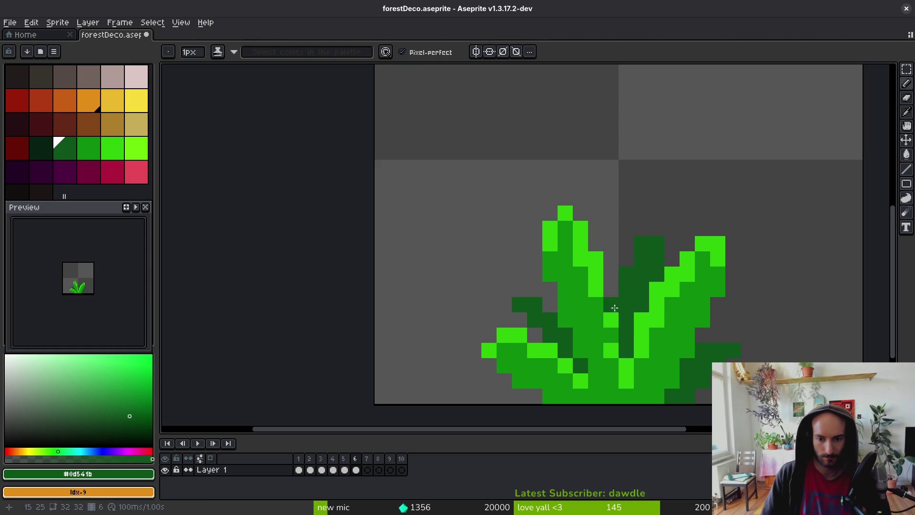
Extend a dark green line up the left leaf and shift that leaf one pixel left.
{"action": "scroll", "coordinate": [640, 299], "scroll_direction": "down", "scroll_amount": 4}
{"action": "scroll", "coordinate": [640, 299], "scroll_direction": "up", "scroll_amount": 3}
{"action": "left_click", "coordinate": [574, 268], "text": "shift"}
{"action": "scroll", "coordinate": [574, 268], "scroll_direction": "up", "scroll_amount": 3}
{"action": "key", "text": "q"}
{"action": "mouse_move", "coordinate": [567, 219]}
{"action": "left_mouse_down"}
{"action": "mouse_move", "coordinate": [477, 224]}
{"action": "mouse_move", "coordinate": [536, 372]}
{"action": "mouse_move", "coordinate": [536, 250]}
{"action": "mouse_move", "coordinate": [525, 286]}
{"action": "left_mouse_up"}
{"action": "key", "text": "Left"}
{"action": "key", "text": "ctrl+d"}
Repaint a leaf pixel dark green and add lime green pixels beside the leaf.
{"action": "key", "text": "b"}
{"action": "left_click", "coordinate": [509, 341], "text": "alt"}
{"action": "left_click", "coordinate": [536, 372]}
{"action": "left_click", "coordinate": [536, 346]}
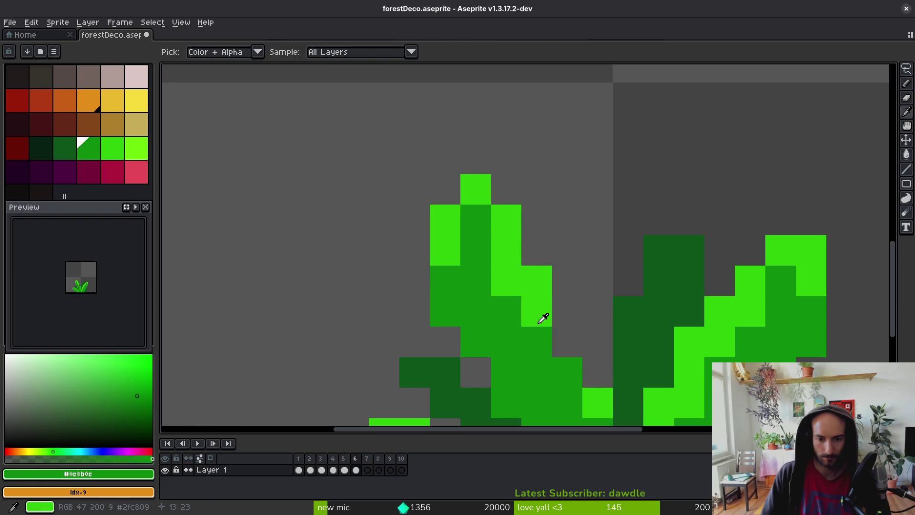
{"action": "left_click", "coordinate": [542, 321], "text": "alt"}
{"action": "left_click", "coordinate": [558, 339]}
{"action": "scroll", "coordinate": [538, 365], "scroll_direction": "down", "scroll_amount": 3}
{"action": "scroll", "coordinate": [536, 365], "scroll_direction": "up", "scroll_amount": 1}
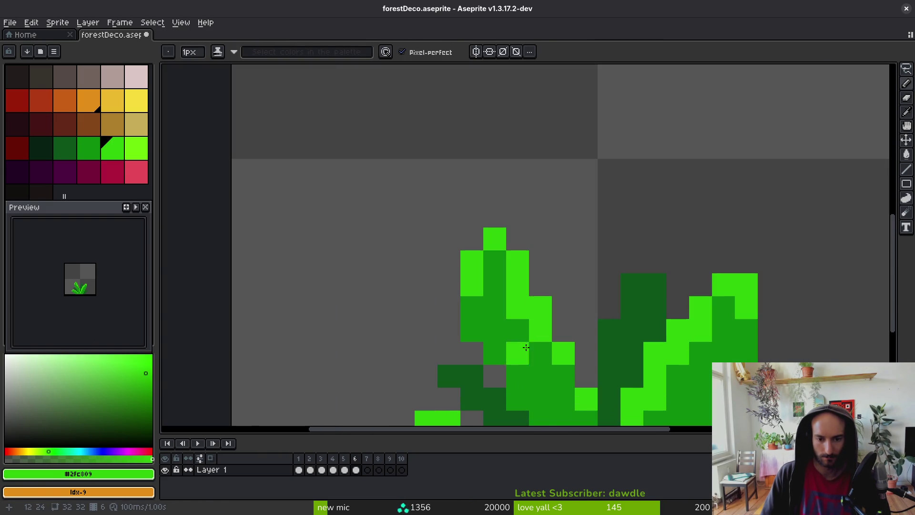
{"action": "left_click", "coordinate": [523, 337], "text": "alt"}
{"action": "left_click", "coordinate": [523, 279], "text": "alt"}
{"action": "left_click", "coordinate": [523, 313]}
{"action": "key", "text": "ctrl+z"}
Erase stray pixels from the leaf top and save the sprite.
{"action": "key", "text": "e"}
{"action": "left_click", "coordinate": [541, 285]}
{"action": "left_click", "coordinate": [495, 239]}
{"action": "left_click", "coordinate": [518, 262]}
{"action": "key", "text": "b"}
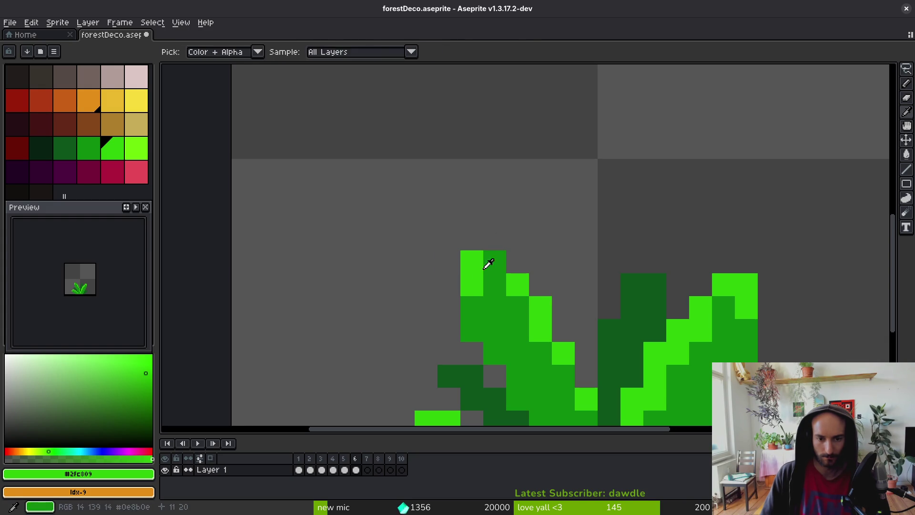
{"action": "left_click", "coordinate": [494, 262]}
{"action": "scroll", "coordinate": [537, 317], "scroll_direction": "down", "scroll_amount": 3}
{"action": "scroll", "coordinate": [466, 316], "scroll_direction": "up", "scroll_amount": 2}
{"action": "key", "text": "e"}
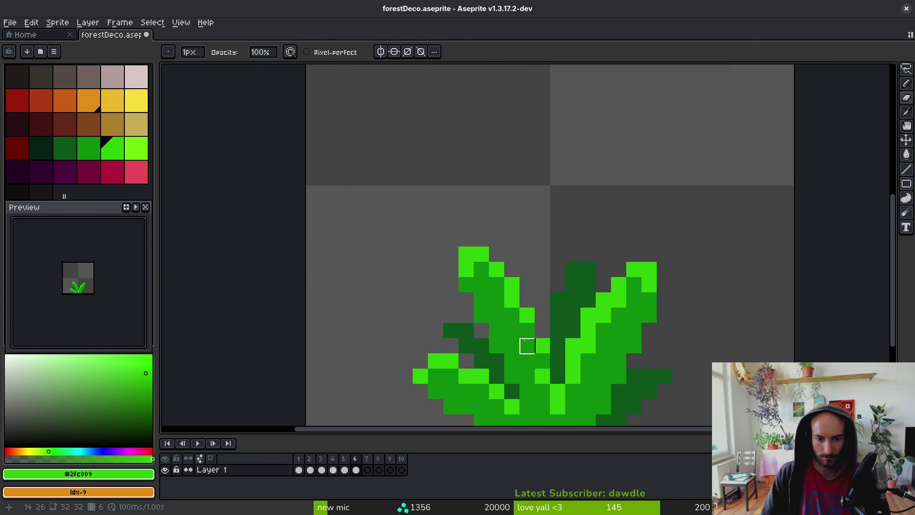
{"action": "scroll", "coordinate": [527, 343], "scroll_direction": "down", "scroll_amount": 3}
{"action": "key", "text": "ctrl+s"}
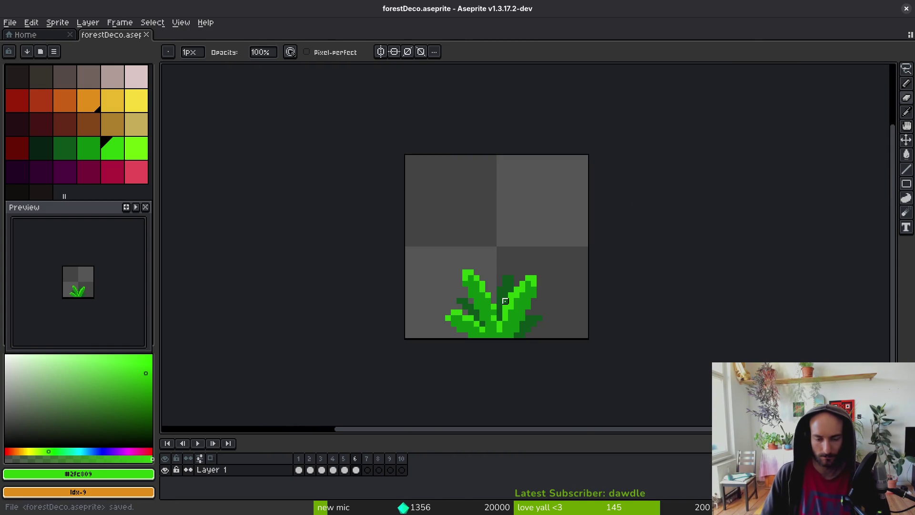
Add a lime pixel on the left leaf and draw a mid green stem up the centre.
{"action": "scroll", "coordinate": [506, 318], "scroll_direction": "up", "scroll_amount": 4}
{"action": "key", "text": "b"}
{"action": "left_click", "coordinate": [474, 331], "text": "alt"}
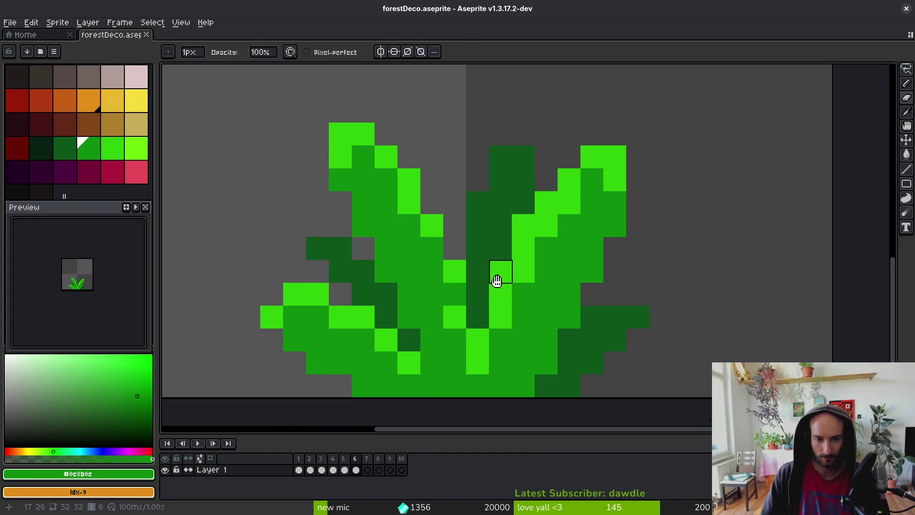
{"action": "scroll", "coordinate": [466, 311], "scroll_direction": "up", "scroll_amount": 3}
{"action": "left_click", "coordinate": [472, 393], "text": "alt"}
{"action": "left_click", "coordinate": [445, 376]}
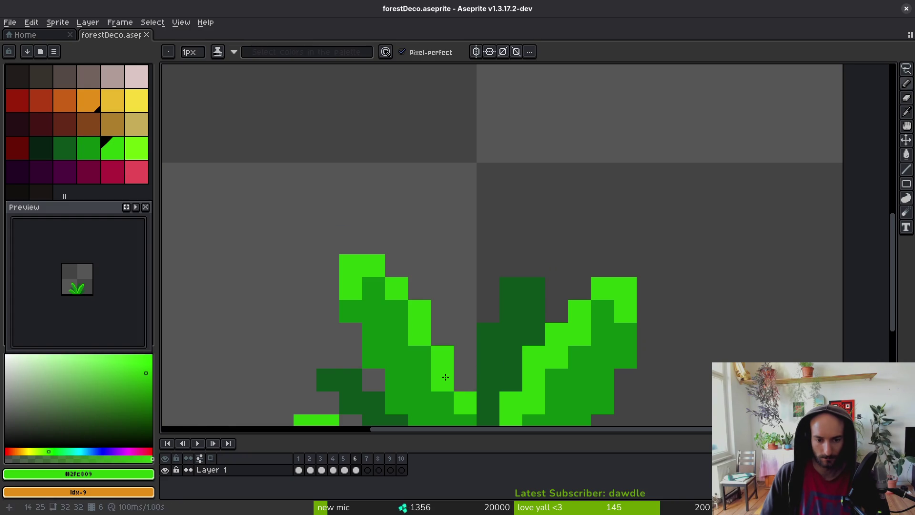
{"action": "scroll", "coordinate": [532, 402], "scroll_direction": "down", "scroll_amount": 3}
{"action": "left_click", "coordinate": [576, 368], "text": "alt"}
{"action": "scroll", "coordinate": [467, 343], "scroll_direction": "up", "scroll_amount": 3}
{"action": "mouse_move", "coordinate": [491, 349]}
{"action": "left_mouse_down"}
{"action": "mouse_move", "coordinate": [471, 345]}
{"action": "mouse_move", "coordinate": [465, 219]}
{"action": "mouse_move", "coordinate": [483, 332]}
{"action": "mouse_move", "coordinate": [472, 345]}
{"action": "left_mouse_up"}
{"action": "scroll", "coordinate": [481, 357], "scroll_direction": "down", "scroll_amount": 1}
{"action": "scroll", "coordinate": [490, 368], "scroll_direction": "up", "scroll_amount": 1}
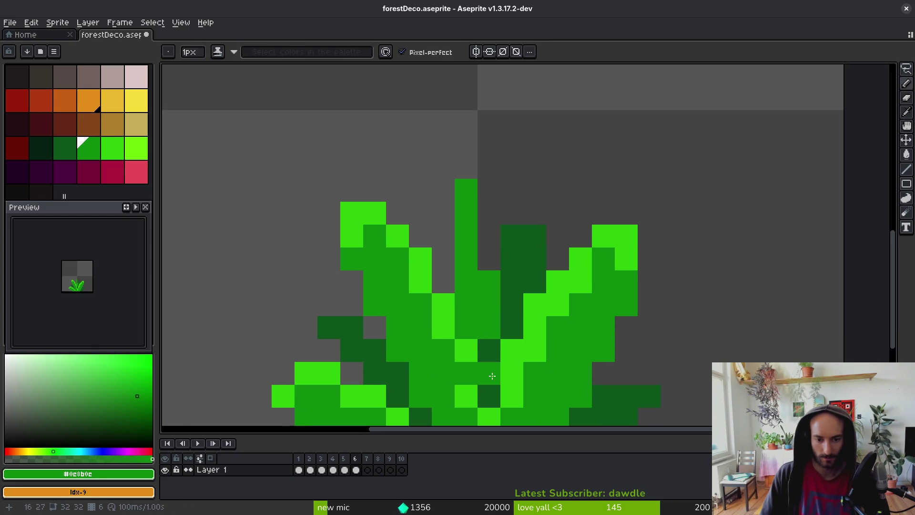
Paint a dark green column beside the centre stem.
{"action": "key", "text": "alt"}
{"action": "scroll", "coordinate": [485, 324], "scroll_direction": "up", "scroll_amount": 1}
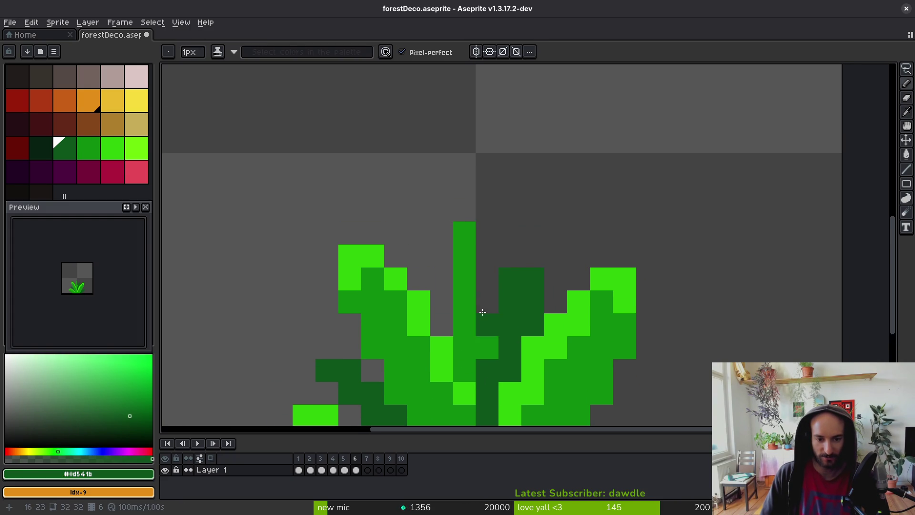
{"action": "left_click", "coordinate": [510, 300], "text": "alt"}
{"action": "left_click", "coordinate": [443, 298]}
{"action": "left_click_drag", "start_coordinate": [443, 253], "coordinate": [455, 339]}
{"action": "scroll", "coordinate": [458, 344], "scroll_direction": "down", "scroll_amount": 4}
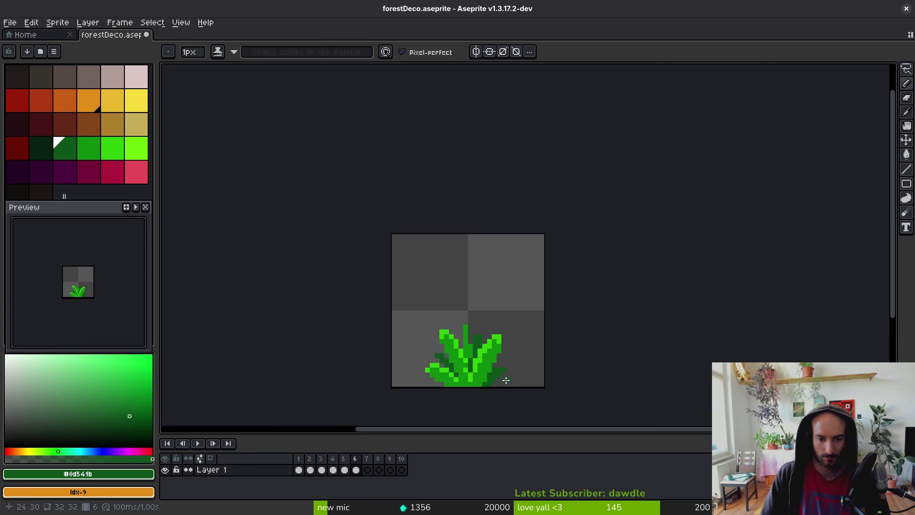
{"action": "scroll", "coordinate": [483, 355], "scroll_direction": "up", "scroll_amount": 4}
{"action": "scroll", "coordinate": [456, 354], "scroll_direction": "up", "scroll_amount": 5}
Recolour two centre pixels mid green and shade the centre stalk dark green.
{"action": "left_click", "coordinate": [448, 309], "text": "alt"}
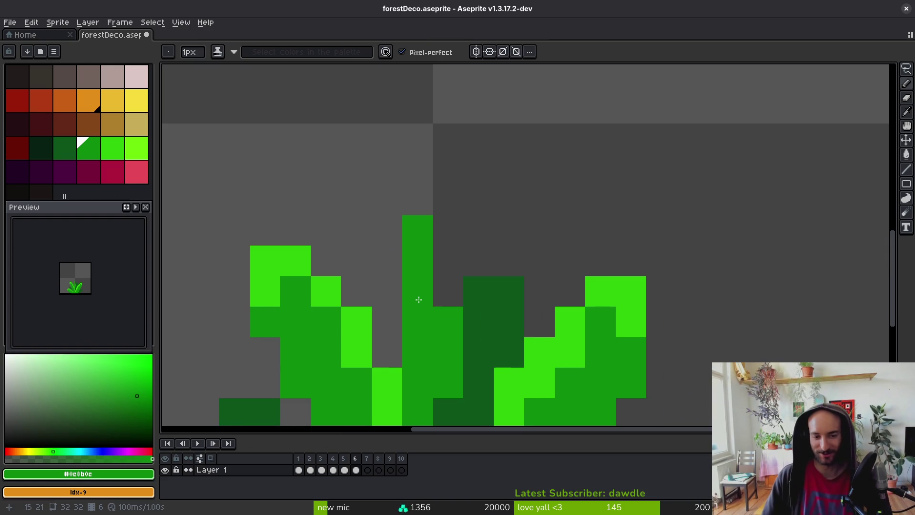
{"action": "scroll", "coordinate": [420, 300], "scroll_direction": "down", "scroll_amount": 3}
{"action": "scroll", "coordinate": [437, 291], "scroll_direction": "up", "scroll_amount": 2}
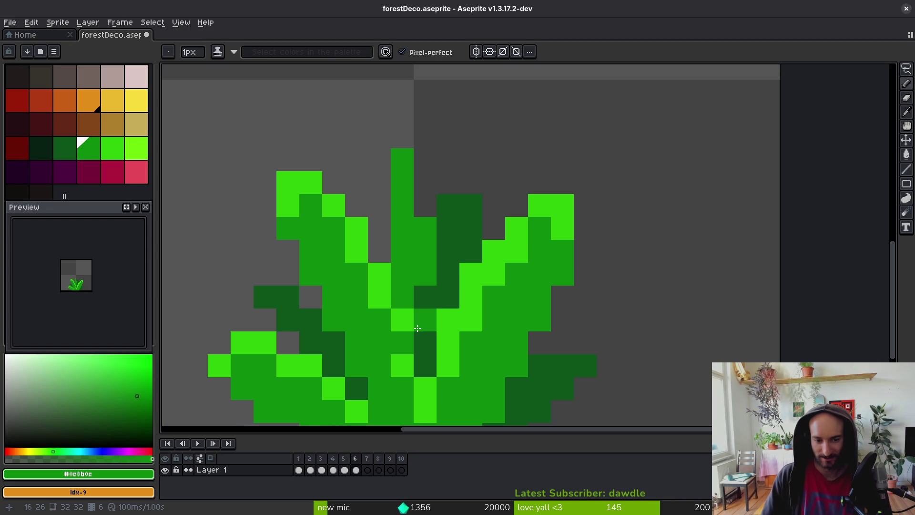
{"action": "left_click", "coordinate": [482, 283], "text": "alt"}
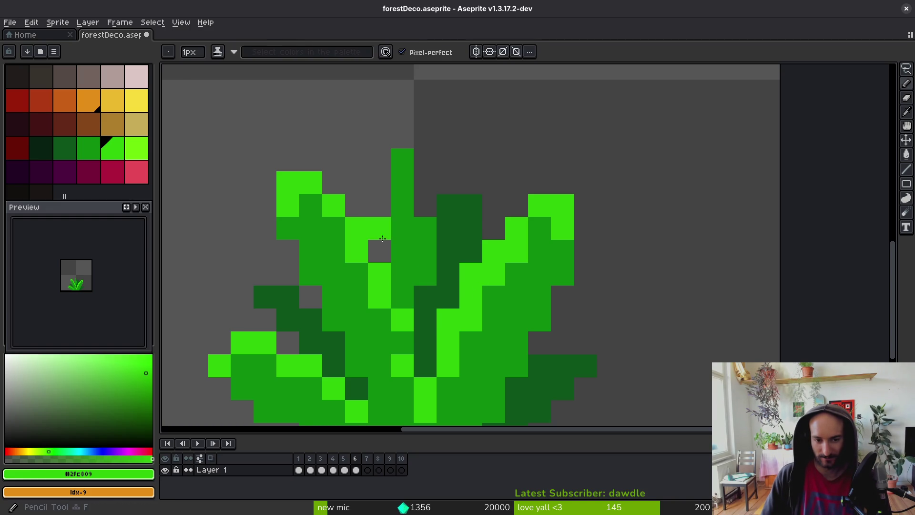
{"action": "left_click", "coordinate": [429, 293], "text": "alt"}
{"action": "left_click", "coordinate": [425, 300]}
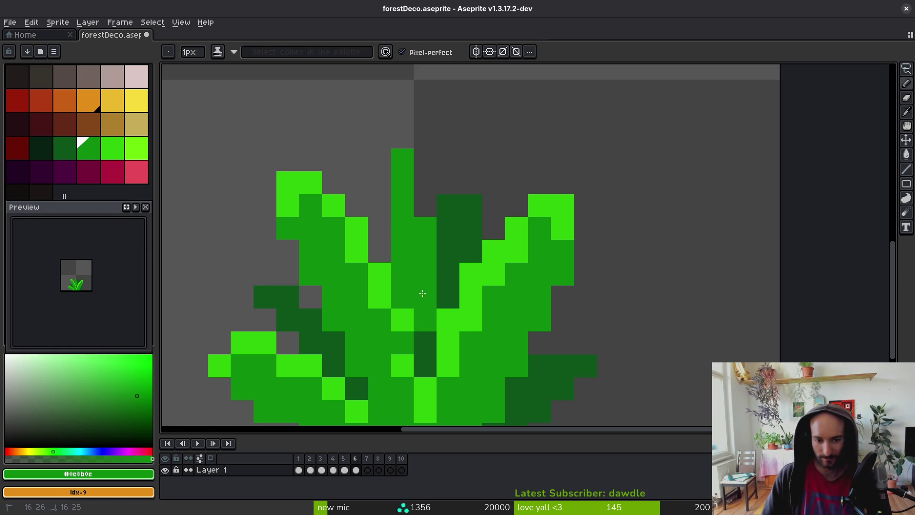
{"action": "left_click", "coordinate": [445, 266], "text": "alt"}
{"action": "mouse_move", "coordinate": [425, 296]}
{"action": "left_mouse_down"}
{"action": "mouse_move", "coordinate": [401, 290]}
{"action": "mouse_move", "coordinate": [439, 280]}
{"action": "left_mouse_up"}
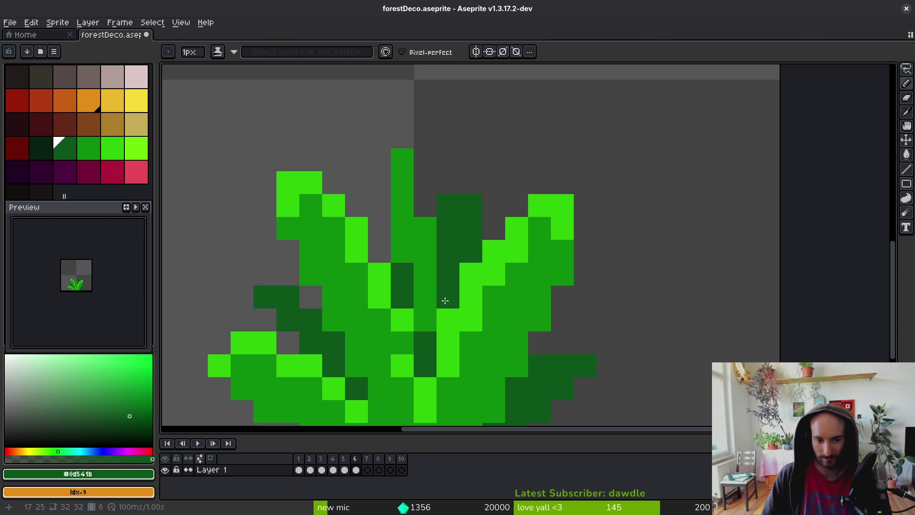
{"action": "scroll", "coordinate": [448, 305], "scroll_direction": "down", "scroll_amount": 5}
{"action": "scroll", "coordinate": [459, 340], "scroll_direction": "up", "scroll_amount": 5}
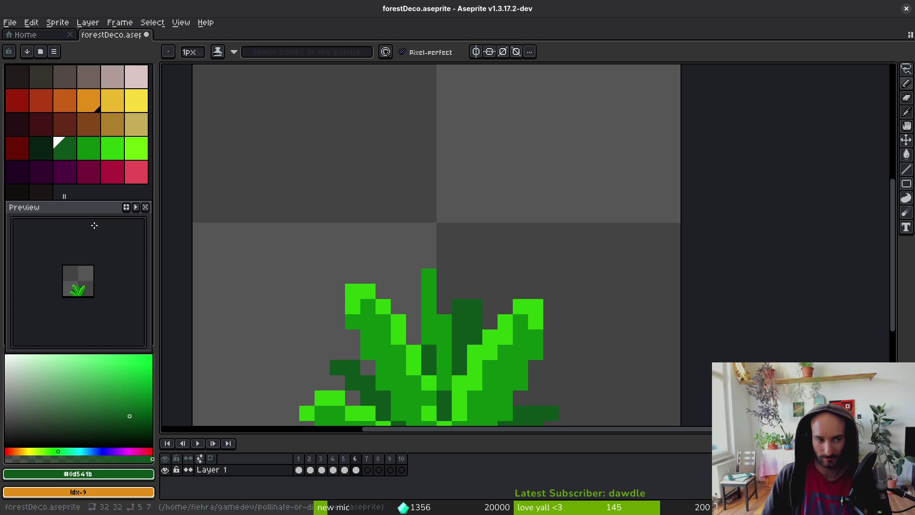
{"action": "left_click", "coordinate": [41, 101]}
Set deep red and lighter red as the colours and start the flower head above the stem.
{"action": "left_click", "coordinate": [20, 106]}
{"action": "right_click", "coordinate": [42, 106]}
{"action": "left_click", "coordinate": [427, 273]}
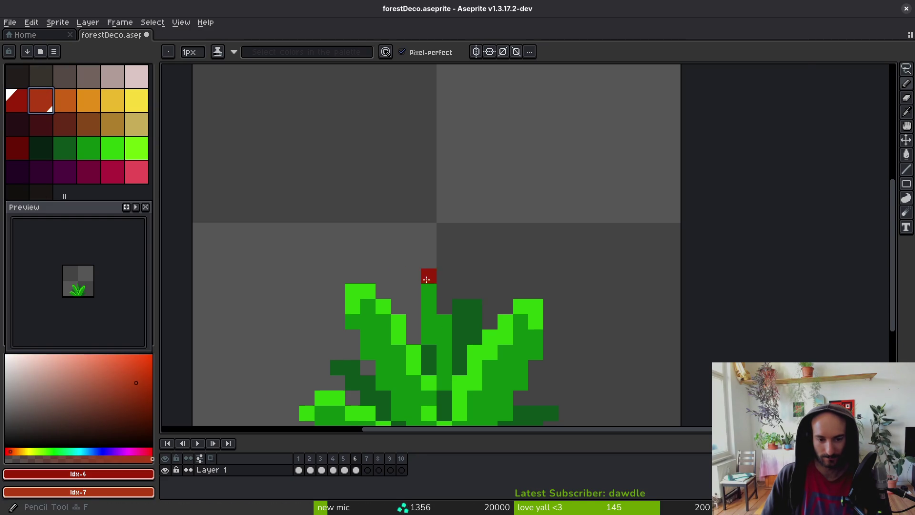
{"action": "scroll", "coordinate": [427, 272], "scroll_direction": "up", "scroll_amount": 2}
{"action": "mouse_move", "coordinate": [407, 275]}
{"action": "left_mouse_down"}
{"action": "mouse_move", "coordinate": [407, 251]}
{"action": "mouse_move", "coordinate": [476, 252]}
{"action": "mouse_move", "coordinate": [429, 251]}
{"action": "mouse_move", "coordinate": [414, 273]}
{"action": "mouse_move", "coordinate": [412, 225]}
{"action": "mouse_move", "coordinate": [427, 204]}
{"action": "mouse_move", "coordinate": [472, 208]}
{"action": "left_mouse_up"}
{"action": "scroll", "coordinate": [469, 286], "scroll_direction": "down", "scroll_amount": 4}
{"action": "scroll", "coordinate": [468, 286], "scroll_direction": "down", "scroll_amount": 1}
{"action": "scroll", "coordinate": [469, 286], "scroll_direction": "up", "scroll_amount": 5}
{"action": "scroll", "coordinate": [477, 286], "scroll_direction": "down", "scroll_amount": 5}
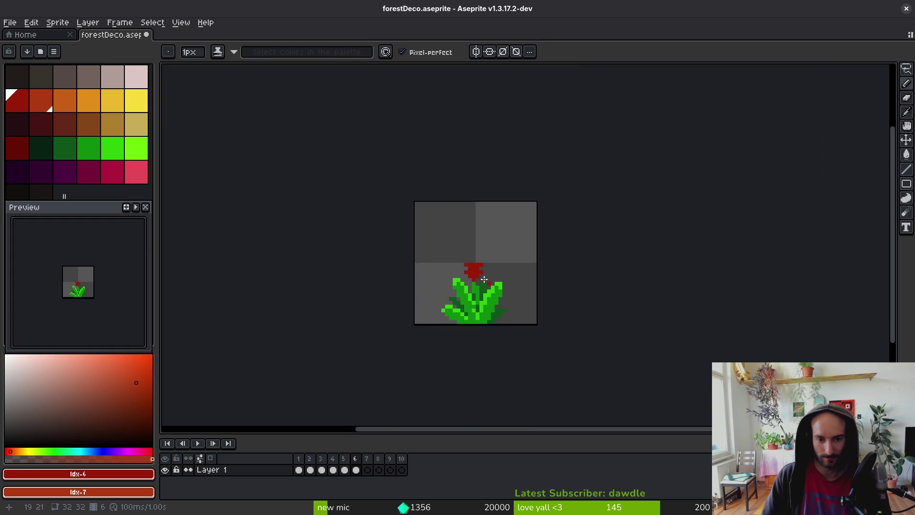
{"action": "scroll", "coordinate": [488, 284], "scroll_direction": "up", "scroll_amount": 3}
Trim the flower head's edges and fill its third row in red.
{"action": "key", "text": "e"}
{"action": "scroll", "coordinate": [489, 286], "scroll_direction": "down", "scroll_amount": 3}
{"action": "scroll", "coordinate": [486, 287], "scroll_direction": "up", "scroll_amount": 3}
{"action": "left_click_drag", "start_coordinate": [466, 209], "coordinate": [421, 225]}
{"action": "scroll", "coordinate": [477, 267], "scroll_direction": "down", "scroll_amount": 2}
{"action": "scroll", "coordinate": [470, 281], "scroll_direction": "up", "scroll_amount": 4}
{"action": "key", "text": "b"}
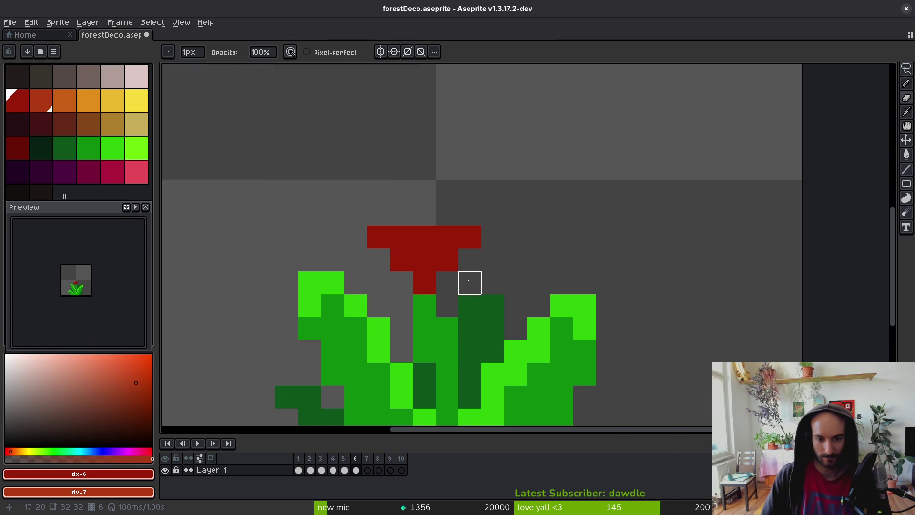
{"action": "left_click_drag", "start_coordinate": [447, 282], "coordinate": [395, 285]}
Make the pixel under the head green and add a red pixel at the flower's left.
{"action": "left_click", "coordinate": [423, 307], "text": "alt"}
{"action": "left_click", "coordinate": [425, 285]}
{"action": "left_click", "coordinate": [435, 251], "text": "alt"}
{"action": "scroll", "coordinate": [434, 287], "scroll_direction": "down", "scroll_amount": 3}
{"action": "scroll", "coordinate": [440, 301], "scroll_direction": "up", "scroll_amount": 3}
{"action": "left_click", "coordinate": [395, 286]}
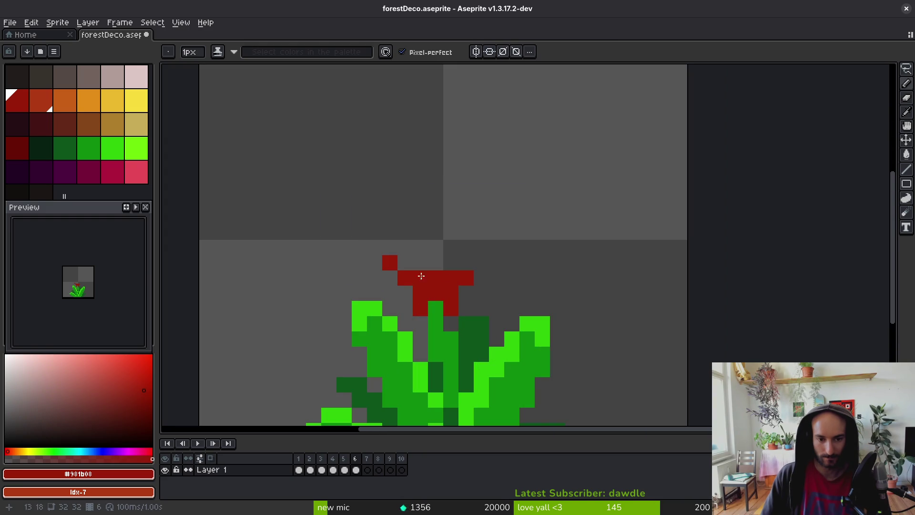
{"action": "left_click_drag", "start_coordinate": [466, 261], "coordinate": [416, 248]}
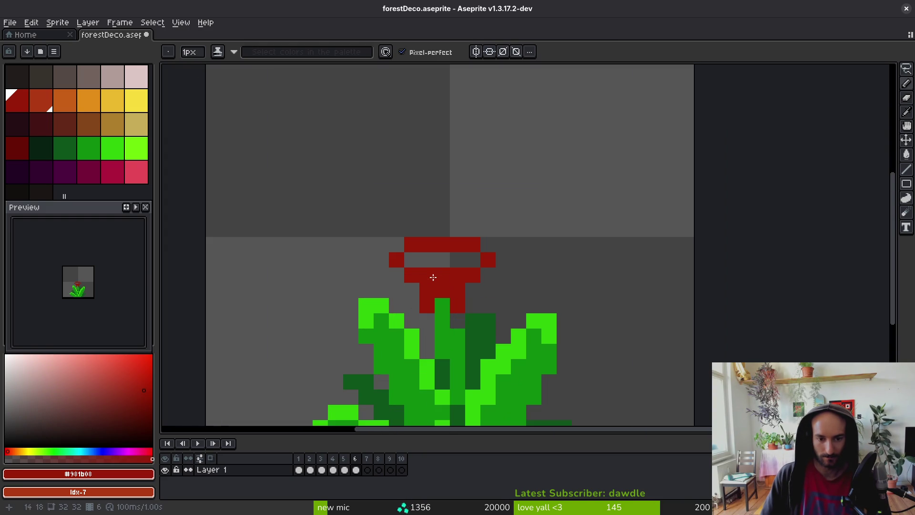
{"action": "scroll", "coordinate": [457, 295], "scroll_direction": "down", "scroll_amount": 3}
{"action": "scroll", "coordinate": [465, 305], "scroll_direction": "up", "scroll_amount": 3}
{"action": "key", "text": "ctrl+z"}
{"action": "left_click", "coordinate": [472, 304]}
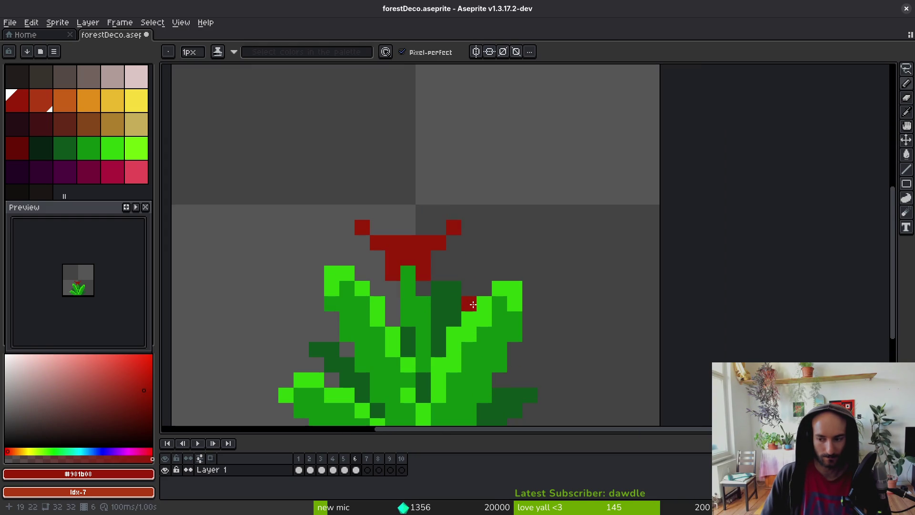
{"action": "key", "text": "ctrl+z"}
{"action": "key", "text": "b"}
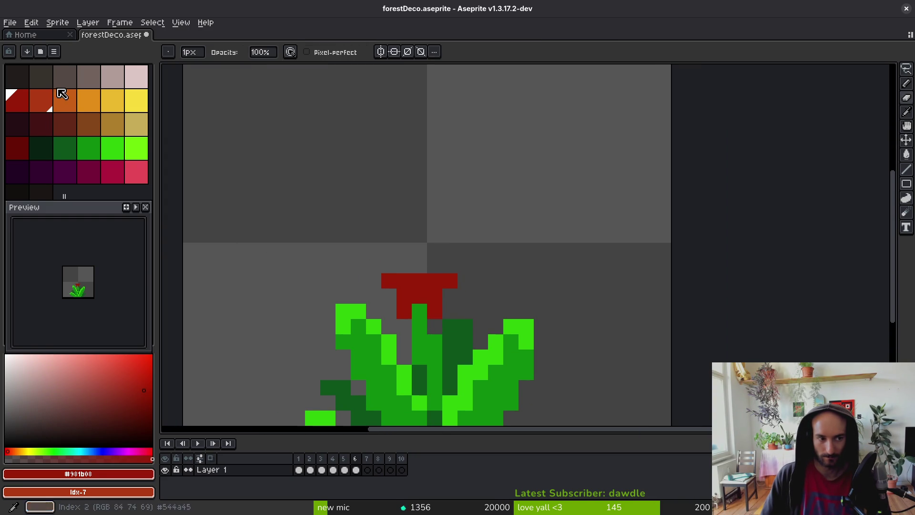
Draw orange tips on top of the flower, leaving the middle top pixel empty.
{"action": "left_click", "coordinate": [61, 102]}
{"action": "right_click", "coordinate": [89, 101]}
{"action": "mouse_move", "coordinate": [419, 265]}
{"action": "left_mouse_down"}
{"action": "mouse_move", "coordinate": [420, 281]}
{"action": "mouse_move", "coordinate": [413, 249]}
{"action": "left_mouse_up"}
{"action": "key", "text": "e"}
{"action": "left_click", "coordinate": [419, 250]}
{"action": "scroll", "coordinate": [464, 251], "scroll_direction": "down", "scroll_amount": 2}
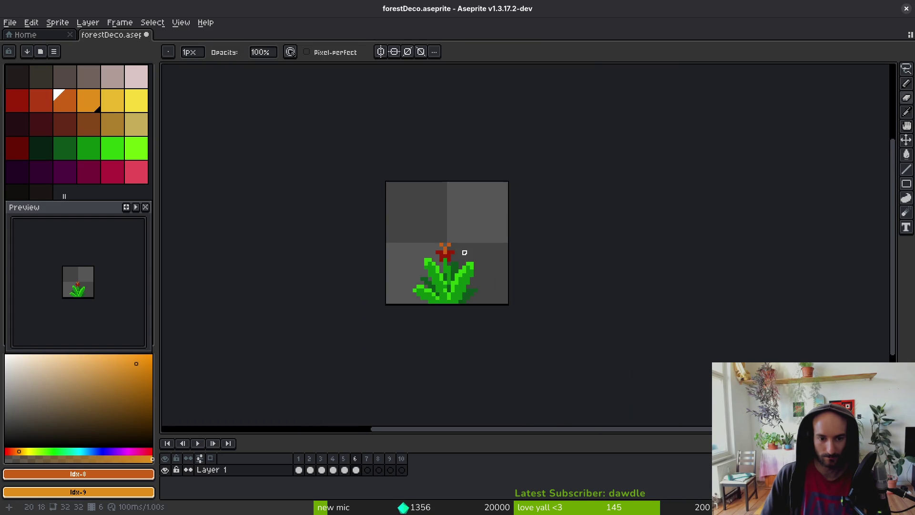
Grow the flower head into a large round red bloom.
{"action": "scroll", "coordinate": [448, 260], "scroll_direction": "up", "scroll_amount": 1}
{"action": "key", "text": "alt"}
{"action": "left_click", "coordinate": [439, 238], "text": "alt"}
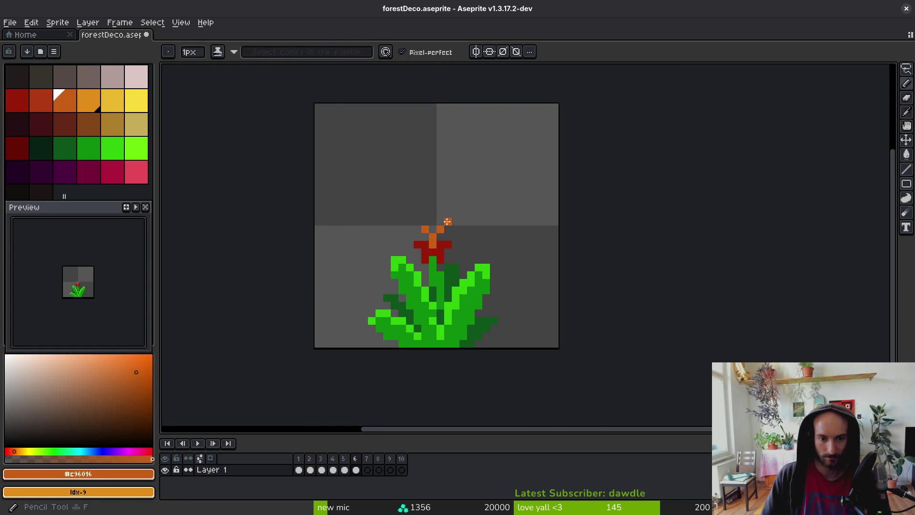
{"action": "scroll", "coordinate": [453, 244], "scroll_direction": "down", "scroll_amount": 4}
{"action": "scroll", "coordinate": [463, 261], "scroll_direction": "up", "scroll_amount": 4}
{"action": "scroll", "coordinate": [461, 272], "scroll_direction": "down", "scroll_amount": 3}
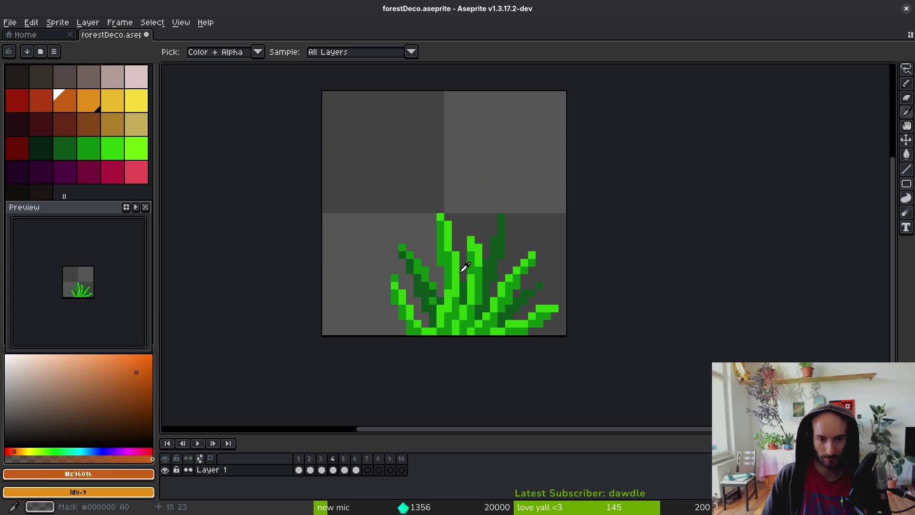
{"action": "left_click_drag", "start_coordinate": [451, 252], "coordinate": [466, 282]}
{"action": "scroll", "coordinate": [464, 279], "scroll_direction": "up", "scroll_amount": 3}
{"action": "left_click", "coordinate": [462, 265], "text": "alt"}
{"action": "scroll", "coordinate": [462, 265], "scroll_direction": "down", "scroll_amount": 3}
{"action": "scroll", "coordinate": [435, 292], "scroll_direction": "up", "scroll_amount": 3}
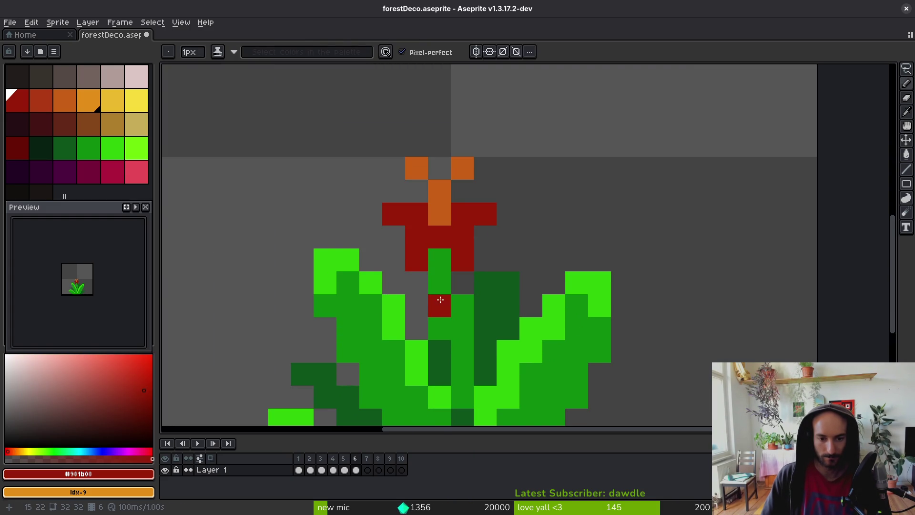
{"action": "left_click", "coordinate": [455, 280]}
{"action": "mouse_move", "coordinate": [455, 280]}
{"action": "left_mouse_down"}
{"action": "mouse_move", "coordinate": [509, 219]}
{"action": "mouse_move", "coordinate": [402, 169]}
{"action": "mouse_move", "coordinate": [378, 233]}
{"action": "mouse_move", "coordinate": [431, 263]}
{"action": "mouse_move", "coordinate": [368, 219]}
{"action": "mouse_move", "coordinate": [480, 210]}
{"action": "mouse_move", "coordinate": [412, 276]}
{"action": "left_mouse_up"}
Fill the gaps around the stem with mid green and shade it dark green.
{"action": "left_click", "coordinate": [443, 305], "text": "alt"}
{"action": "left_click", "coordinate": [423, 300]}
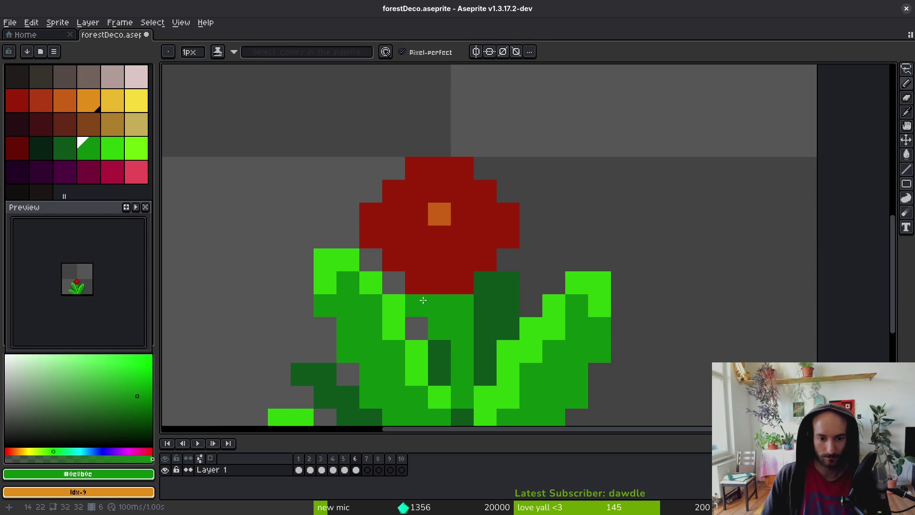
{"action": "right_click", "coordinate": [461, 305]}
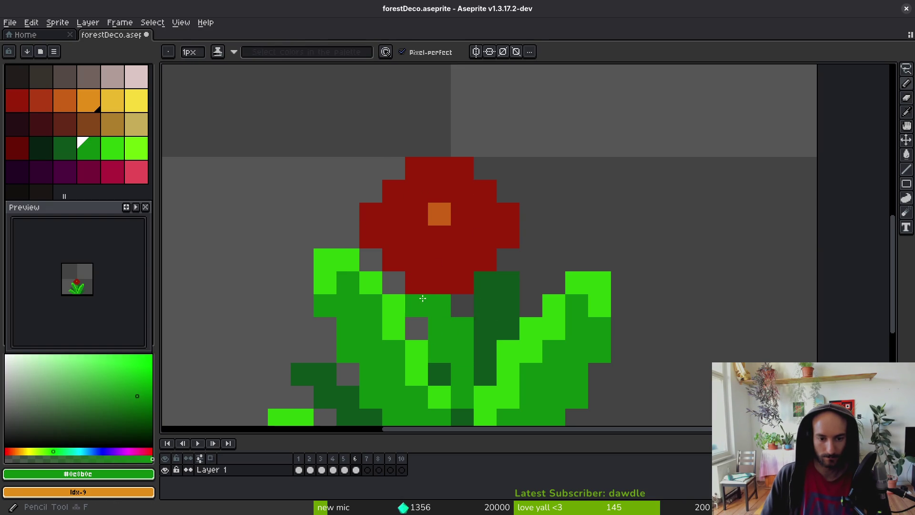
{"action": "left_click", "coordinate": [462, 305]}
{"action": "left_click", "coordinate": [519, 312], "text": "alt"}
{"action": "left_click", "coordinate": [419, 306]}
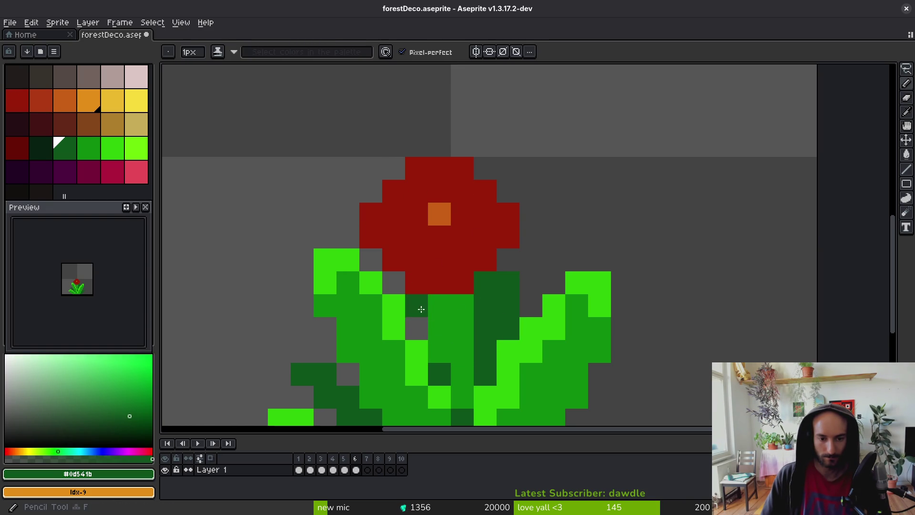
{"action": "left_click_drag", "start_coordinate": [436, 329], "coordinate": [435, 347]}
{"action": "scroll", "coordinate": [514, 341], "scroll_direction": "down", "scroll_amount": 8}
{"action": "scroll", "coordinate": [510, 347], "scroll_direction": "up", "scroll_amount": 6}
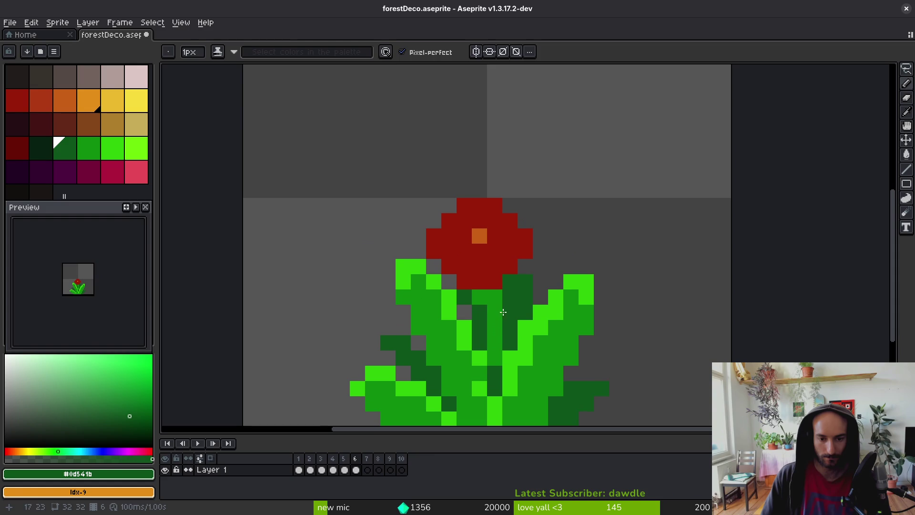
Alternate orange and red pixels to form the bloom's checkered centre.
{"action": "key", "text": "e"}
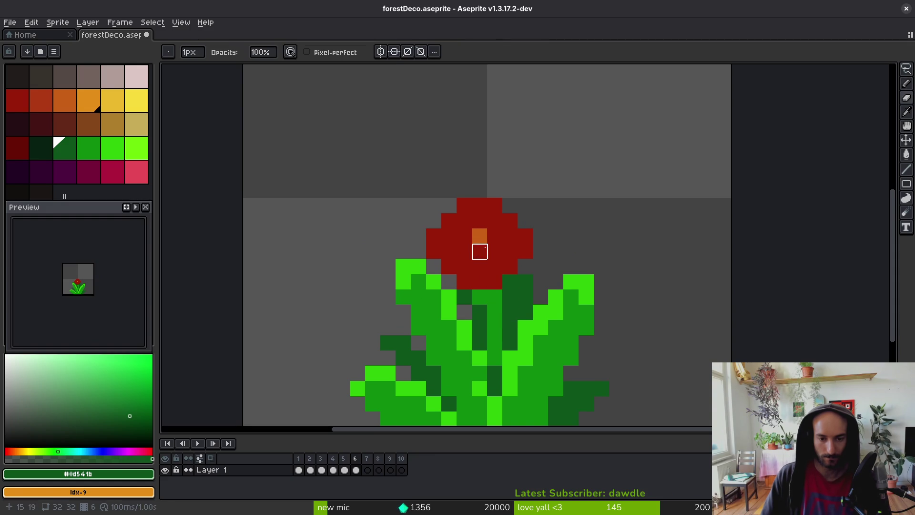
{"action": "left_click", "coordinate": [480, 235], "text": "alt"}
{"action": "key", "text": "b"}
{"action": "left_click", "coordinate": [464, 251]}
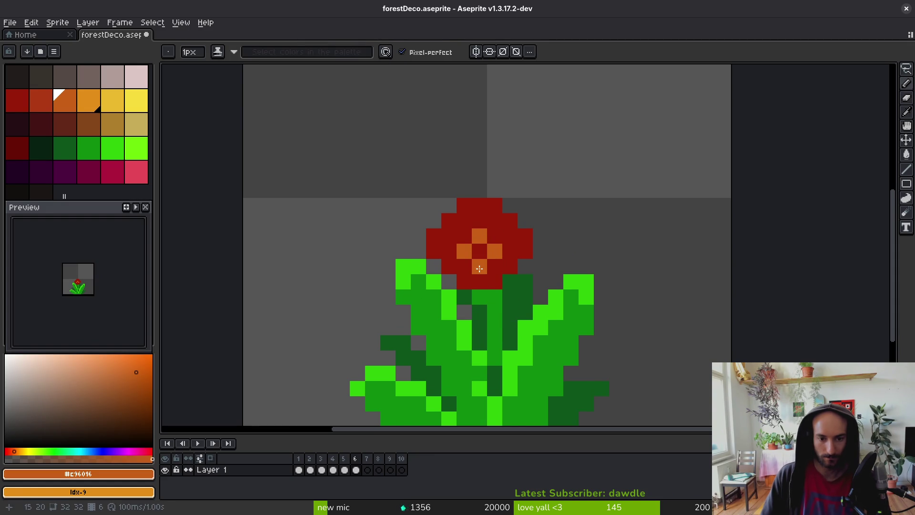
{"action": "key", "text": "ctrl+z"}
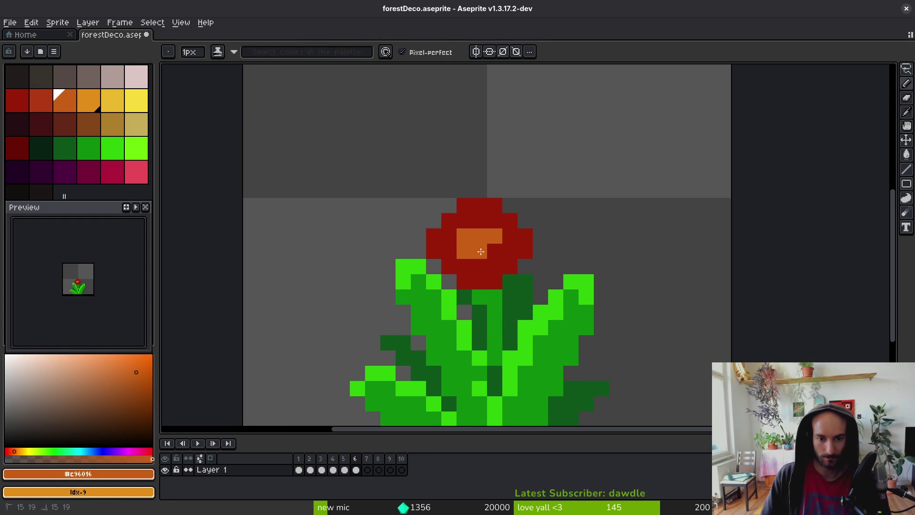
{"action": "left_click", "coordinate": [449, 252], "text": "alt"}
{"action": "left_click", "coordinate": [465, 251]}
{"action": "left_click", "coordinate": [465, 233], "text": "alt"}
{"action": "left_click", "coordinate": [465, 220], "text": "alt"}
{"action": "left_click", "coordinate": [476, 239]}
{"action": "scroll", "coordinate": [446, 223], "scroll_direction": "down", "scroll_amount": 5}
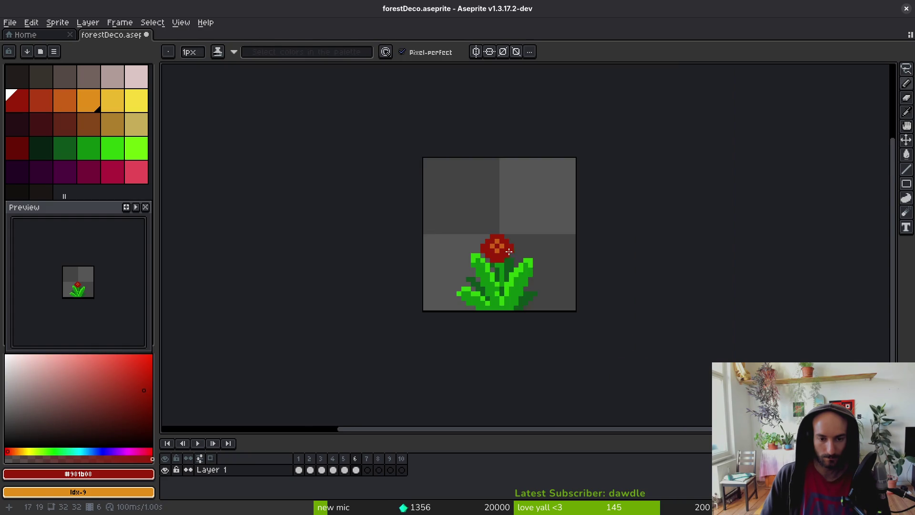
Paint the bloom's centre dark red in place of the orange.
{"action": "scroll", "coordinate": [476, 267], "scroll_direction": "up", "scroll_amount": 5}
{"action": "left_click", "coordinate": [527, 312], "text": "alt"}
{"action": "left_click", "coordinate": [19, 100]}
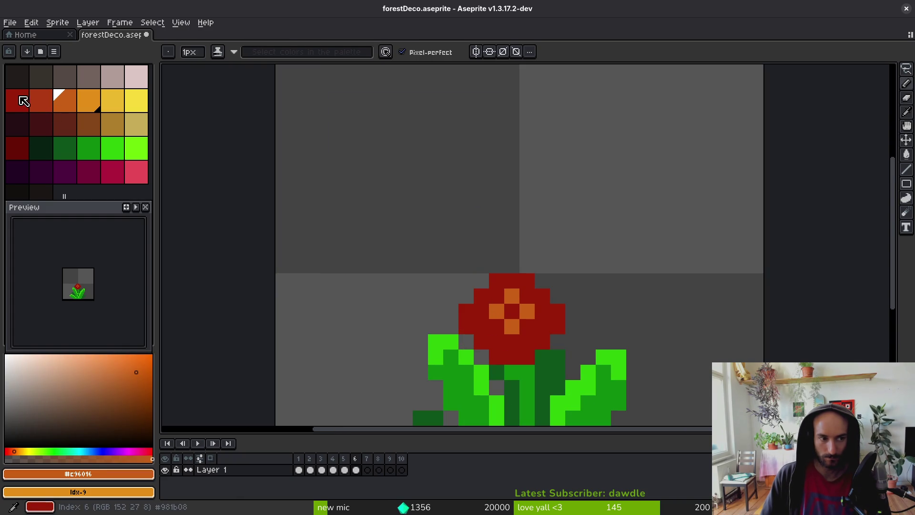
{"action": "left_click", "coordinate": [420, 281]}
{"action": "left_click", "coordinate": [17, 148]}
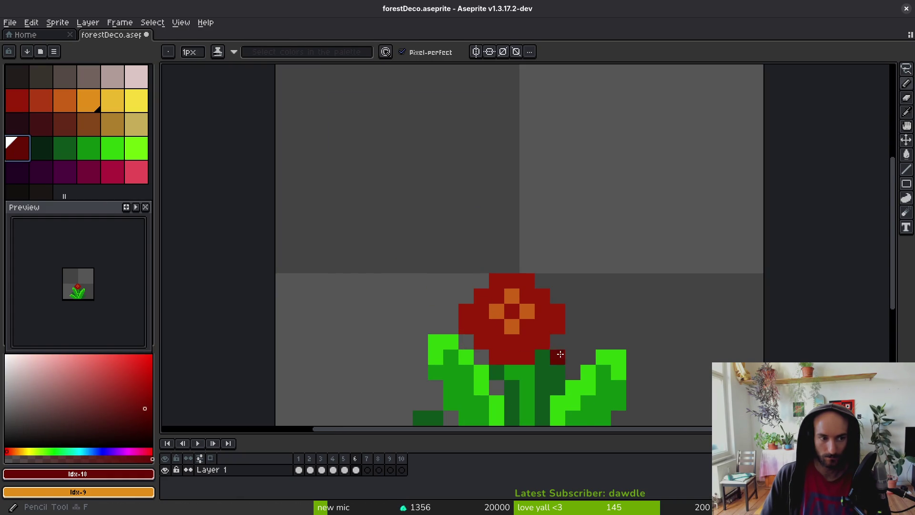
{"action": "scroll", "coordinate": [567, 357], "scroll_direction": "up", "scroll_amount": 3}
{"action": "left_click", "coordinate": [444, 265]}
{"action": "left_click", "coordinate": [391, 286]}
{"action": "mouse_move", "coordinate": [391, 287]}
{"action": "left_mouse_down"}
{"action": "mouse_move", "coordinate": [371, 230]}
{"action": "mouse_move", "coordinate": [334, 174]}
{"action": "mouse_move", "coordinate": [446, 176]}
{"action": "mouse_move", "coordinate": [385, 224]}
{"action": "mouse_move", "coordinate": [364, 219]}
{"action": "mouse_move", "coordinate": [444, 218]}
{"action": "left_mouse_up"}
{"action": "scroll", "coordinate": [505, 287], "scroll_direction": "down", "scroll_amount": 5}
{"action": "scroll", "coordinate": [505, 288], "scroll_direction": "up", "scroll_amount": 5}
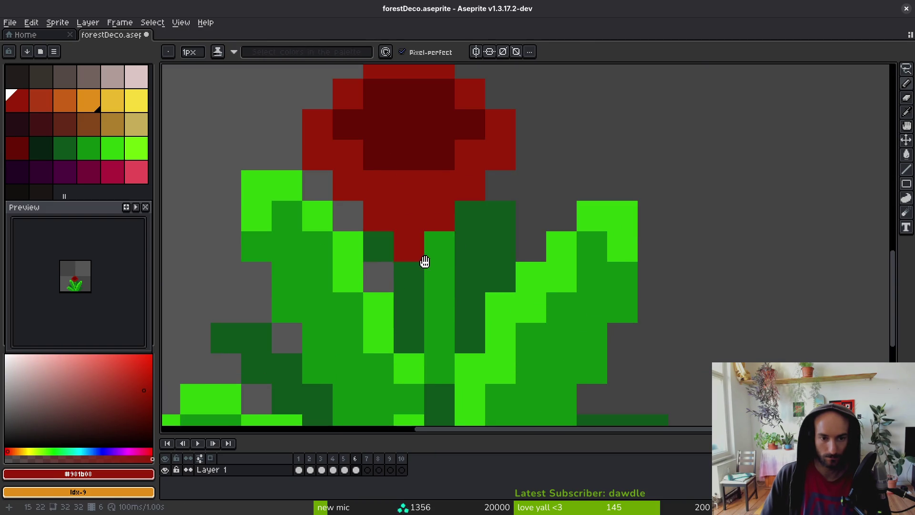
Rim the bloom's top, right, lower and upper-left edges with red-orange pixels.
{"action": "left_click", "coordinate": [41, 100]}
{"action": "left_click", "coordinate": [353, 206]}
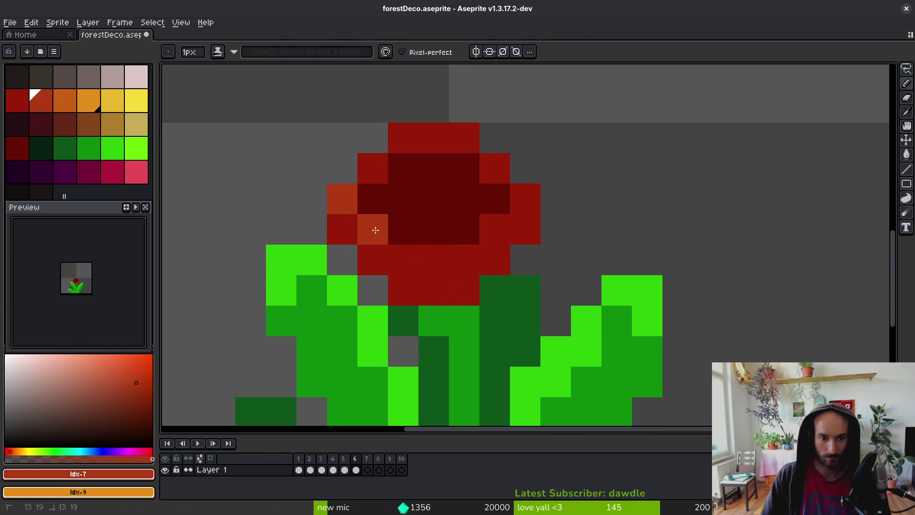
{"action": "left_click_drag", "start_coordinate": [376, 230], "coordinate": [450, 258]}
{"action": "left_click", "coordinate": [495, 231]}
{"action": "left_click", "coordinate": [522, 202]}
{"action": "left_click", "coordinate": [492, 162]}
{"action": "left_click_drag", "start_coordinate": [465, 138], "coordinate": [373, 164]}
{"action": "scroll", "coordinate": [513, 286], "scroll_direction": "down", "scroll_amount": 5}
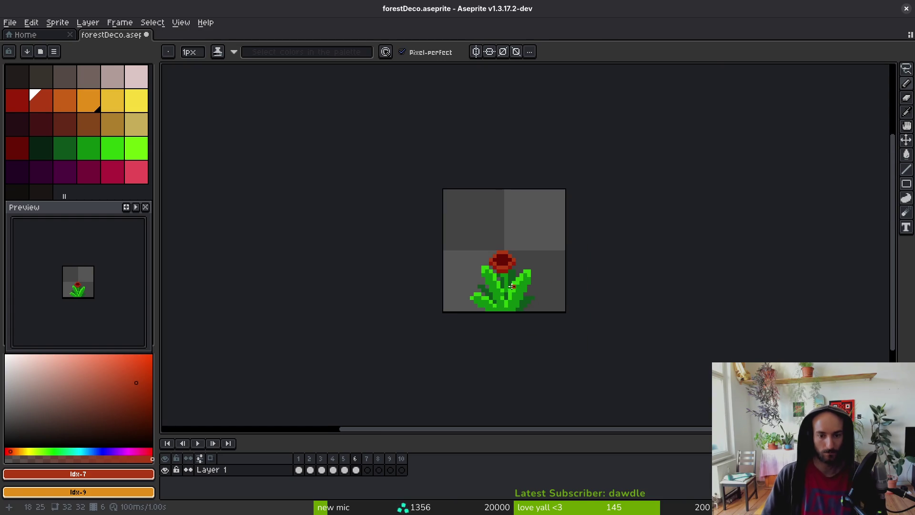
{"action": "left_click", "coordinate": [88, 107]}
{"action": "scroll", "coordinate": [473, 255], "scroll_direction": "up", "scroll_amount": 6}
Draw a yellow Y-shaped stamen from the bloom's centre, tipped with bright yellow pixels.
{"action": "left_click", "coordinate": [112, 101]}
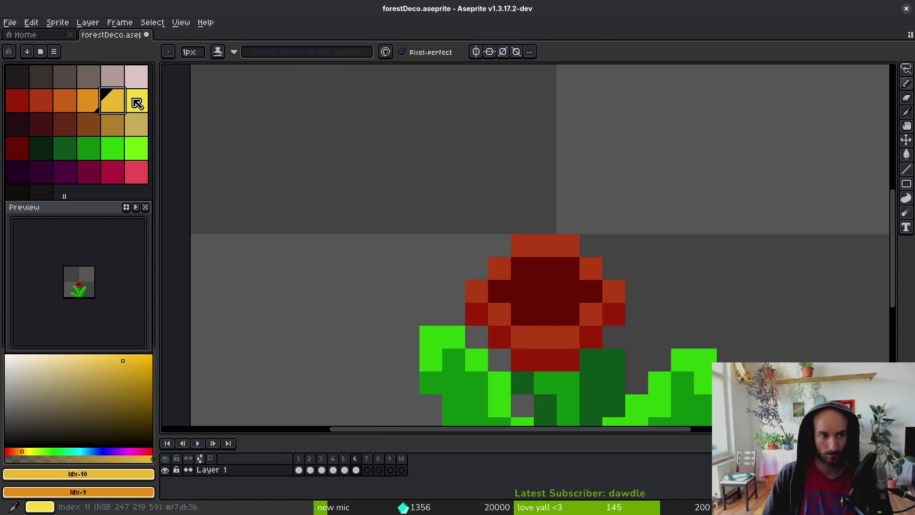
{"action": "right_click", "coordinate": [143, 107]}
{"action": "left_click", "coordinate": [545, 291]}
{"action": "mouse_move", "coordinate": [522, 269]}
{"action": "left_mouse_down"}
{"action": "mouse_move", "coordinate": [523, 224]}
{"action": "mouse_move", "coordinate": [536, 191]}
{"action": "left_mouse_up"}
{"action": "right_click", "coordinate": [545, 199]}
{"action": "right_click", "coordinate": [522, 177]}
{"action": "right_click", "coordinate": [476, 223]}
{"action": "left_click", "coordinate": [476, 177]}
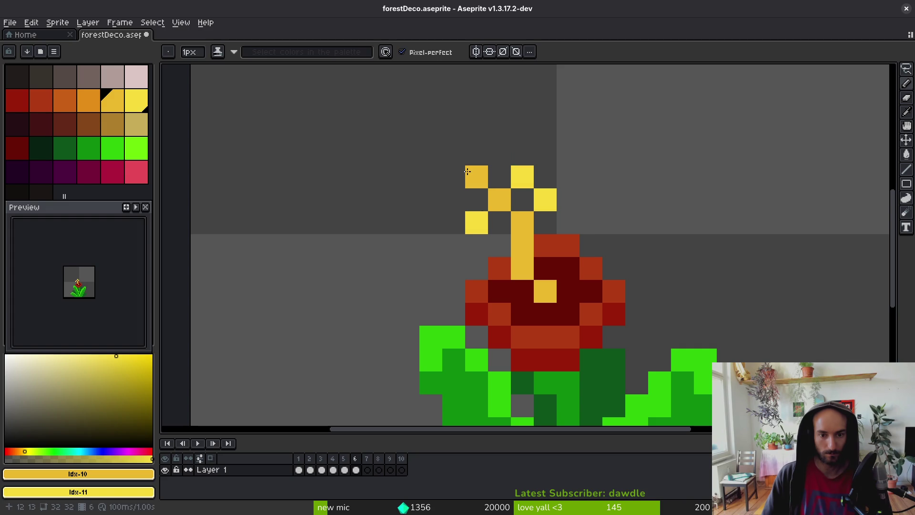
Sample the dark red from the flower and save the file.
{"action": "scroll", "coordinate": [548, 214], "scroll_direction": "down", "scroll_amount": 8}
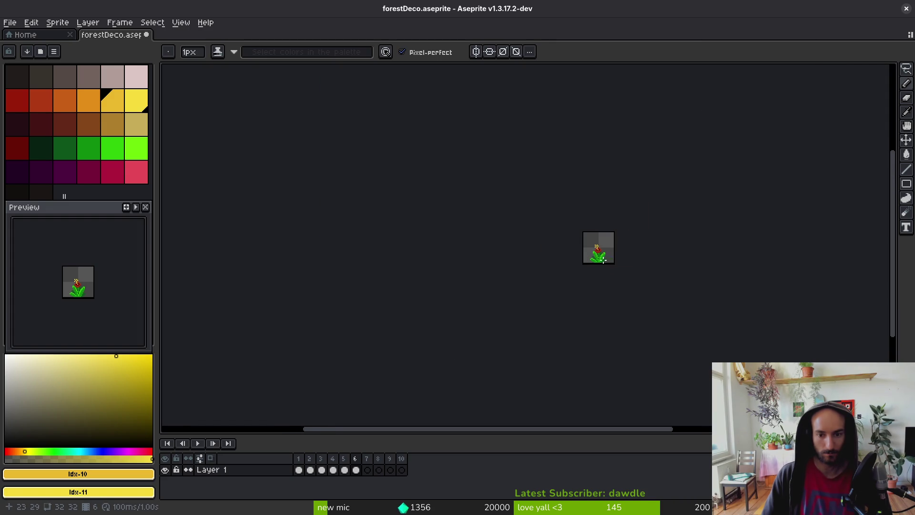
{"action": "scroll", "coordinate": [579, 266], "scroll_direction": "up", "scroll_amount": 4}
{"action": "scroll", "coordinate": [579, 266], "scroll_direction": "up", "scroll_amount": 3}
{"action": "left_click", "coordinate": [548, 231], "text": "alt"}
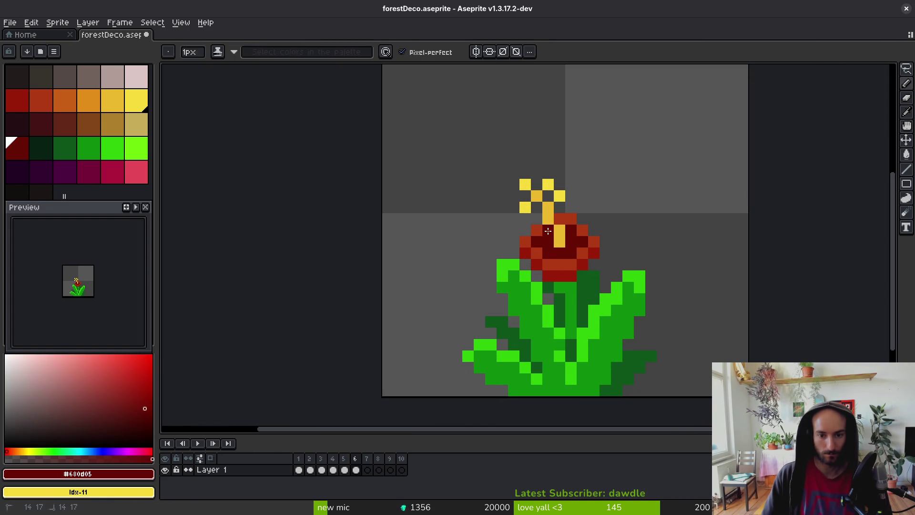
{"action": "key", "text": "ctrl+s"}
Repaint the flower's centre pixels orange, then a lighter orange.
{"action": "scroll", "coordinate": [548, 243], "scroll_direction": "down", "scroll_amount": 5}
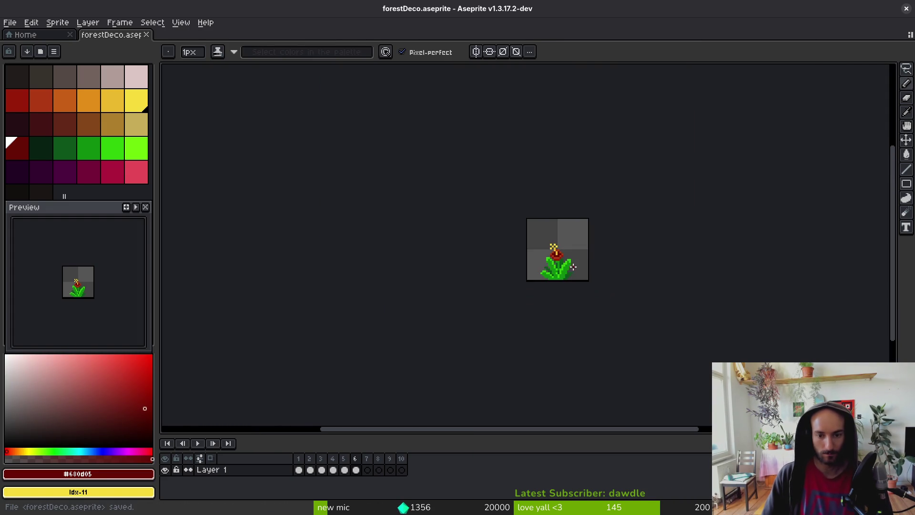
{"action": "scroll", "coordinate": [518, 232], "scroll_direction": "up", "scroll_amount": 4}
{"action": "left_click", "coordinate": [71, 104]}
{"action": "scroll", "coordinate": [474, 218], "scroll_direction": "up", "scroll_amount": 4}
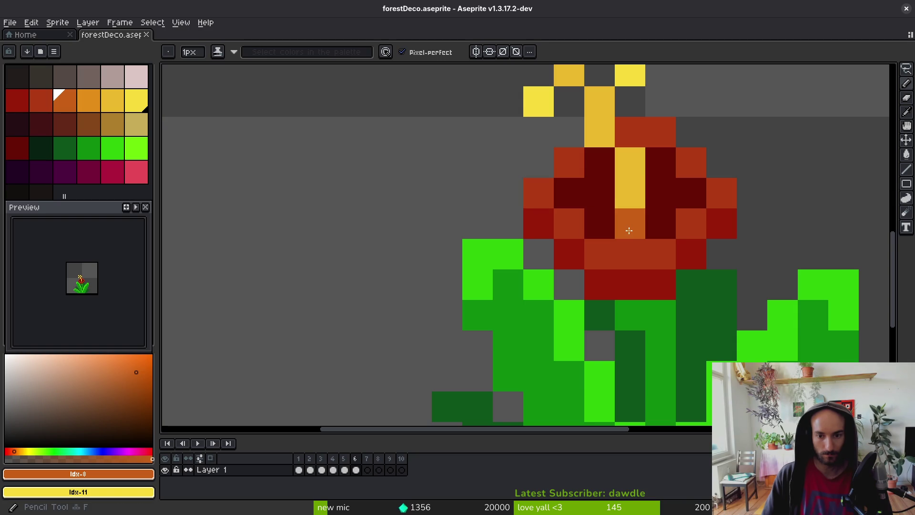
{"action": "left_click", "coordinate": [664, 223]}
{"action": "scroll", "coordinate": [688, 258], "scroll_direction": "down", "scroll_amount": 6}
{"action": "scroll", "coordinate": [687, 258], "scroll_direction": "down", "scroll_amount": 1}
{"action": "scroll", "coordinate": [633, 245], "scroll_direction": "up", "scroll_amount": 5}
{"action": "scroll", "coordinate": [531, 245], "scroll_direction": "up", "scroll_amount": 2}
{"action": "key", "text": "alt"}
{"action": "left_click", "coordinate": [91, 103]}
{"action": "left_click", "coordinate": [507, 207]}
{"action": "scroll", "coordinate": [524, 238], "scroll_direction": "down", "scroll_amount": 4}
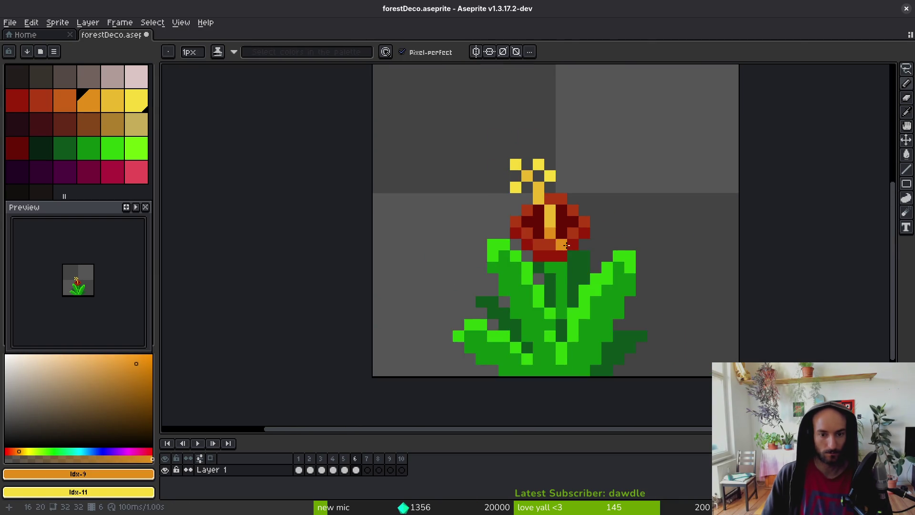
{"action": "scroll", "coordinate": [542, 269], "scroll_direction": "down", "scroll_amount": 5}
{"action": "scroll", "coordinate": [534, 267], "scroll_direction": "up", "scroll_amount": 1}
{"action": "scroll", "coordinate": [532, 265], "scroll_direction": "up", "scroll_amount": 5}
Sample the golden stem colour from the flower and save the file.
{"action": "left_click", "coordinate": [502, 241], "text": "alt"}
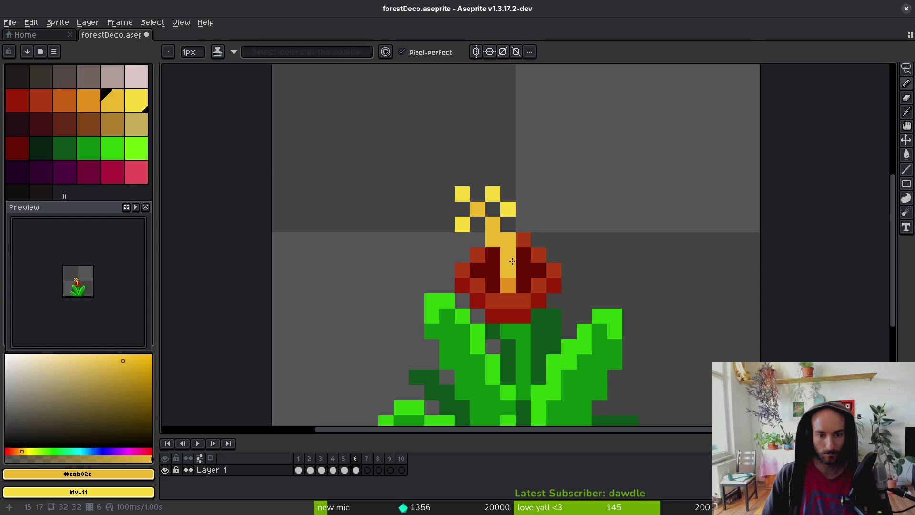
{"action": "scroll", "coordinate": [511, 257], "scroll_direction": "down", "scroll_amount": 6}
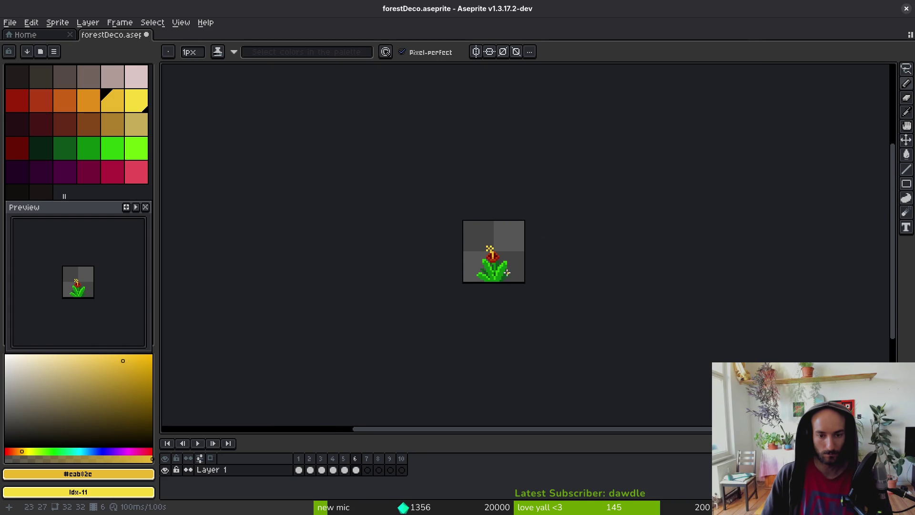
{"action": "scroll", "coordinate": [507, 274], "scroll_direction": "right", "scroll_amount": 1}
{"action": "scroll", "coordinate": [513, 279], "scroll_direction": "up", "scroll_amount": 4}
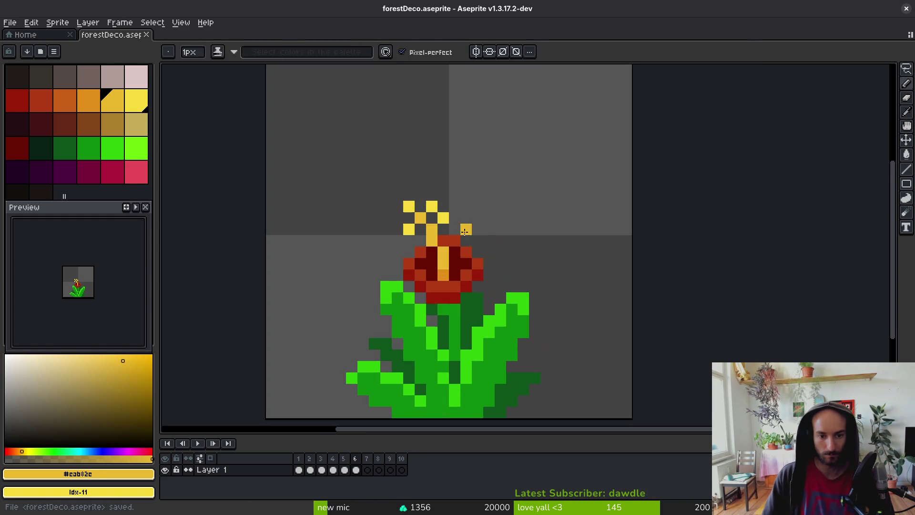
{"action": "scroll", "coordinate": [484, 243], "scroll_direction": "down", "scroll_amount": 3}
{"action": "scroll", "coordinate": [482, 245], "scroll_direction": "down", "scroll_amount": 3}
{"action": "scroll", "coordinate": [472, 260], "scroll_direction": "up", "scroll_amount": 3}
{"action": "key", "text": "ctrl+s"}
Erase two yellow petal pixels, add one yellow pixel beside them, and save.
{"action": "scroll", "coordinate": [471, 262], "scroll_direction": "up", "scroll_amount": 3}
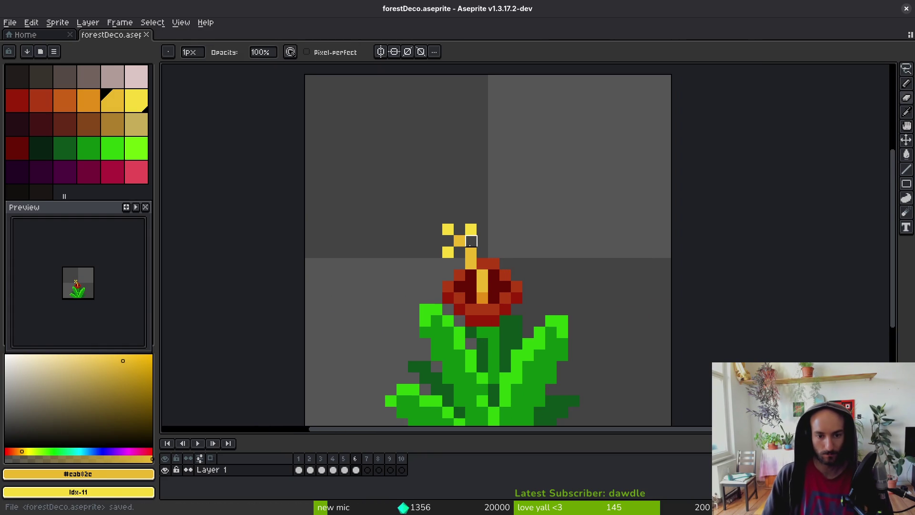
{"action": "left_click", "coordinate": [456, 252], "text": "alt"}
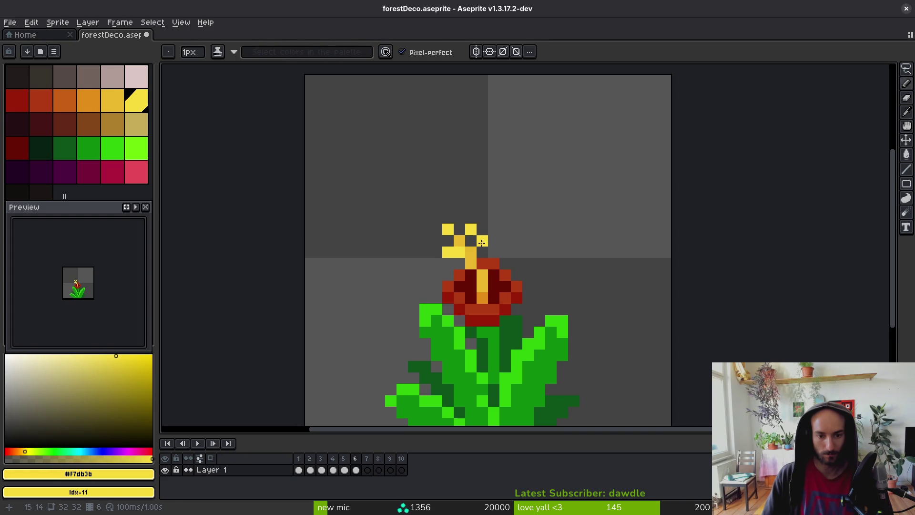
{"action": "key", "text": "e"}
{"action": "left_click_drag", "start_coordinate": [463, 238], "coordinate": [448, 229]}
{"action": "key", "text": "b"}
{"action": "left_click", "coordinate": [459, 241]}
{"action": "key", "text": "e"}
{"action": "key", "text": "ctrl+s"}
{"action": "scroll", "coordinate": [494, 241], "scroll_direction": "down", "scroll_amount": 6}
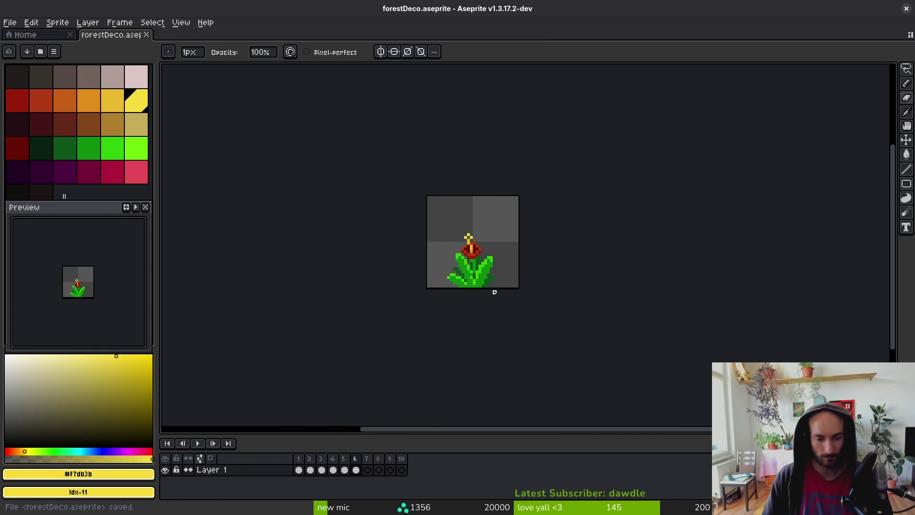
Sample the dark maroon from the frame 5 flower and return to frame 6.
{"action": "scroll", "coordinate": [494, 291], "scroll_direction": "up", "scroll_amount": 3}
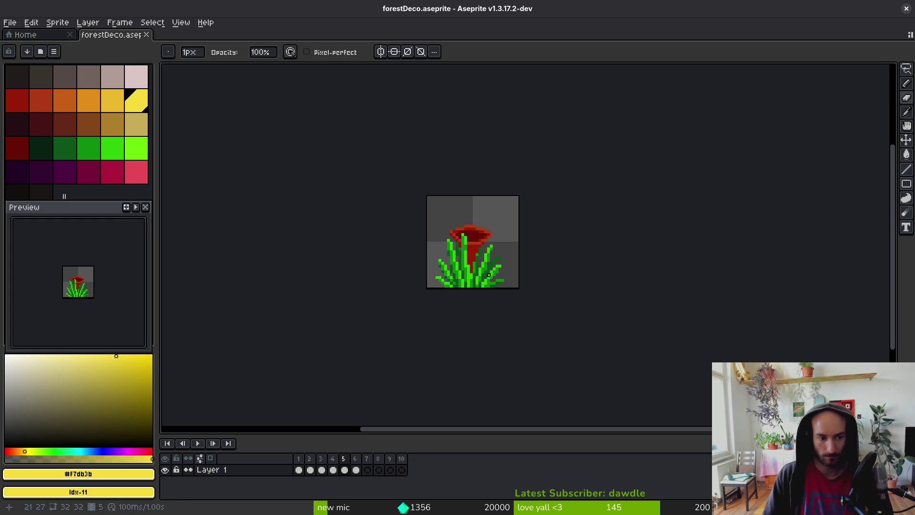
{"action": "scroll", "coordinate": [478, 244], "scroll_direction": "up", "scroll_amount": 4}
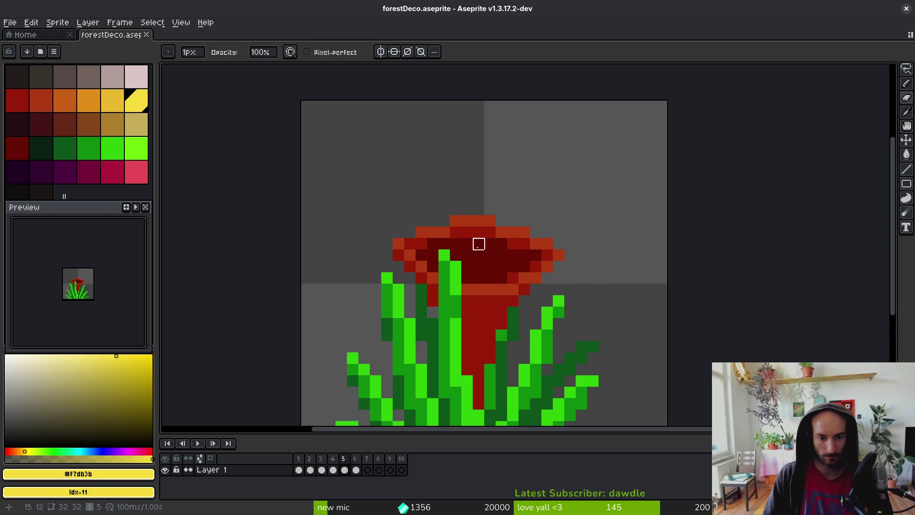
{"action": "scroll", "coordinate": [479, 244], "scroll_direction": "down", "scroll_amount": 3}
{"action": "left_click", "coordinate": [486, 260], "text": "alt"}
{"action": "left_click", "coordinate": [40, 124]}
{"action": "scroll", "coordinate": [502, 267], "scroll_direction": "up", "scroll_amount": 3}
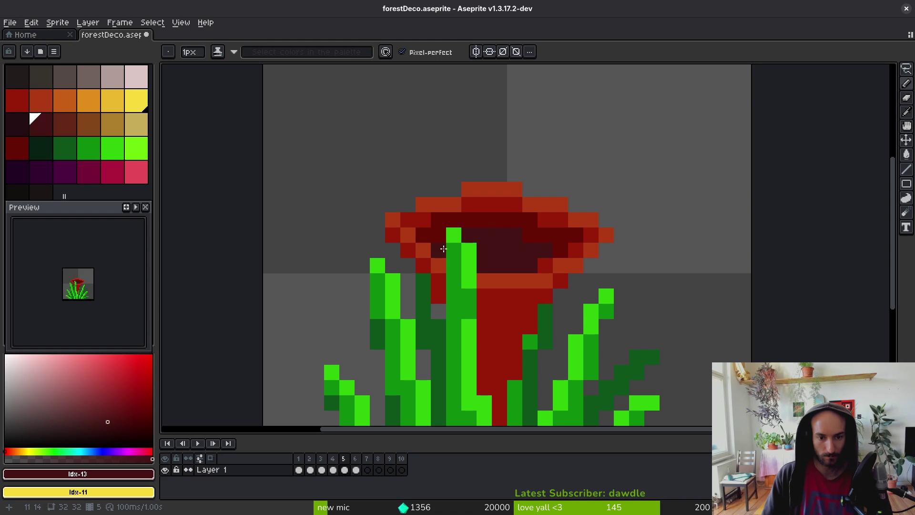
{"action": "scroll", "coordinate": [442, 249], "scroll_direction": "down", "scroll_amount": 4}
{"action": "key", "text": "period"}
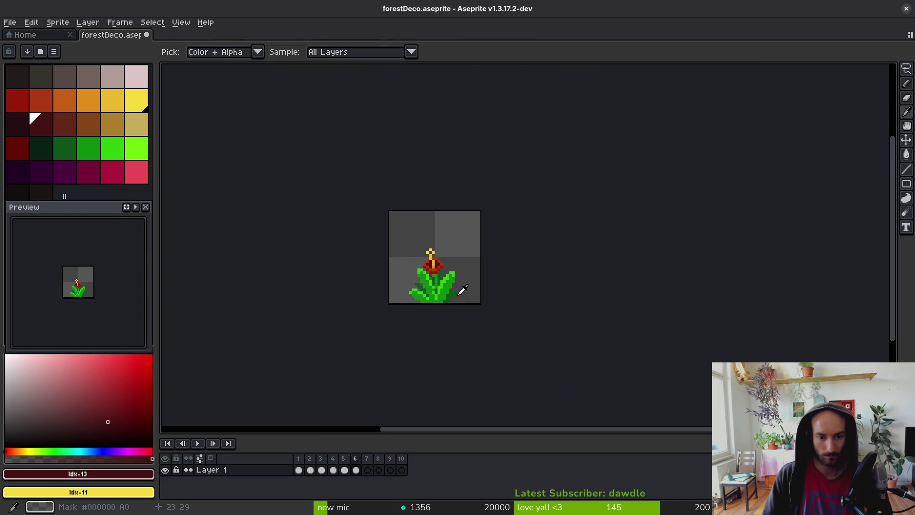
{"action": "scroll", "coordinate": [434, 263], "scroll_direction": "up", "scroll_amount": 5}
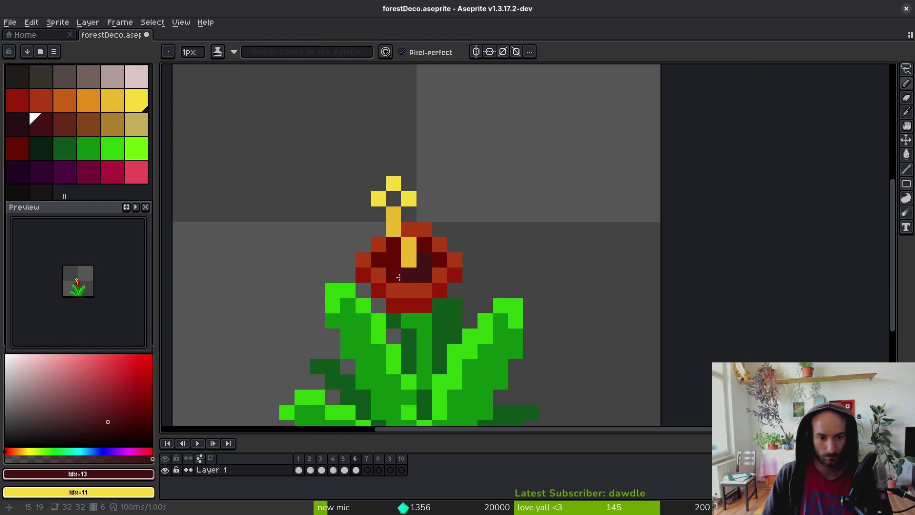
Paint frame 6's flower centre pixels dark red and save the file.
{"action": "left_click", "coordinate": [423, 265], "text": "alt"}
{"action": "left_click_drag", "start_coordinate": [409, 260], "coordinate": [399, 259]}
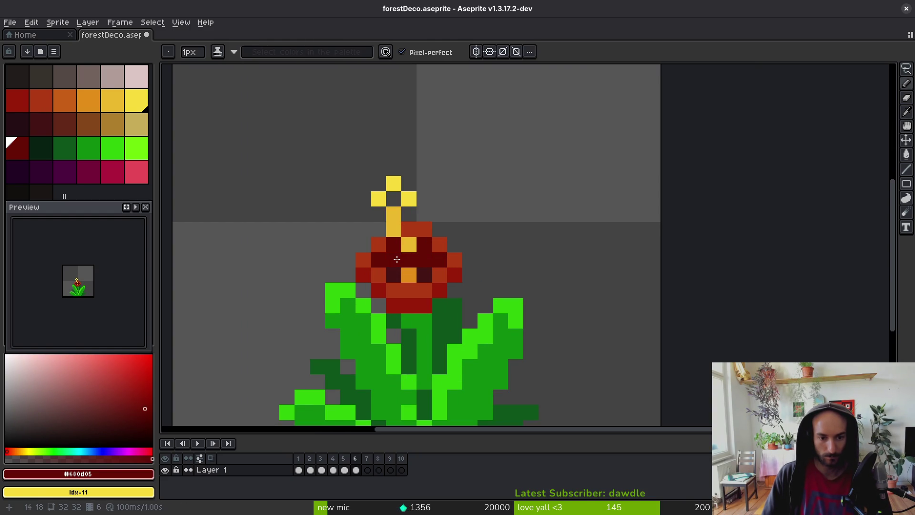
{"action": "left_click", "coordinate": [424, 272], "text": "alt"}
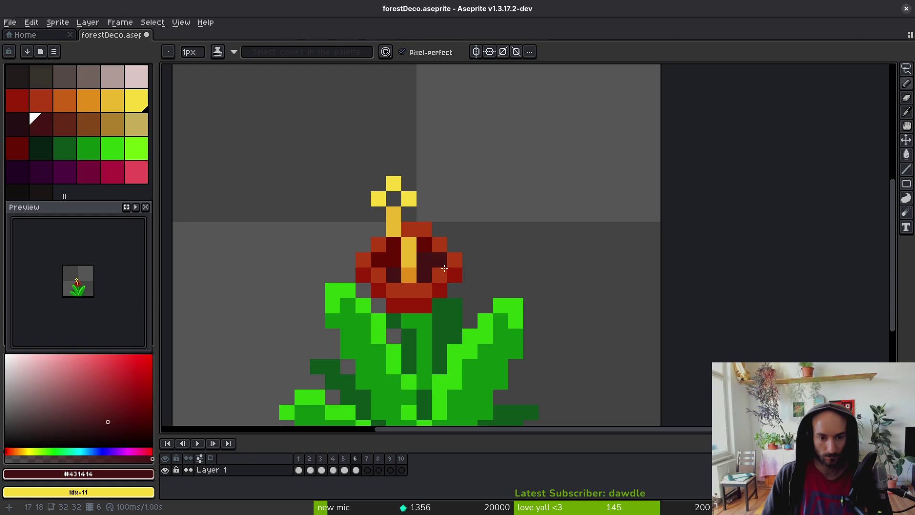
{"action": "scroll", "coordinate": [425, 265], "scroll_direction": "down", "scroll_amount": 4}
{"action": "scroll", "coordinate": [444, 244], "scroll_direction": "up", "scroll_amount": 4}
{"action": "scroll", "coordinate": [445, 244], "scroll_direction": "down", "scroll_amount": 4}
{"action": "key", "text": "ctrl+s"}
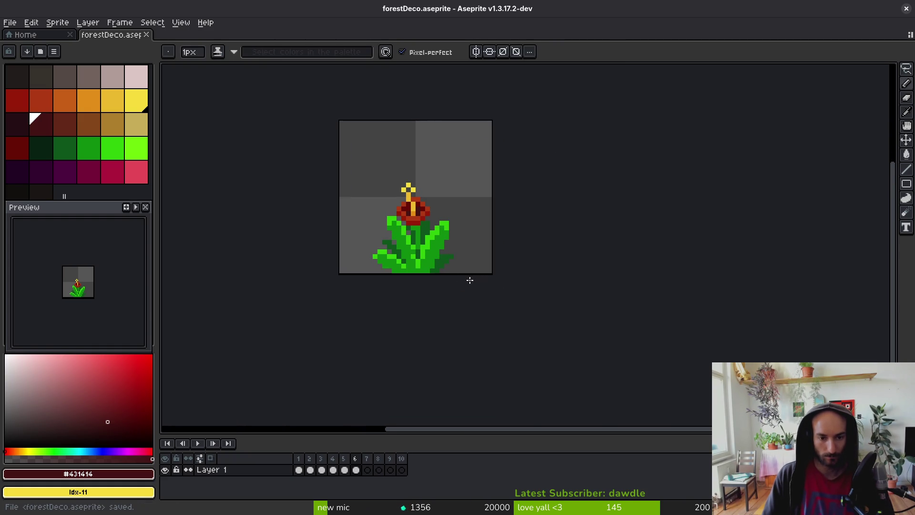
{"action": "left_click_drag", "start_coordinate": [475, 280], "coordinate": [486, 298]}
{"action": "key", "text": "Left"}
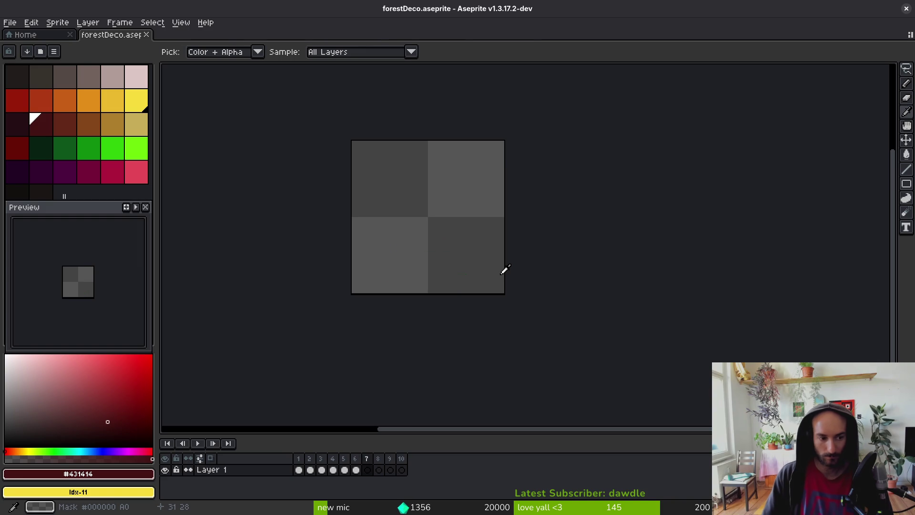
Sample the bright leaf green from frame 6 and return to empty frame 7.
{"action": "left_click", "coordinate": [368, 459]}
{"action": "left_click", "coordinate": [356, 470]}
{"action": "left_click", "coordinate": [370, 475]}
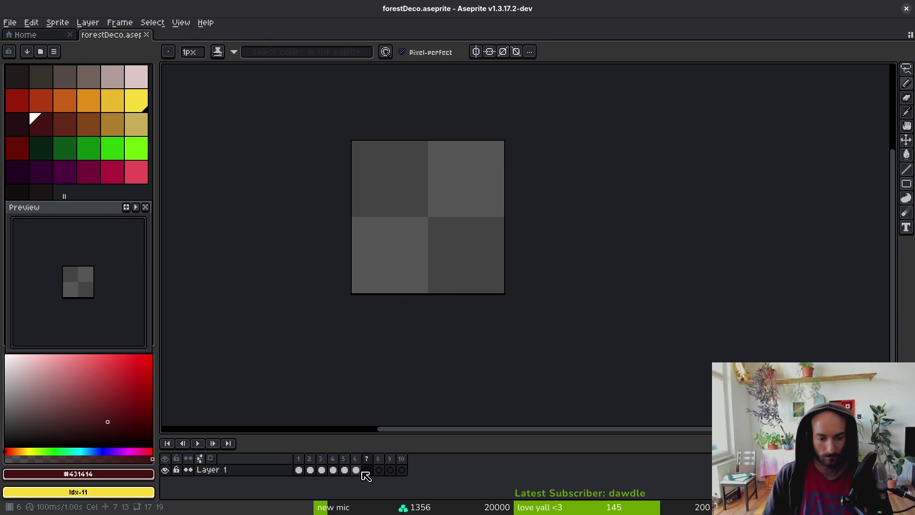
{"action": "left_click", "coordinate": [356, 470]}
{"action": "scroll", "coordinate": [458, 257], "scroll_direction": "up", "scroll_amount": 2}
{"action": "left_click", "coordinate": [472, 274], "text": "alt"}
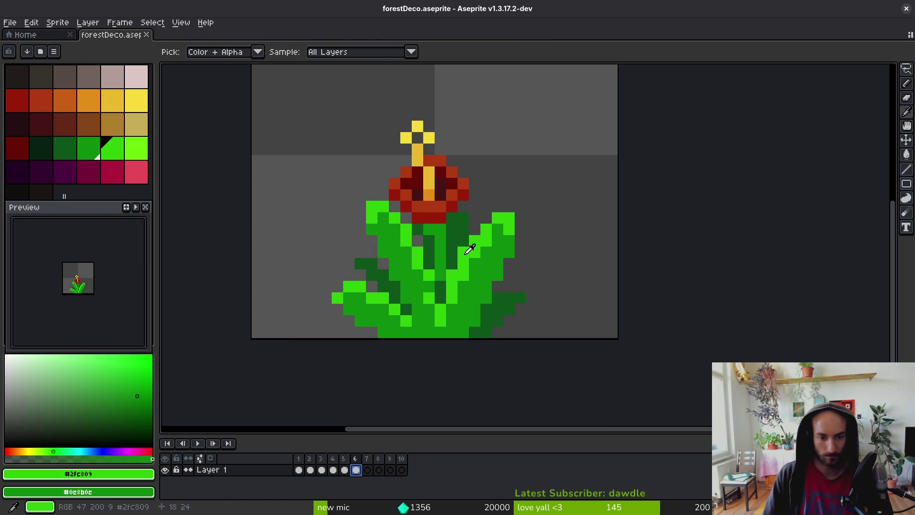
{"action": "key", "text": "Right"}
Try a green stem stroke on frame 7, then undo it.
{"action": "scroll", "coordinate": [472, 274], "scroll_direction": "down", "scroll_amount": 3}
{"action": "scroll", "coordinate": [460, 299], "scroll_direction": "up", "scroll_amount": 3}
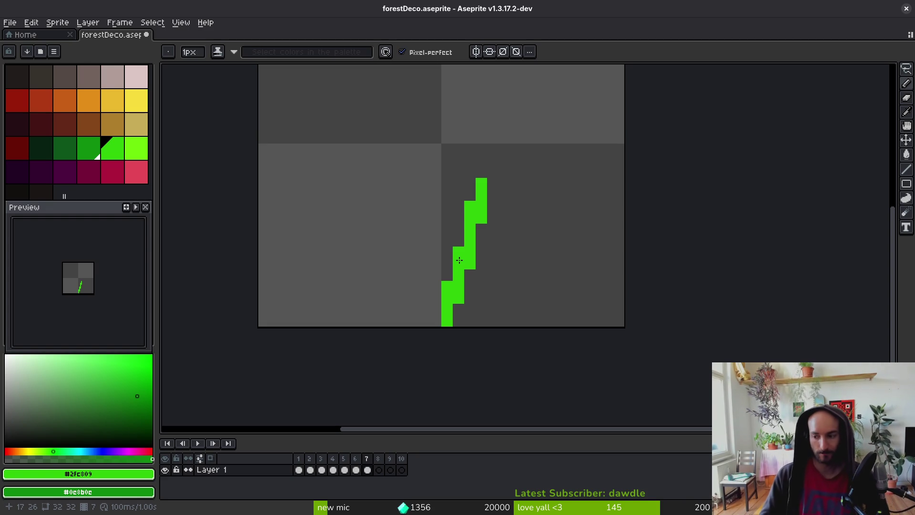
{"action": "left_click_drag", "start_coordinate": [477, 289], "coordinate": [490, 303]}
{"action": "key", "text": "ctrl+z"}
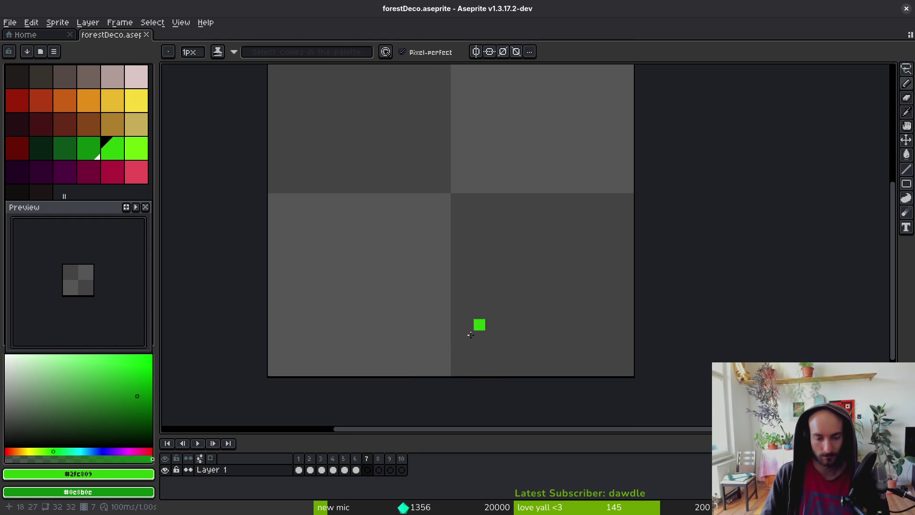
{"action": "mouse_move", "coordinate": [448, 387]}
{"action": "left_mouse_down"}
{"action": "mouse_move", "coordinate": [421, 286]}
{"action": "mouse_move", "coordinate": [414, 157]}
{"action": "left_mouse_up"}
{"action": "key", "text": "ctrl+z"}
{"action": "left_click", "coordinate": [95, 153]}
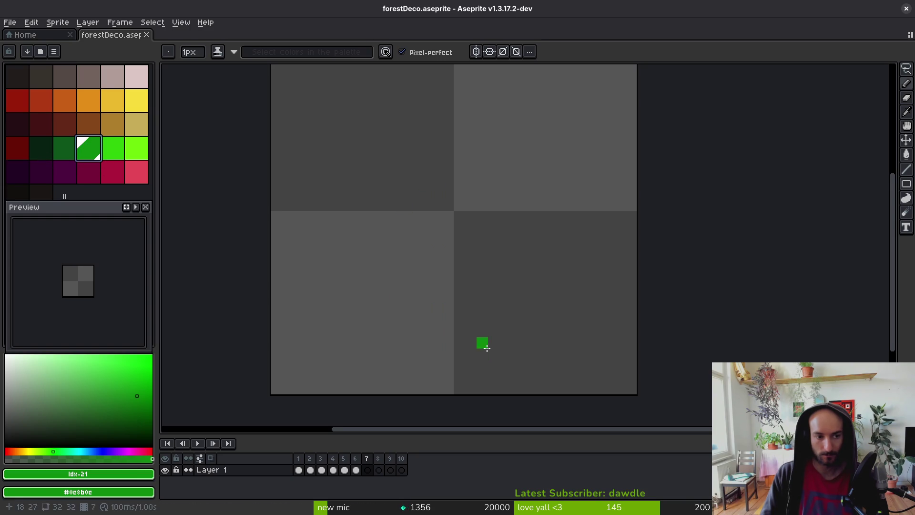
Draw a straight mid-green stem down to the canvas bottom after two retries.
{"action": "left_click_drag", "start_coordinate": [432, 222], "coordinate": [465, 328]}
{"action": "key", "text": "ctrl+z"}
{"action": "left_click_drag", "start_coordinate": [436, 217], "coordinate": [458, 380]}
{"action": "key", "text": "ctrl+z"}
{"action": "left_click_drag", "start_coordinate": [437, 238], "coordinate": [457, 376]}
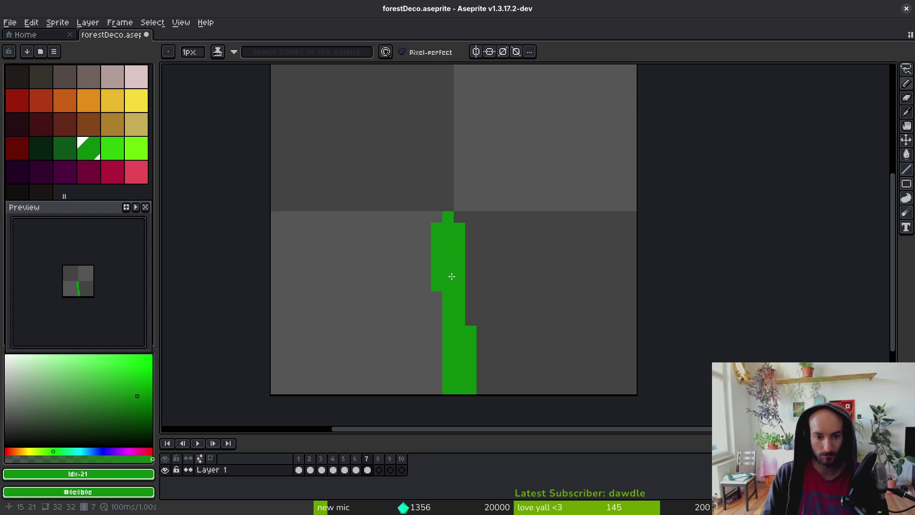
Shade the stem's base and left edge with dark green as the secondary colour.
{"action": "right_click", "coordinate": [71, 148]}
{"action": "right_click", "coordinate": [442, 378]}
{"action": "right_click", "coordinate": [425, 315]}
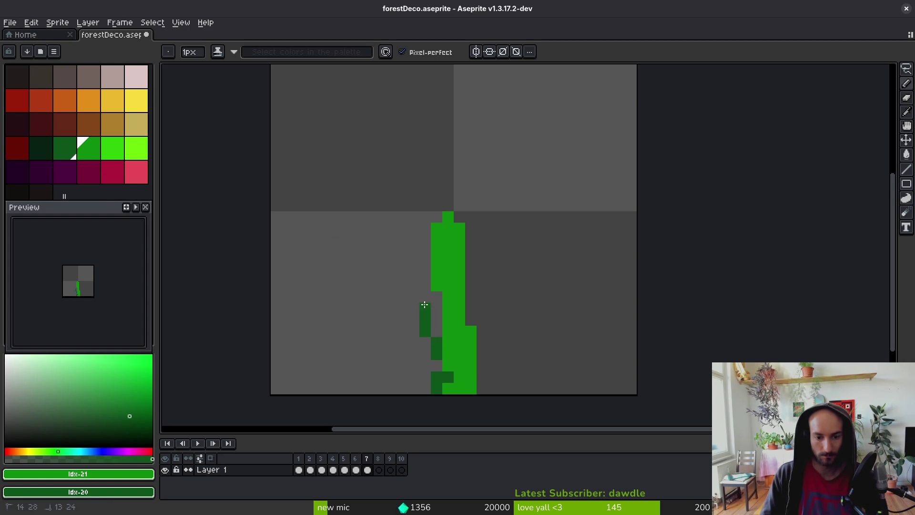
{"action": "key", "text": "ctrl+z"}
{"action": "left_click_drag", "start_coordinate": [452, 371], "coordinate": [449, 316]}
{"action": "right_click", "coordinate": [437, 286]}
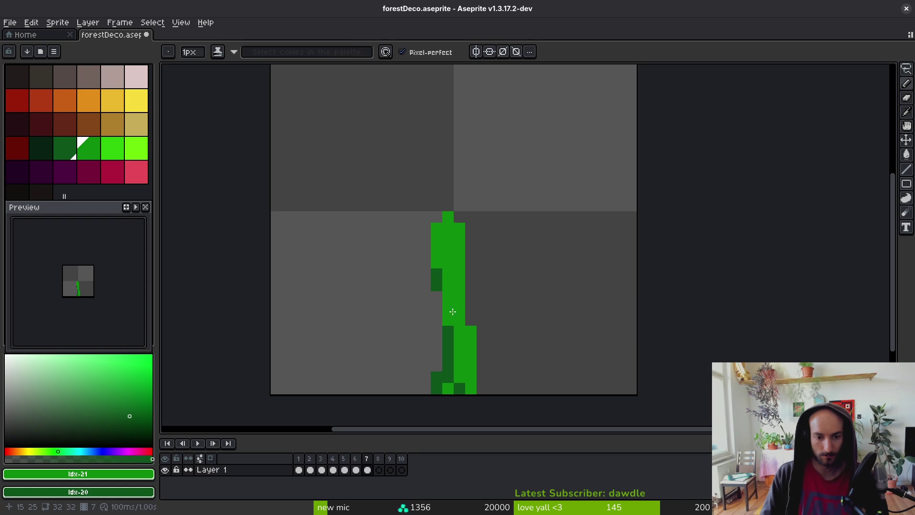
{"action": "scroll", "coordinate": [479, 285], "scroll_direction": "down", "scroll_amount": 8}
{"action": "scroll", "coordinate": [519, 348], "scroll_direction": "up", "scroll_amount": 12}
{"action": "scroll", "coordinate": [469, 350], "scroll_direction": "down", "scroll_amount": 2}
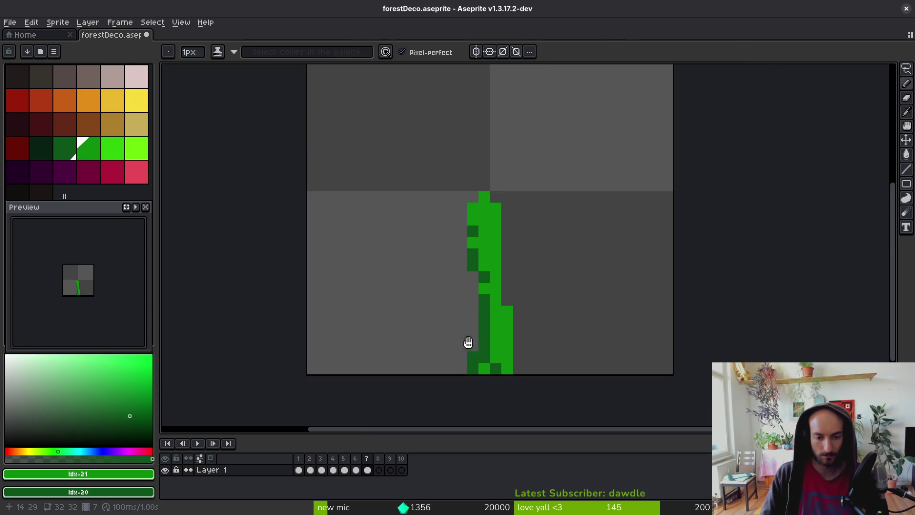
{"action": "scroll", "coordinate": [491, 358], "scroll_direction": "up", "scroll_amount": 1}
Draw a diagonal branch up-left from the stem, undo it, and start a new one.
{"action": "left_click_drag", "start_coordinate": [503, 368], "coordinate": [445, 293]}
{"action": "mouse_move", "coordinate": [474, 359]}
{"action": "left_mouse_down"}
{"action": "mouse_move", "coordinate": [484, 398]}
{"action": "mouse_move", "coordinate": [448, 343]}
{"action": "left_mouse_up"}
{"action": "left_click", "coordinate": [488, 340]}
{"action": "right_click", "coordinate": [444, 340]}
{"action": "scroll", "coordinate": [482, 358], "scroll_direction": "down", "scroll_amount": 3}
{"action": "scroll", "coordinate": [486, 355], "scroll_direction": "up", "scroll_amount": 3}
{"action": "key", "text": "ctrl+z"}
{"action": "key", "text": "ctrl+z"}
{"action": "key", "text": "ctrl+z"}
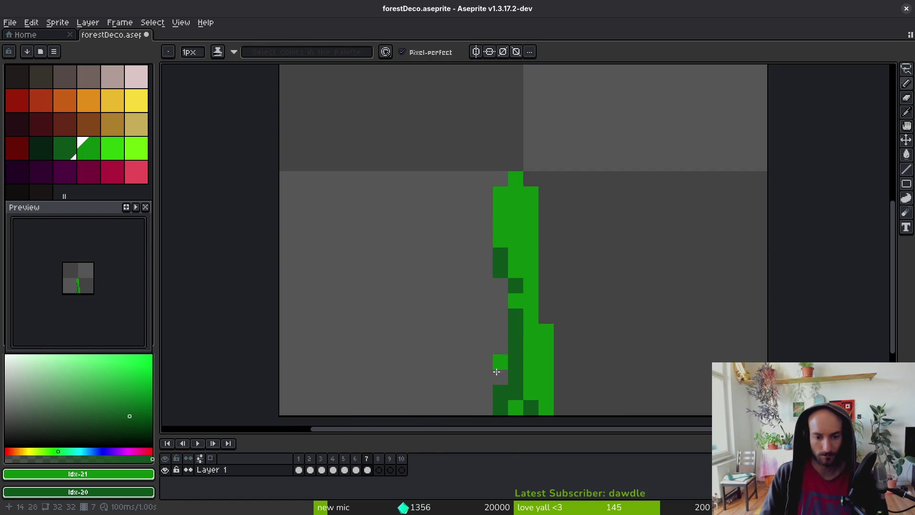
{"action": "mouse_move", "coordinate": [484, 390]}
{"action": "left_mouse_down"}
{"action": "mouse_move", "coordinate": [435, 361]}
{"action": "mouse_move", "coordinate": [472, 394]}
{"action": "mouse_move", "coordinate": [373, 331]}
{"action": "mouse_move", "coordinate": [380, 279]}
{"action": "mouse_move", "coordinate": [490, 344]}
{"action": "left_mouse_up"}
Draw a looping leaf outline right of the stem and fill both leaves solid green.
{"action": "mouse_move", "coordinate": [565, 403]}
{"action": "left_mouse_down"}
{"action": "mouse_move", "coordinate": [627, 358]}
{"action": "mouse_move", "coordinate": [635, 286]}
{"action": "mouse_move", "coordinate": [590, 300]}
{"action": "mouse_move", "coordinate": [560, 365]}
{"action": "left_mouse_up"}
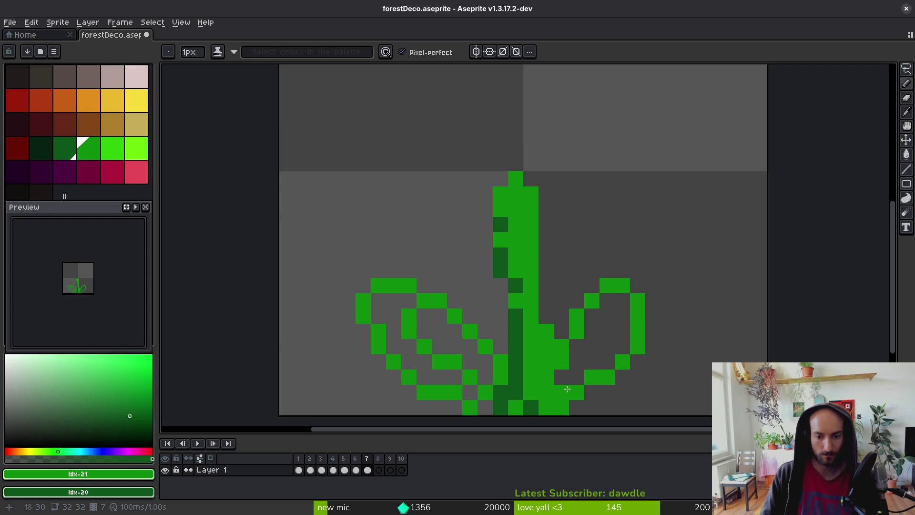
{"action": "key", "text": "g"}
{"action": "left_click", "coordinate": [590, 345]}
{"action": "left_click", "coordinate": [416, 361]}
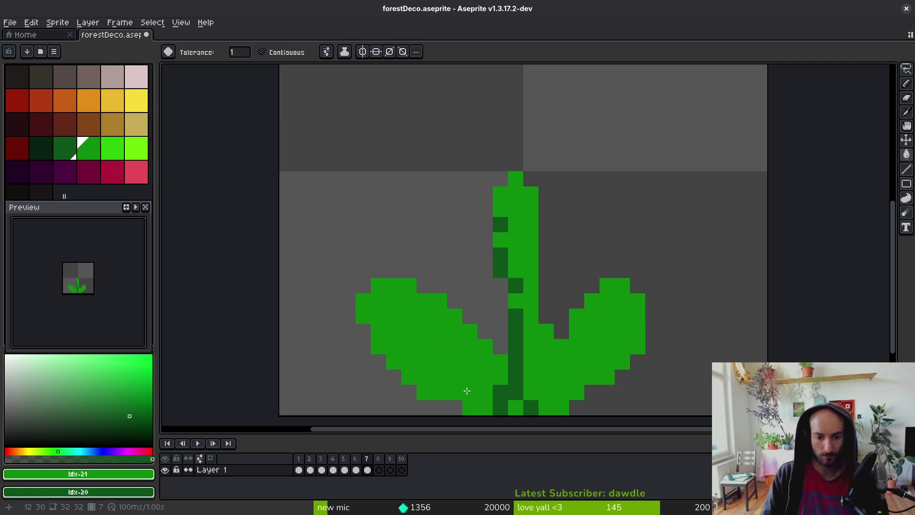
Shade both leaves' lower edges with dark green sampled from the stem.
{"action": "key", "text": "b"}
{"action": "left_click", "coordinate": [520, 349], "text": "alt"}
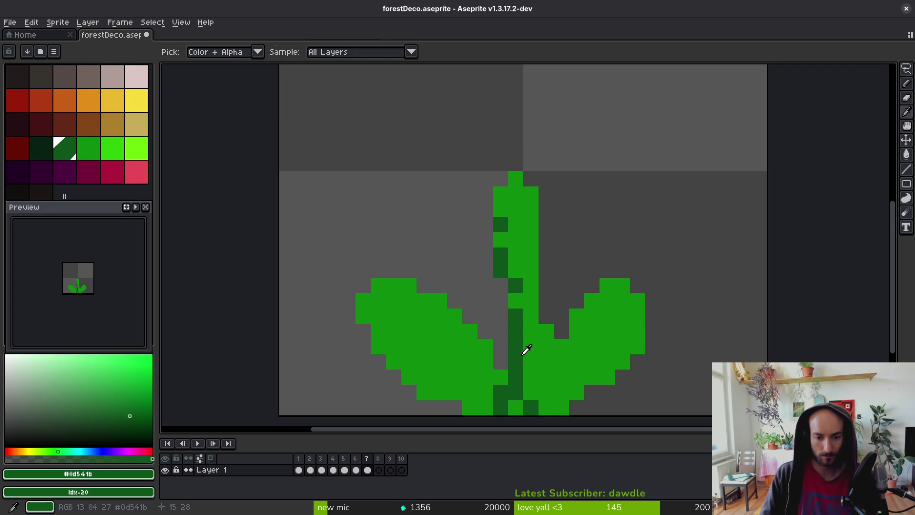
{"action": "left_click", "coordinate": [382, 336]}
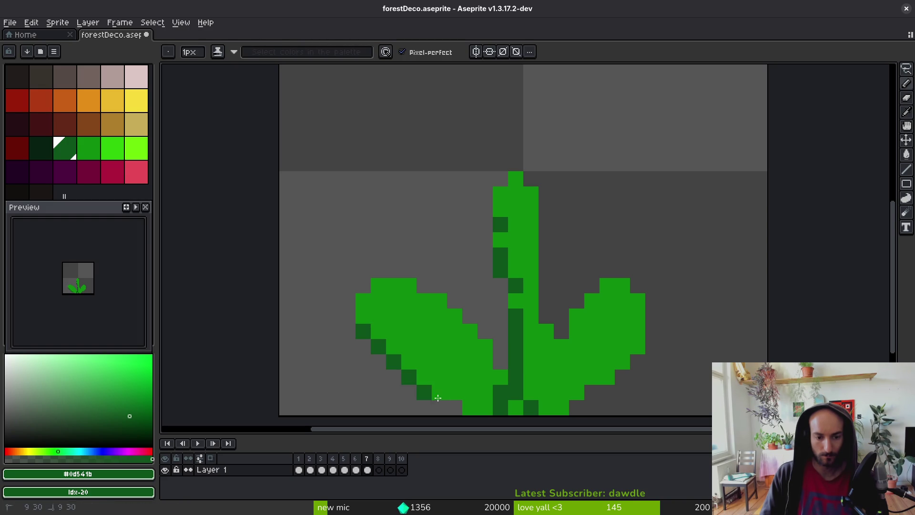
{"action": "left_click_drag", "start_coordinate": [428, 397], "coordinate": [470, 407]}
{"action": "mouse_move", "coordinate": [584, 405]}
{"action": "left_mouse_down"}
{"action": "mouse_move", "coordinate": [608, 363]}
{"action": "mouse_move", "coordinate": [625, 347]}
{"action": "mouse_move", "coordinate": [633, 353]}
{"action": "left_mouse_up"}
{"action": "left_click", "coordinate": [623, 362]}
{"action": "left_click", "coordinate": [636, 334]}
{"action": "left_click", "coordinate": [626, 351]}
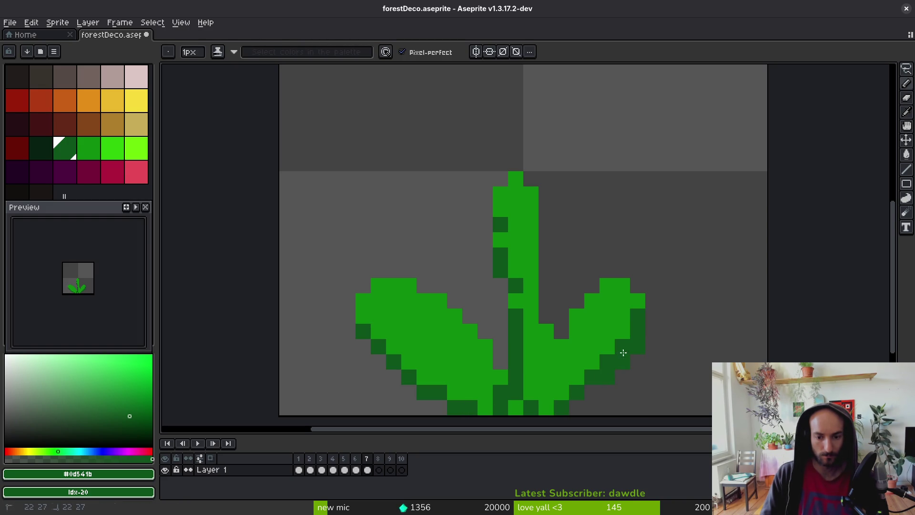
Remove stray dark pixels on the leaves and add a short dark line beside the stem.
{"action": "key", "text": "e"}
{"action": "left_click", "coordinate": [638, 345]}
{"action": "key", "text": "b"}
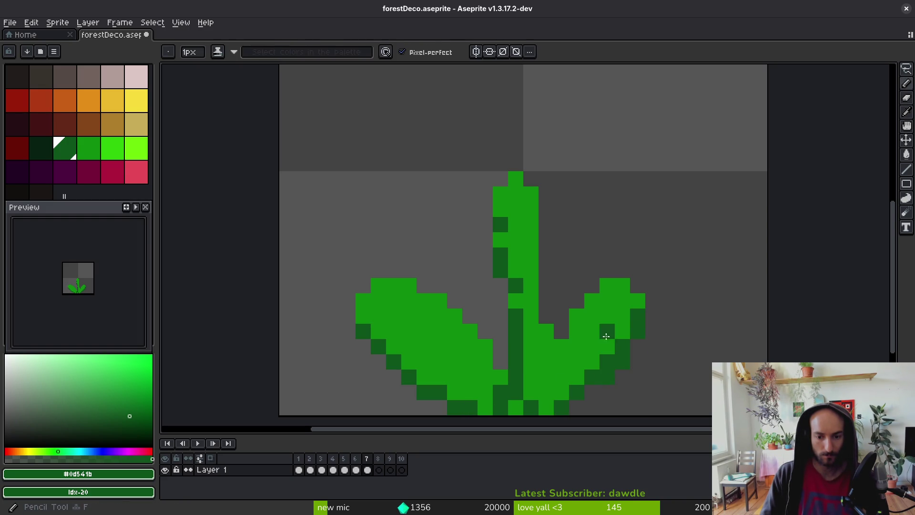
{"action": "key", "text": "ctrl+z"}
{"action": "left_click_drag", "start_coordinate": [394, 302], "coordinate": [467, 379]}
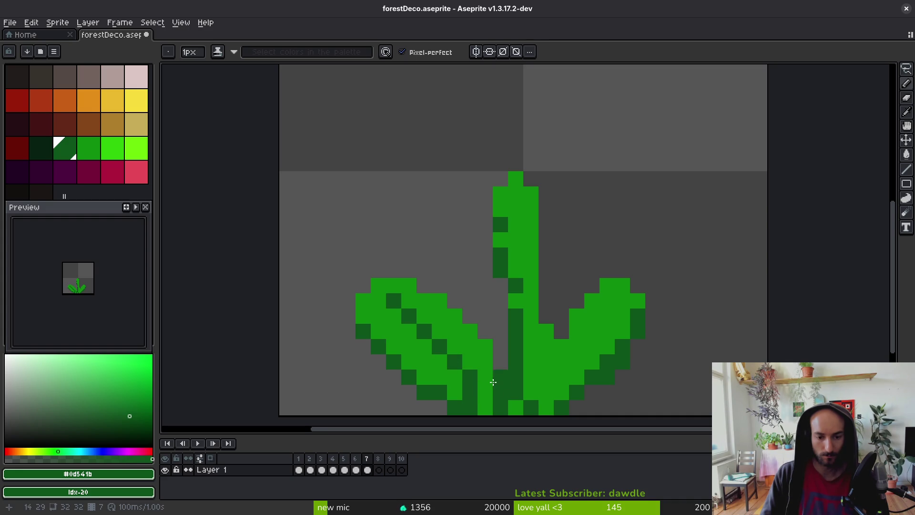
{"action": "key", "text": "ctrl+z"}
{"action": "scroll", "coordinate": [548, 347], "scroll_direction": "down", "scroll_amount": 1}
{"action": "scroll", "coordinate": [546, 305], "scroll_direction": "up", "scroll_amount": 1}
{"action": "mouse_move", "coordinate": [489, 328]}
{"action": "left_mouse_down"}
{"action": "mouse_move", "coordinate": [480, 291]}
{"action": "mouse_move", "coordinate": [495, 338]}
{"action": "left_mouse_up"}
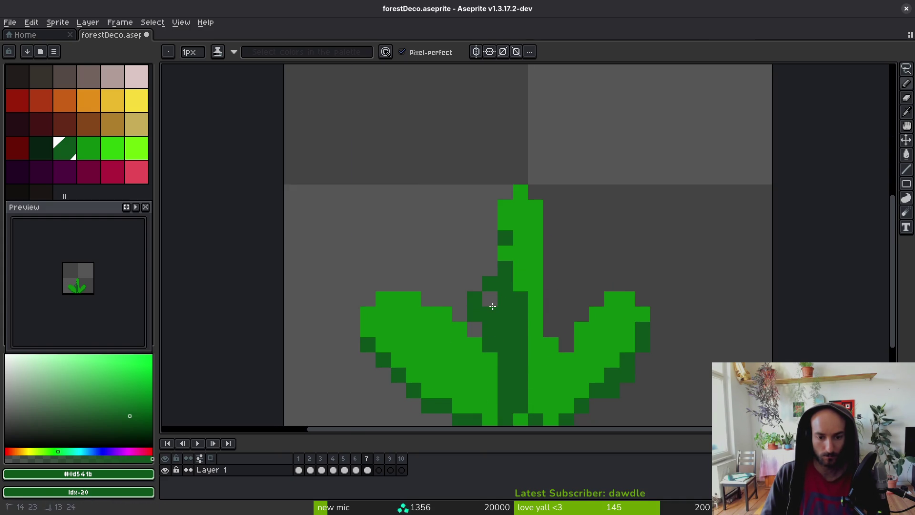
Repaint the stem's right half brighter green and select its top block to shift right.
{"action": "left_click", "coordinate": [506, 269], "text": "alt"}
{"action": "left_click_drag", "start_coordinate": [527, 375], "coordinate": [525, 413]}
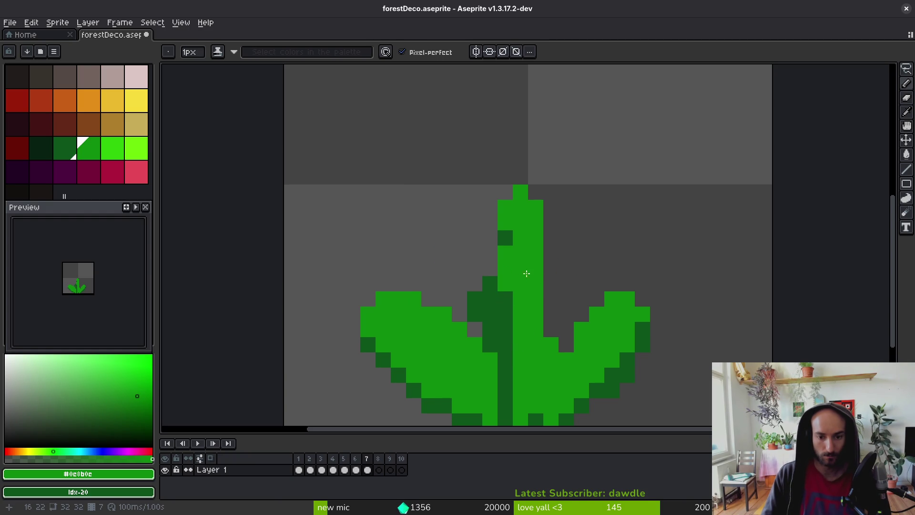
{"action": "key", "text": "m"}
{"action": "left_click_drag", "start_coordinate": [499, 290], "coordinate": [544, 169]}
{"action": "left_click_drag", "start_coordinate": [527, 231], "coordinate": [541, 286]}
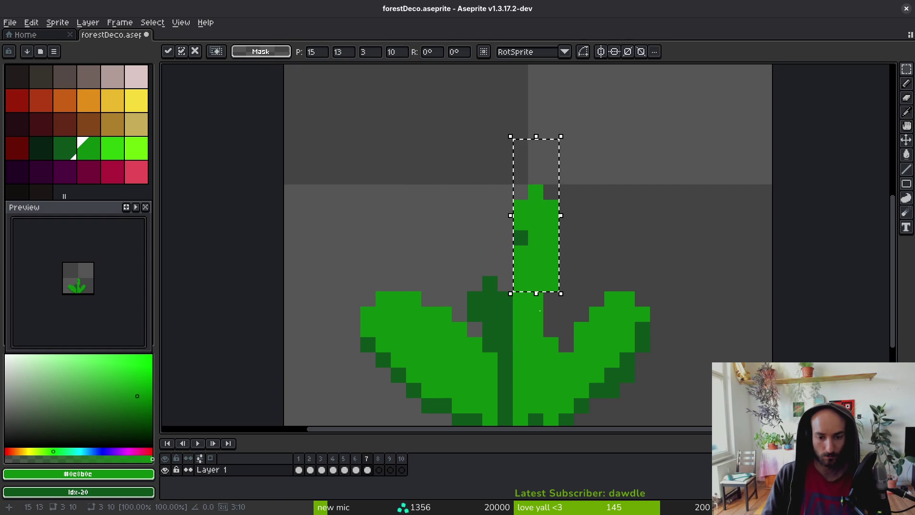
Reselect the stem top and erase stray stem pixels and its right column.
{"action": "key", "text": "ctrl+d"}
{"action": "mouse_move", "coordinate": [498, 186]}
{"action": "left_mouse_down"}
{"action": "mouse_move", "coordinate": [589, 276]}
{"action": "mouse_move", "coordinate": [562, 289]}
{"action": "left_mouse_up"}
{"action": "key", "text": "ctrl+d"}
{"action": "key", "text": "b"}
{"action": "key", "text": "e"}
{"action": "left_click_drag", "start_coordinate": [551, 341], "coordinate": [551, 377]}
{"action": "left_click_drag", "start_coordinate": [566, 267], "coordinate": [566, 206]}
Reselect the upper stem and nudge it one pixel right.
{"action": "key", "text": "m"}
{"action": "left_click_drag", "start_coordinate": [515, 172], "coordinate": [601, 306]}
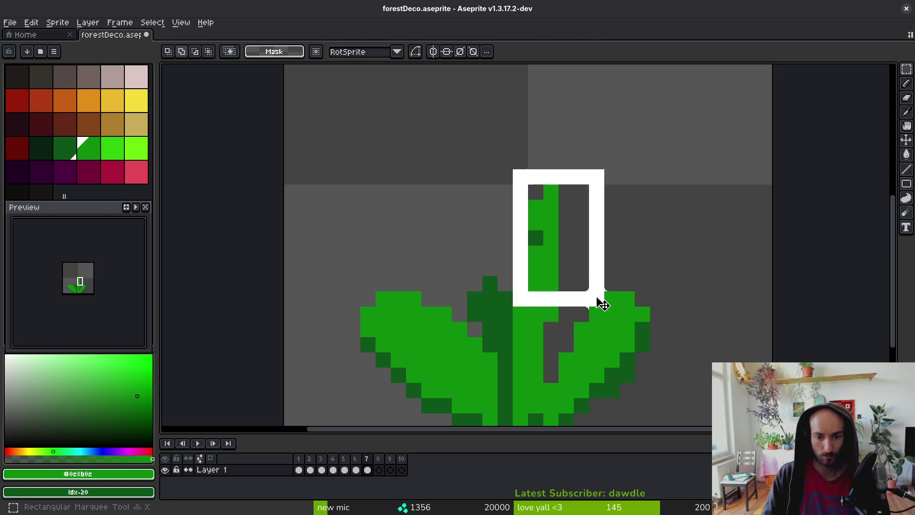
{"action": "key", "text": "Left"}
{"action": "key", "text": "ctrl+d"}
{"action": "key", "text": "b"}
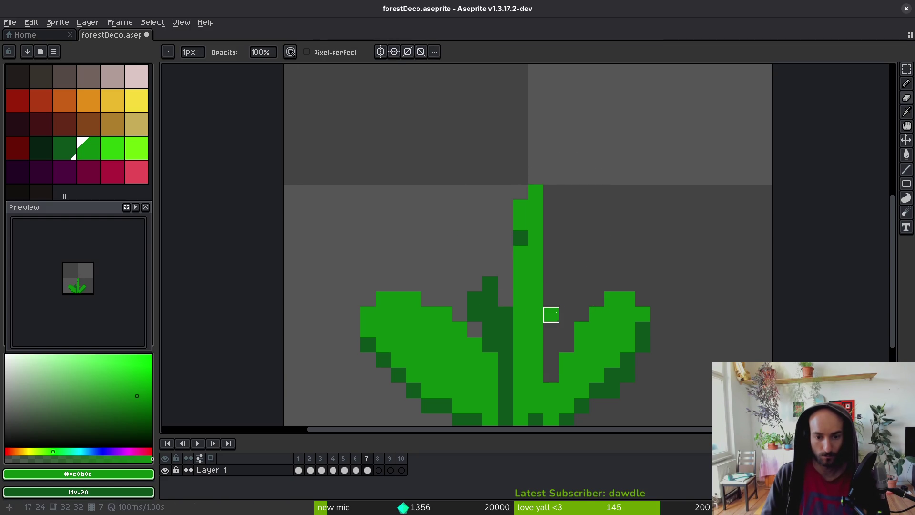
{"action": "key", "text": "m"}
{"action": "mouse_move", "coordinate": [498, 185]}
{"action": "left_mouse_down"}
{"action": "mouse_move", "coordinate": [578, 300]}
{"action": "mouse_move", "coordinate": [596, 305]}
{"action": "left_mouse_up"}
{"action": "key", "text": "Right"}
{"action": "key", "text": "ctrl+d"}
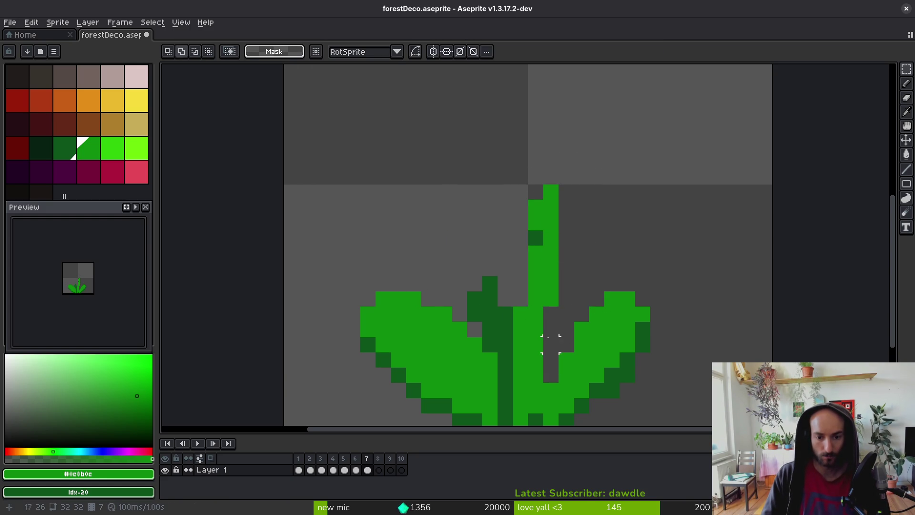
{"action": "key", "text": "b"}
Fill the grey gaps beside the stem with dark green sampled from the canvas.
{"action": "left_click", "coordinate": [497, 316], "text": "alt"}
{"action": "left_click_drag", "start_coordinate": [498, 302], "coordinate": [508, 287]}
{"action": "left_click", "coordinate": [471, 282]}
{"action": "left_click", "coordinate": [497, 287]}
Paint a lime green highlight streak down the stem.
{"action": "scroll", "coordinate": [533, 348], "scroll_direction": "right", "scroll_amount": 3}
{"action": "scroll", "coordinate": [532, 348], "scroll_direction": "down", "scroll_amount": 1}
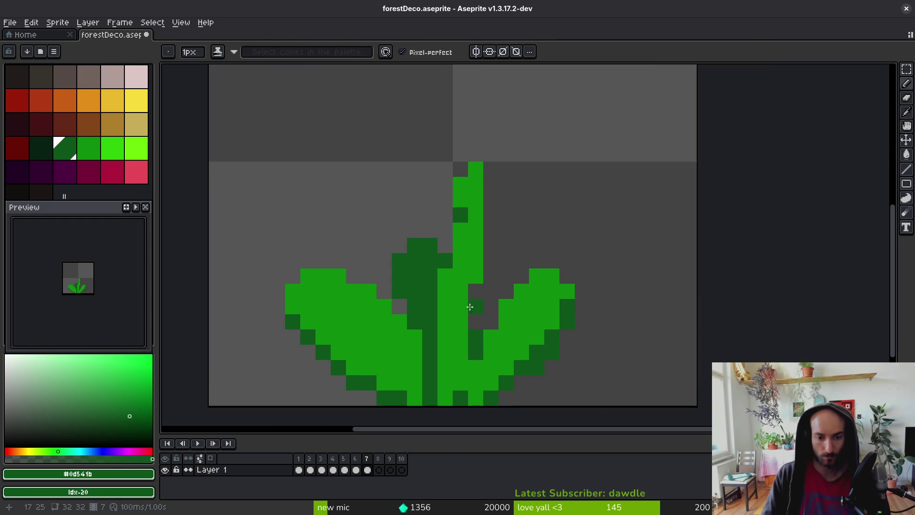
{"action": "left_click", "coordinate": [114, 148]}
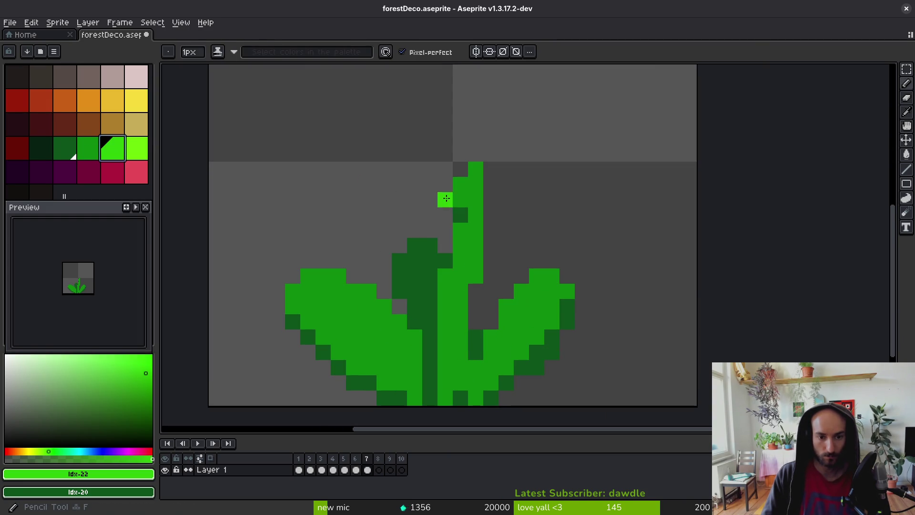
{"action": "left_click_drag", "start_coordinate": [459, 199], "coordinate": [456, 230]}
{"action": "scroll", "coordinate": [443, 333], "scroll_direction": "down", "scroll_amount": 2}
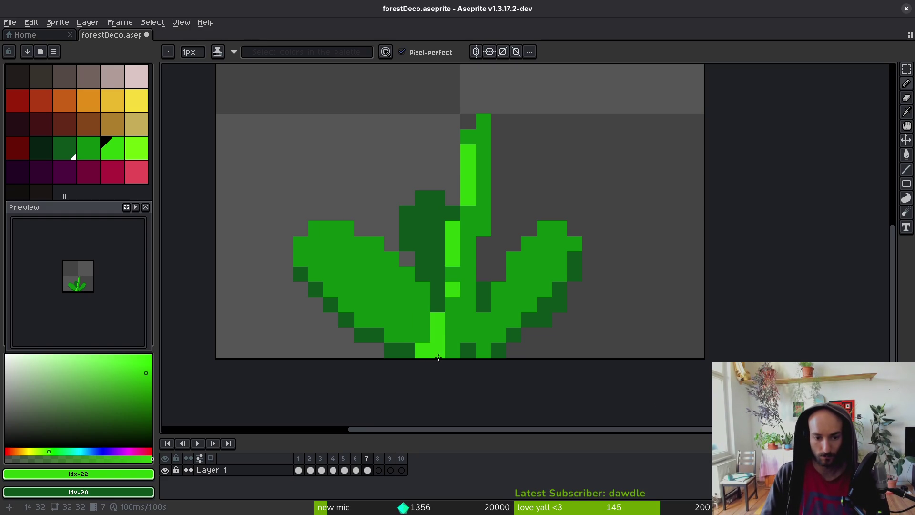
Add lime highlights along both leaf tops and diagonal streaks across the leaves.
{"action": "left_click", "coordinate": [451, 349], "text": "alt"}
{"action": "left_click", "coordinate": [439, 321], "text": "alt"}
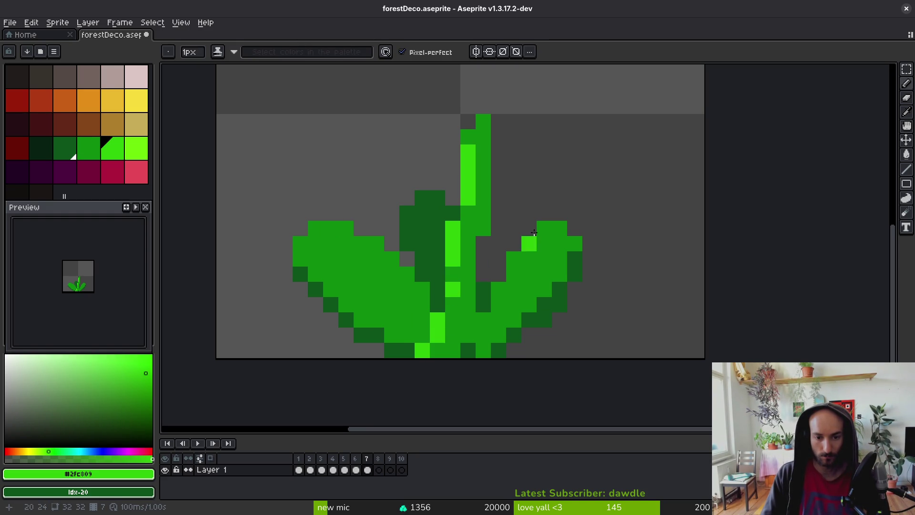
{"action": "mouse_move", "coordinate": [552, 234]}
{"action": "left_mouse_down"}
{"action": "mouse_move", "coordinate": [524, 253]}
{"action": "mouse_move", "coordinate": [510, 290]}
{"action": "left_mouse_up"}
{"action": "left_click_drag", "start_coordinate": [319, 228], "coordinate": [362, 245]}
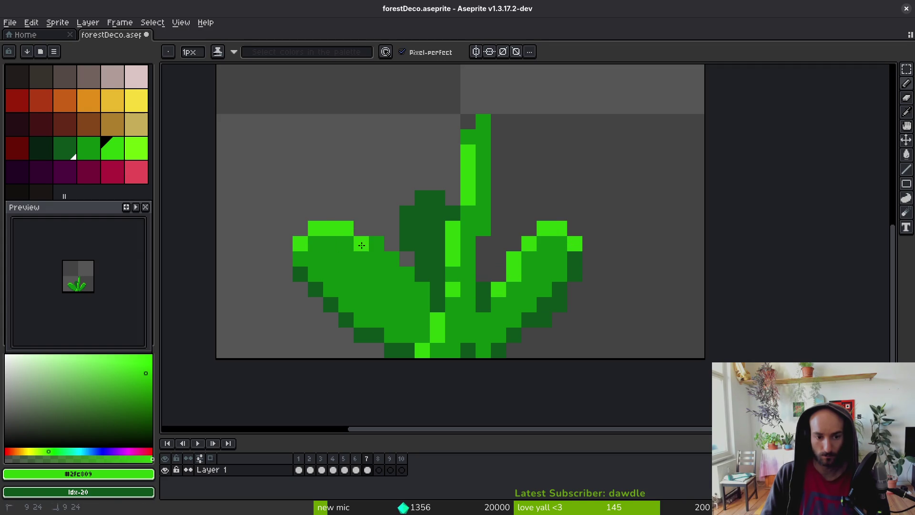
{"action": "left_click_drag", "start_coordinate": [417, 293], "coordinate": [419, 306]}
{"action": "left_click", "coordinate": [377, 259]}
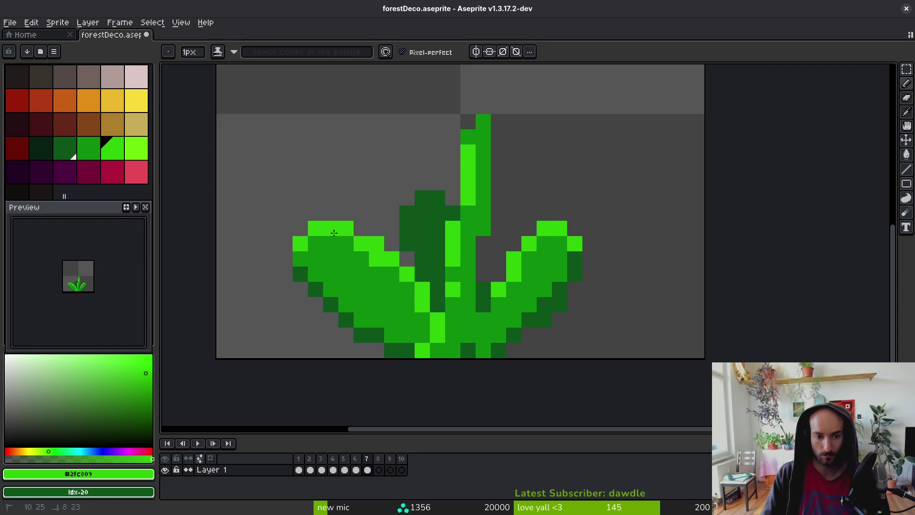
{"action": "left_click_drag", "start_coordinate": [333, 250], "coordinate": [415, 334]}
{"action": "mouse_move", "coordinate": [498, 329]}
{"action": "left_mouse_down"}
{"action": "mouse_move", "coordinate": [514, 298]}
{"action": "mouse_move", "coordinate": [483, 336]}
{"action": "left_mouse_up"}
Repaint a few right-leaf pixels mid green, then pick lime and dark green again.
{"action": "left_click", "coordinate": [523, 302], "text": "alt"}
{"action": "left_click_drag", "start_coordinate": [499, 290], "coordinate": [498, 305]}
{"action": "left_click", "coordinate": [514, 275]}
{"action": "scroll", "coordinate": [545, 292], "scroll_direction": "down", "scroll_amount": 1}
{"action": "scroll", "coordinate": [544, 291], "scroll_direction": "up", "scroll_amount": 1}
{"action": "left_click", "coordinate": [531, 259], "text": "alt"}
{"action": "scroll", "coordinate": [553, 247], "scroll_direction": "down", "scroll_amount": 5}
{"action": "scroll", "coordinate": [557, 306], "scroll_direction": "up", "scroll_amount": 5}
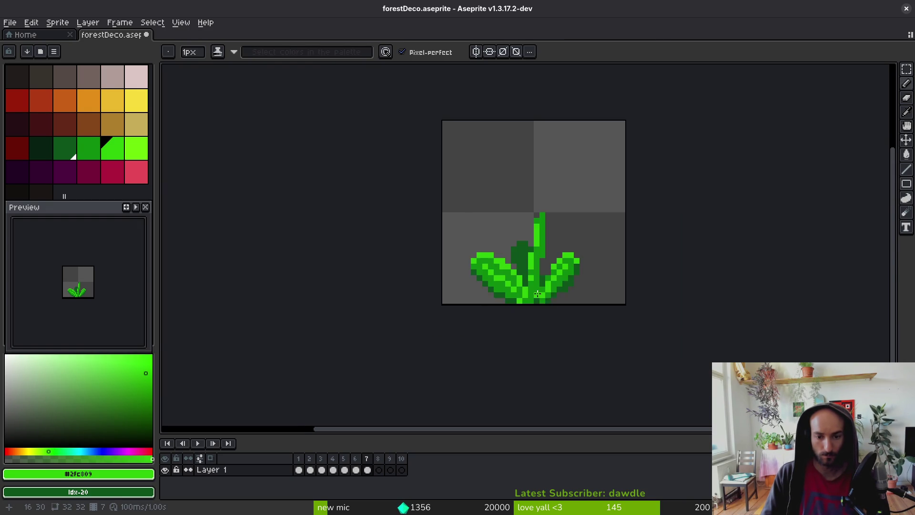
{"action": "left_click", "coordinate": [536, 334], "text": "alt"}
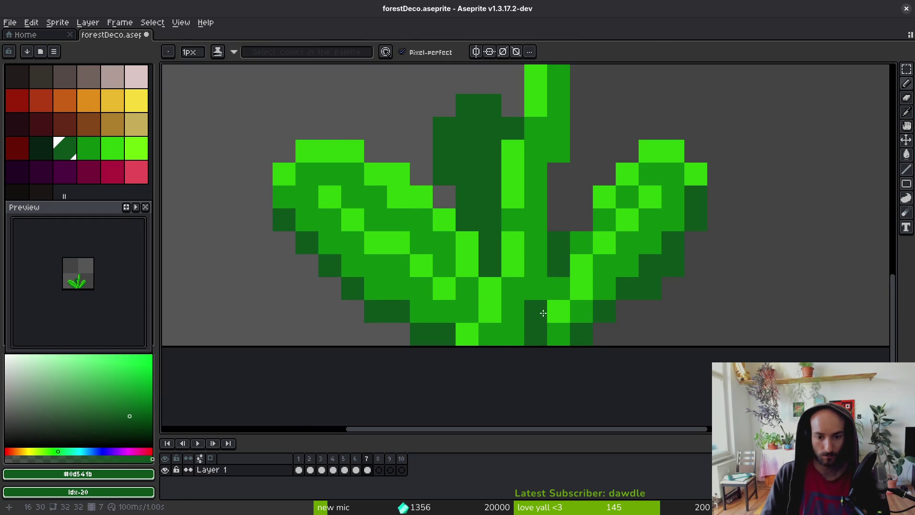
Darken the plant's bottom-right edge and lighten two nearby pixels to lime.
{"action": "left_click", "coordinate": [513, 334]}
{"action": "left_click_drag", "start_coordinate": [559, 288], "coordinate": [556, 310]}
{"action": "left_click", "coordinate": [559, 333]}
{"action": "left_click", "coordinate": [490, 310], "text": "alt"}
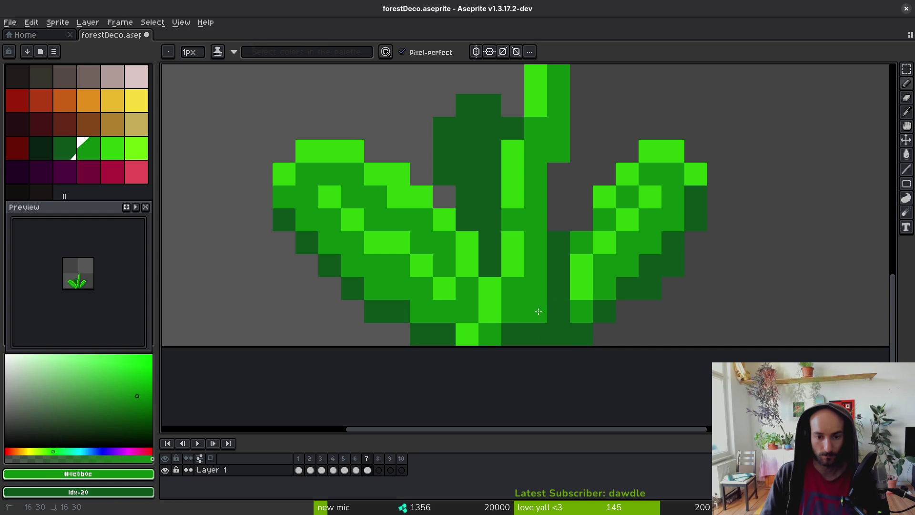
{"action": "left_click", "coordinate": [559, 311]}
{"action": "left_click", "coordinate": [582, 310], "text": "alt"}
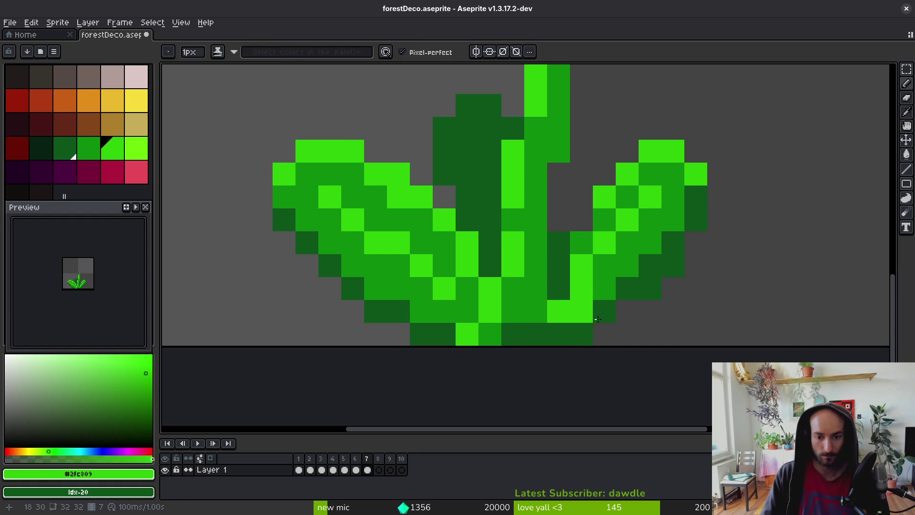
{"action": "scroll", "coordinate": [576, 315], "scroll_direction": "down", "scroll_amount": 5}
{"action": "scroll", "coordinate": [622, 339], "scroll_direction": "up", "scroll_amount": 4}
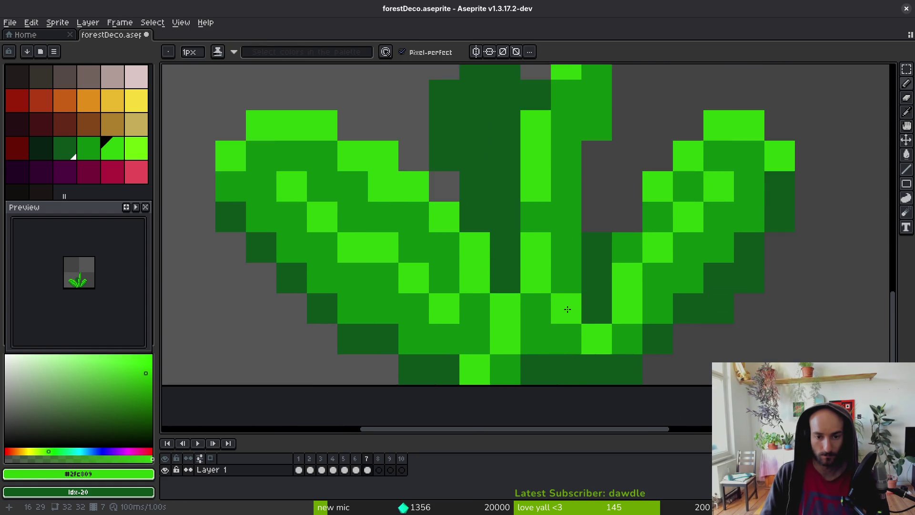
{"action": "scroll", "coordinate": [566, 307], "scroll_direction": "down", "scroll_amount": 4}
{"action": "scroll", "coordinate": [476, 210], "scroll_direction": "up", "scroll_amount": 5}
Erase a stray dark pixel beside the stem and shade the right stem dark green.
{"action": "key", "text": "e"}
{"action": "left_click", "coordinate": [479, 190]}
{"action": "scroll", "coordinate": [496, 262], "scroll_direction": "down", "scroll_amount": 5}
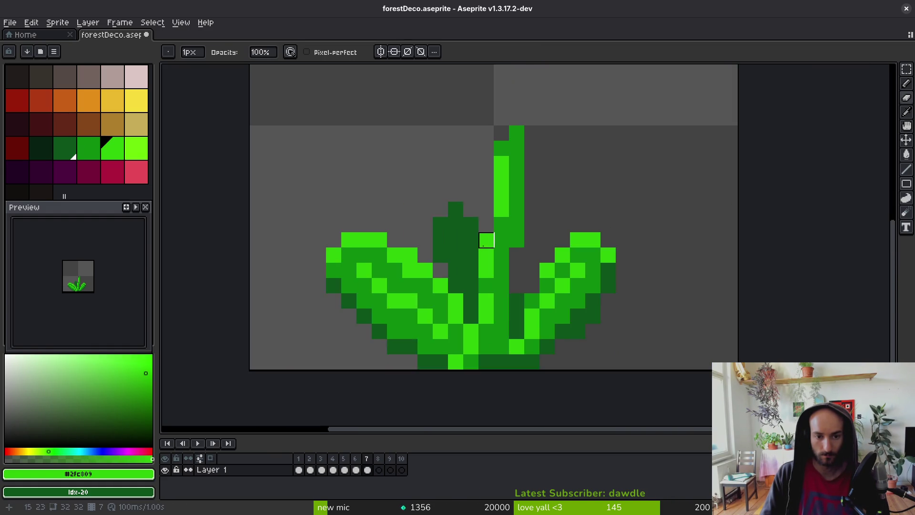
{"action": "scroll", "coordinate": [506, 279], "scroll_direction": "up", "scroll_amount": 3}
{"action": "scroll", "coordinate": [502, 277], "scroll_direction": "down", "scroll_amount": 5}
{"action": "scroll", "coordinate": [505, 280], "scroll_direction": "up", "scroll_amount": 6}
{"action": "scroll", "coordinate": [505, 280], "scroll_direction": "down", "scroll_amount": 4}
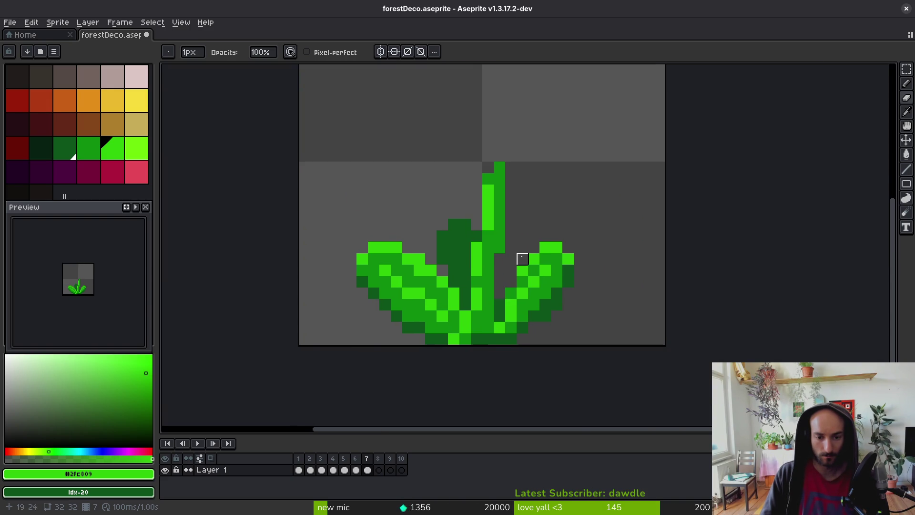
{"action": "scroll", "coordinate": [522, 258], "scroll_direction": "down", "scroll_amount": 1}
{"action": "scroll", "coordinate": [467, 286], "scroll_direction": "up", "scroll_amount": 3}
{"action": "key", "text": "b"}
{"action": "key", "text": "x"}
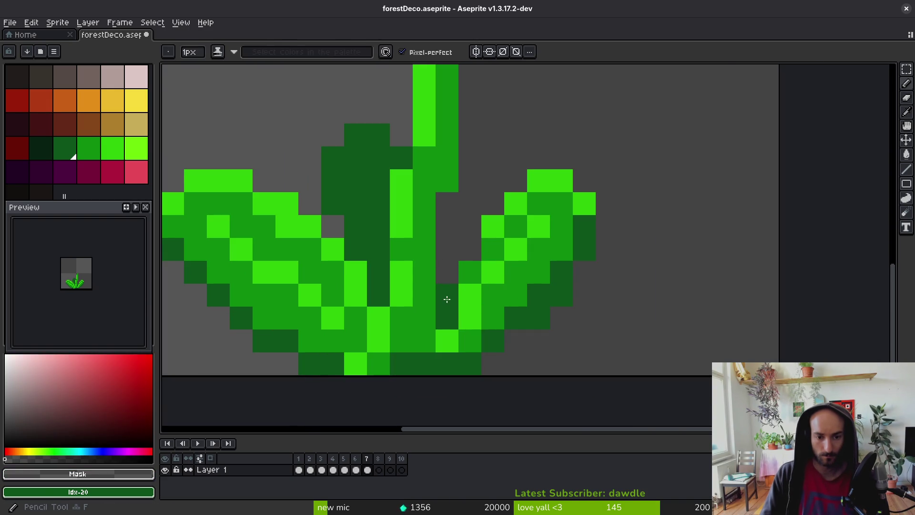
{"action": "left_click", "coordinate": [447, 300], "text": "alt"}
{"action": "left_click_drag", "start_coordinate": [462, 251], "coordinate": [477, 305]}
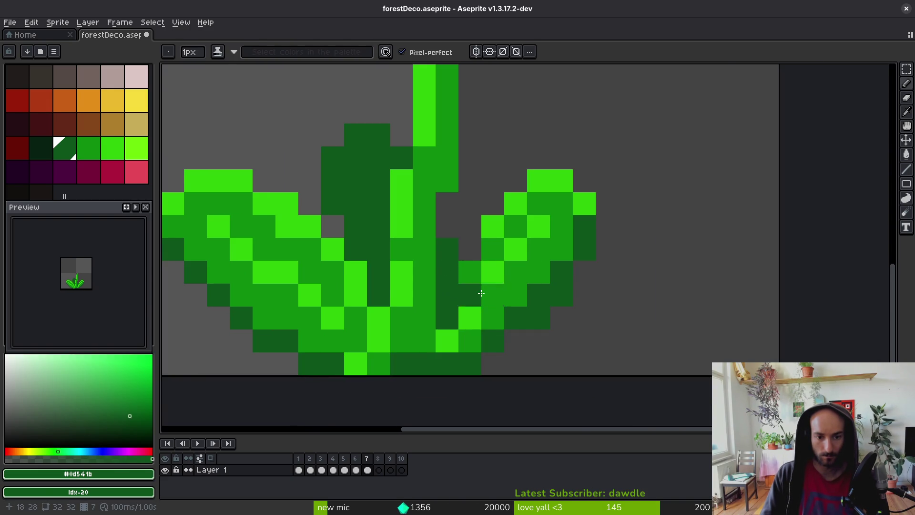
Try medium green pixels beside the stem, then undo them.
{"action": "scroll", "coordinate": [481, 307], "scroll_direction": "down", "scroll_amount": 5}
{"action": "scroll", "coordinate": [488, 265], "scroll_direction": "up", "scroll_amount": 2}
{"action": "scroll", "coordinate": [491, 272], "scroll_direction": "down", "scroll_amount": 4}
{"action": "scroll", "coordinate": [448, 259], "scroll_direction": "up", "scroll_amount": 3}
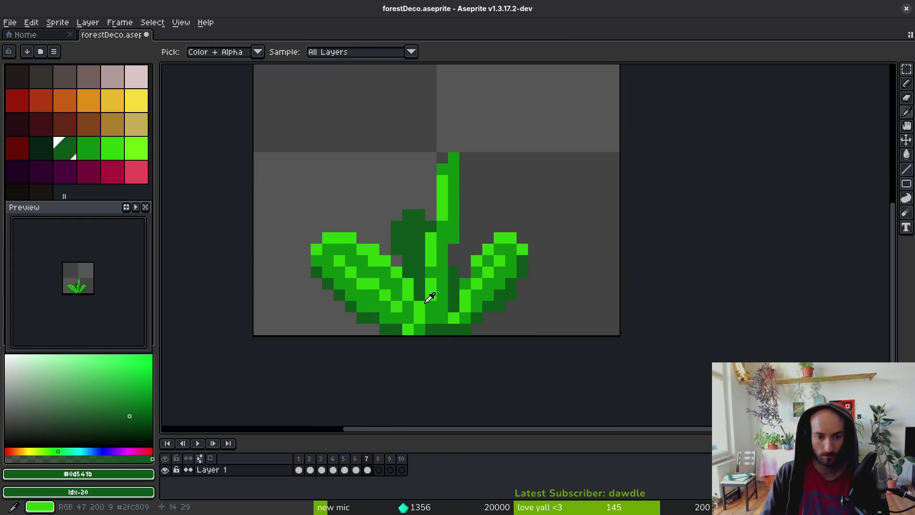
{"action": "left_click", "coordinate": [429, 296], "text": "alt"}
{"action": "scroll", "coordinate": [419, 224], "scroll_direction": "up", "scroll_amount": 1}
{"action": "mouse_move", "coordinate": [441, 227]}
{"action": "left_mouse_down"}
{"action": "mouse_move", "coordinate": [424, 223]}
{"action": "mouse_move", "coordinate": [428, 231]}
{"action": "mouse_move", "coordinate": [406, 211]}
{"action": "mouse_move", "coordinate": [390, 243]}
{"action": "mouse_move", "coordinate": [409, 251]}
{"action": "mouse_move", "coordinate": [433, 303]}
{"action": "left_mouse_up"}
{"action": "key", "text": "ctrl+z"}
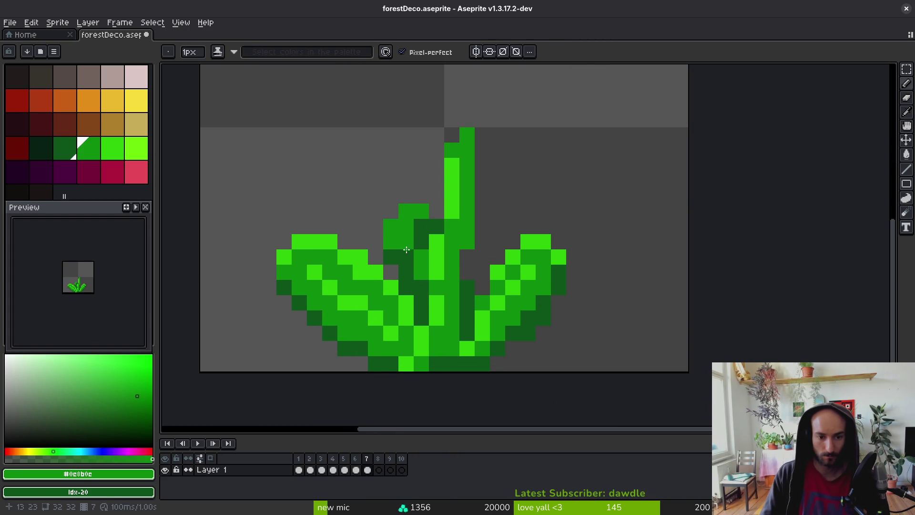
Shade two leaf pixels dark green, then turn them back to medium green.
{"action": "left_click", "coordinate": [403, 244], "text": "alt"}
{"action": "left_click", "coordinate": [391, 241]}
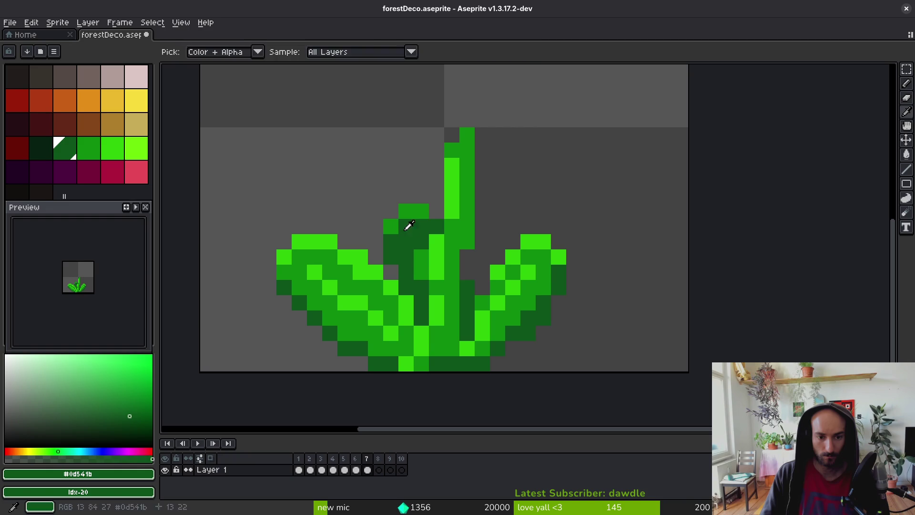
{"action": "left_click", "coordinate": [408, 230], "text": "alt"}
{"action": "left_click", "coordinate": [411, 244]}
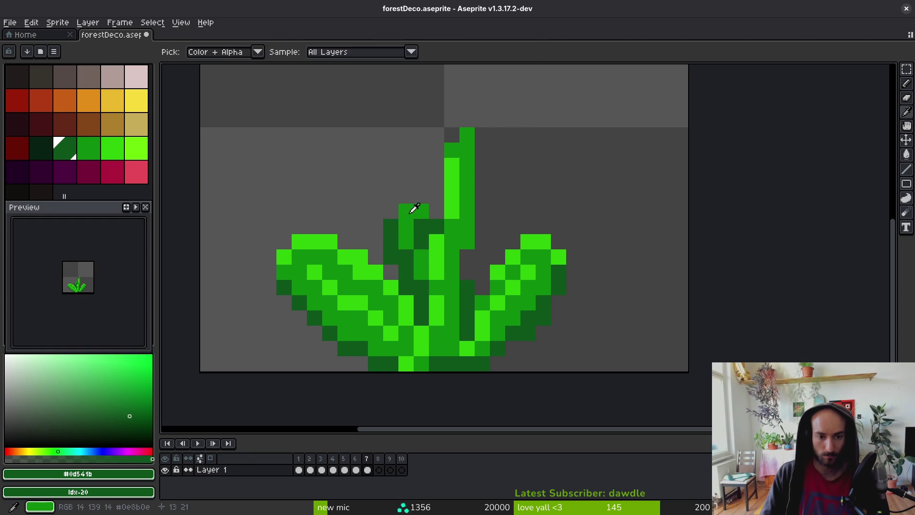
{"action": "left_click", "coordinate": [391, 249]}
{"action": "scroll", "coordinate": [440, 305], "scroll_direction": "down", "scroll_amount": 4}
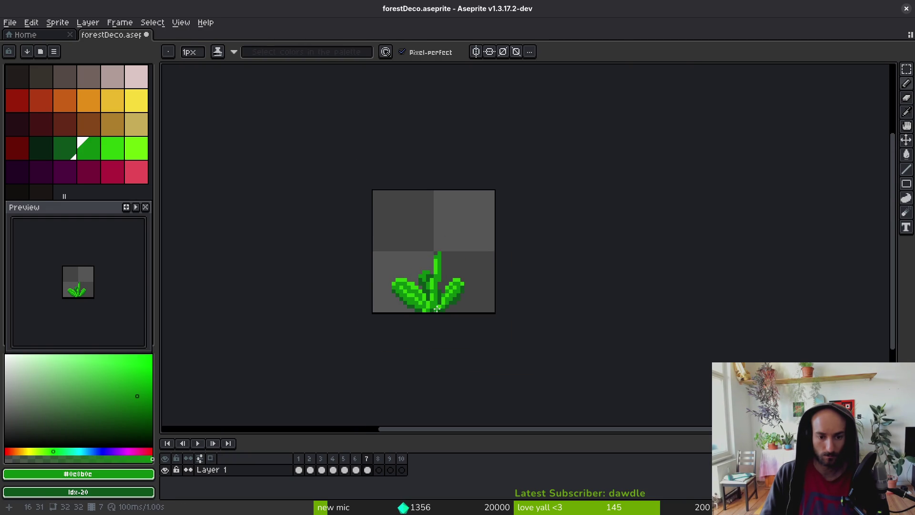
{"action": "scroll", "coordinate": [422, 311], "scroll_direction": "up", "scroll_amount": 4}
Touch up pixels near the plant's base, recolouring one medium green.
{"action": "key", "text": "e"}
{"action": "left_click", "coordinate": [384, 290], "text": "alt"}
{"action": "left_click", "coordinate": [369, 289]}
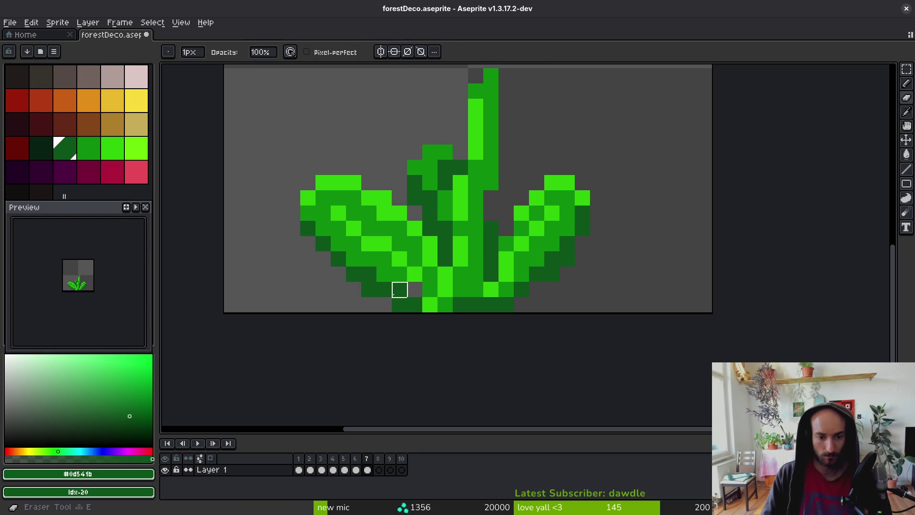
{"action": "left_click", "coordinate": [432, 281], "text": "alt"}
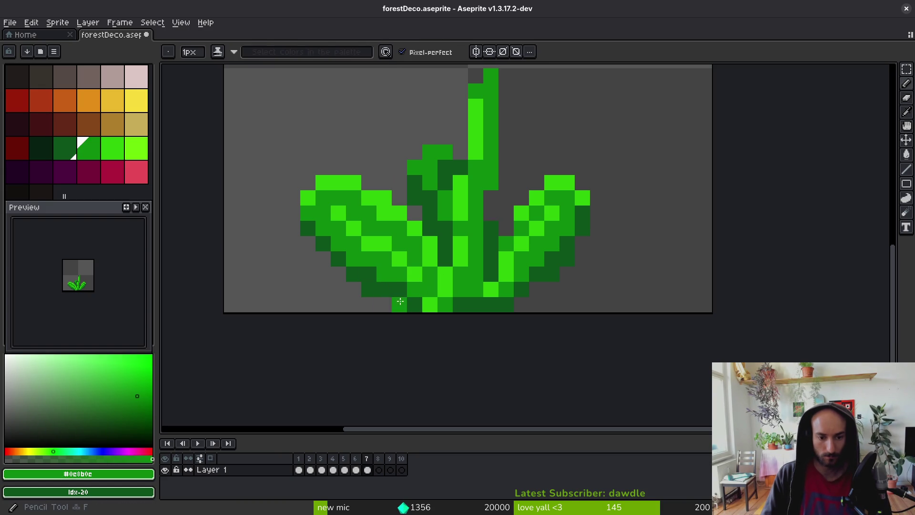
{"action": "left_click", "coordinate": [369, 290]}
{"action": "scroll", "coordinate": [429, 319], "scroll_direction": "down", "scroll_amount": 4}
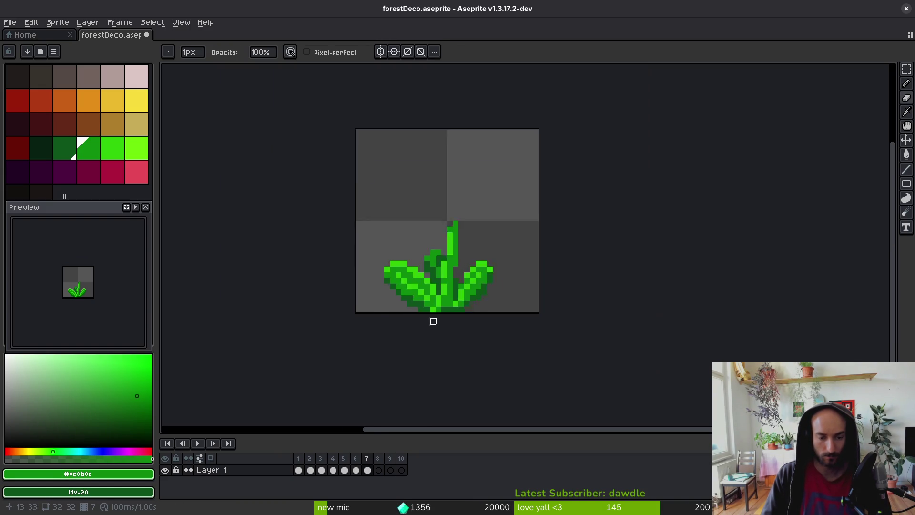
{"action": "scroll", "coordinate": [435, 262], "scroll_direction": "up", "scroll_amount": 3}
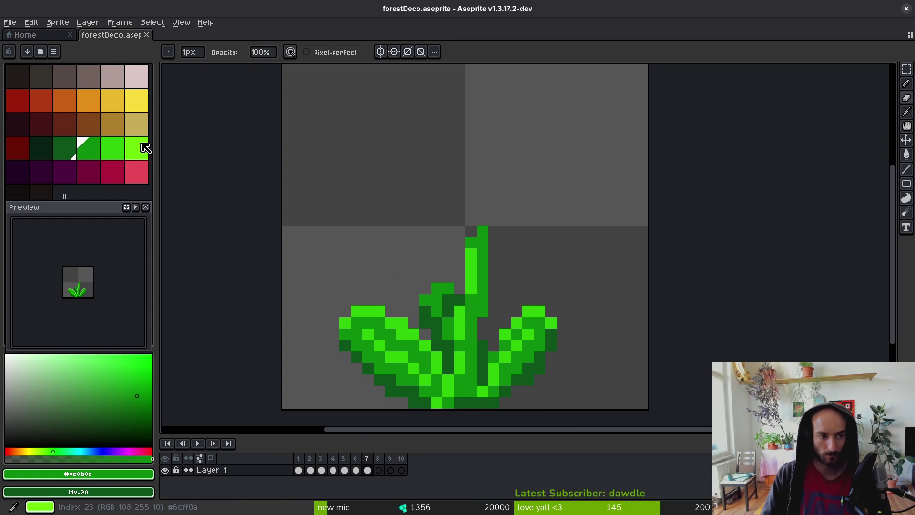
Try a dark red pixel at the stem top, undo it, and switch to the flower search results.
{"action": "left_click", "coordinate": [49, 105]}
{"action": "scroll", "coordinate": [433, 224], "scroll_direction": "up", "scroll_amount": 3}
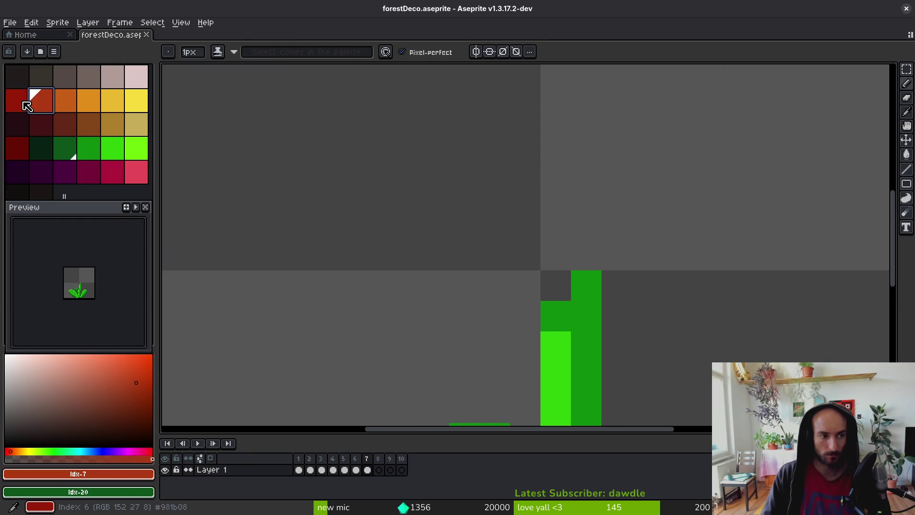
{"action": "right_click", "coordinate": [54, 111]}
{"action": "scroll", "coordinate": [544, 265], "scroll_direction": "up", "scroll_amount": 1}
{"action": "left_click", "coordinate": [586, 276]}
{"action": "scroll", "coordinate": [502, 249], "scroll_direction": "down", "scroll_amount": 3}
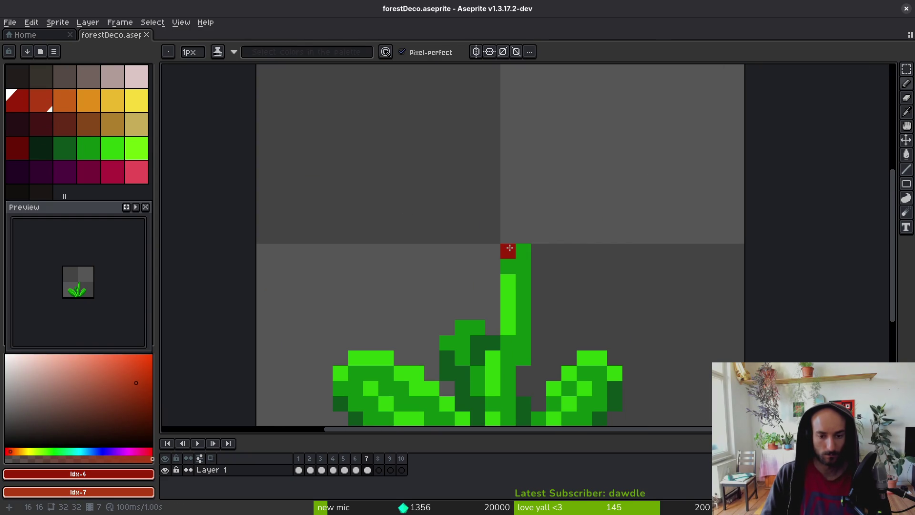
{"action": "key", "text": "ctrl+z"}
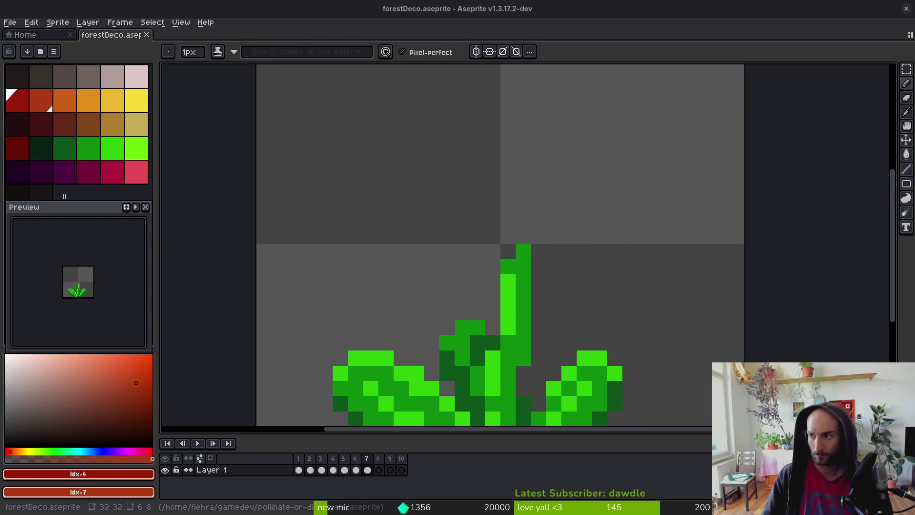
{"action": "key", "text": "alt+Tab"}
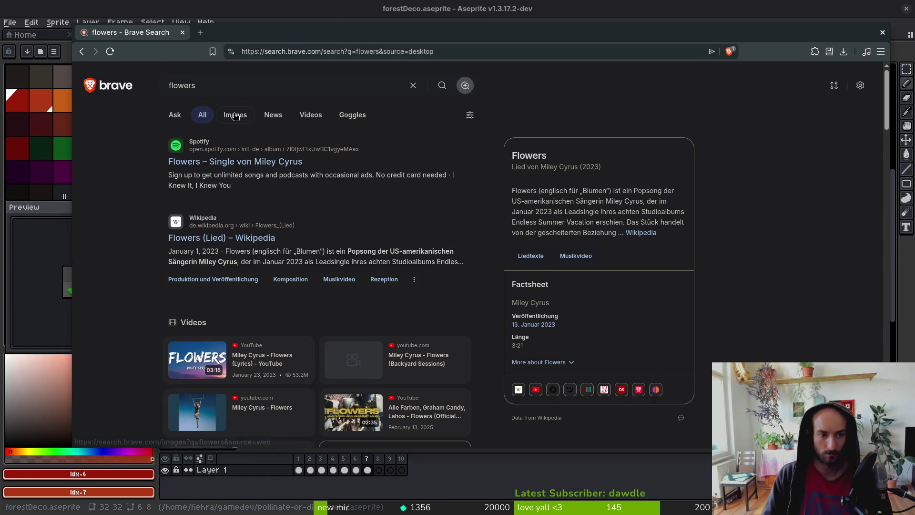
{"action": "left_click", "coordinate": [235, 116]}
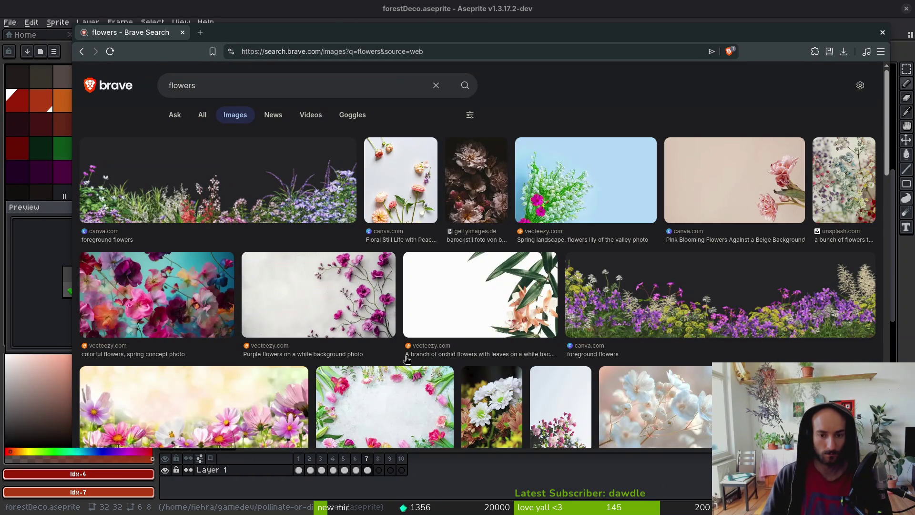
{"action": "scroll", "coordinate": [313, 325], "scroll_direction": "down", "scroll_amount": 2}
{"action": "scroll", "coordinate": [353, 327], "scroll_direction": "down", "scroll_amount": 2}
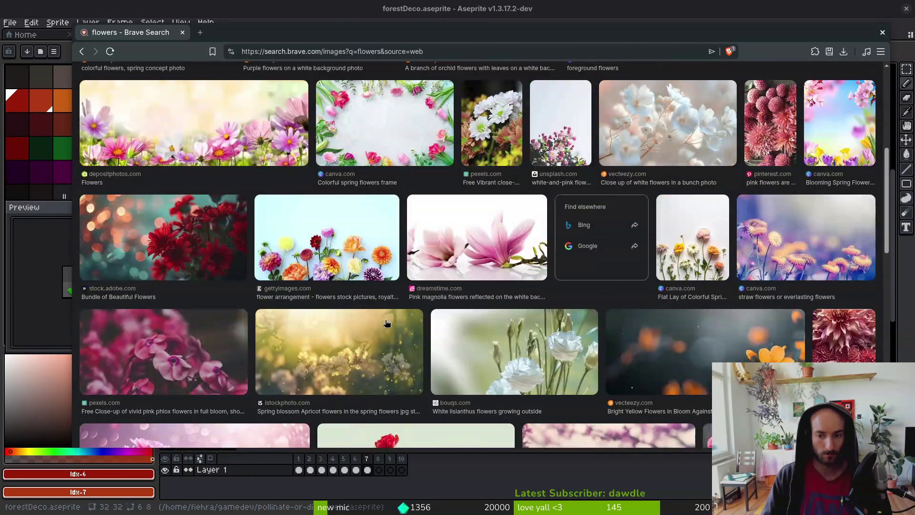
{"action": "scroll", "coordinate": [391, 289], "scroll_direction": "down", "scroll_amount": 2}
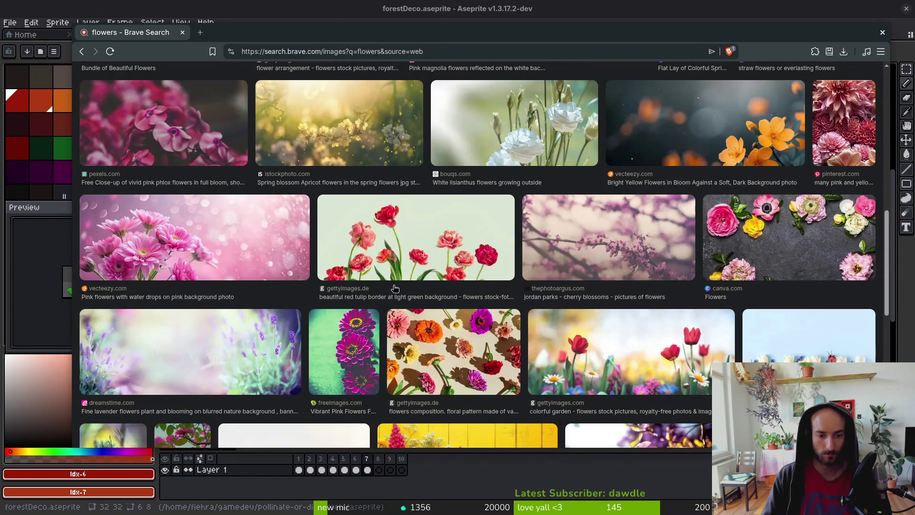
{"action": "scroll", "coordinate": [394, 288], "scroll_direction": "down", "scroll_amount": 5}
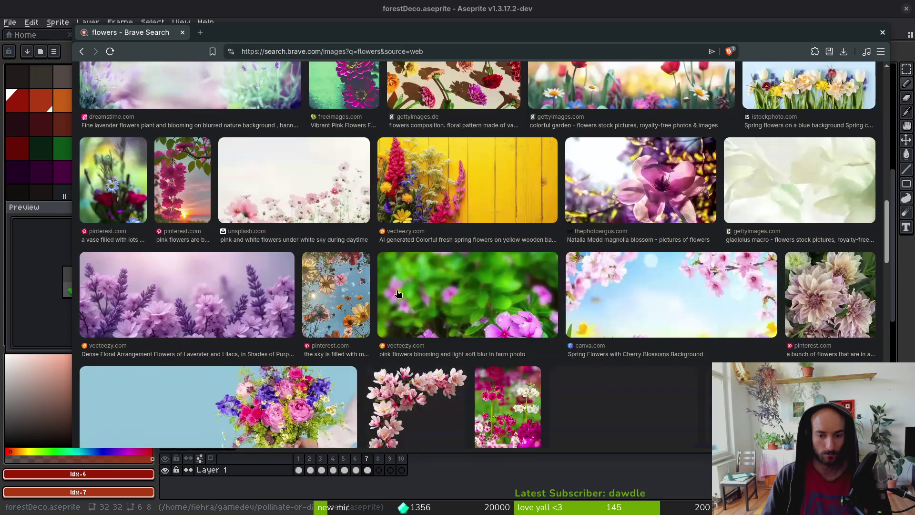
{"action": "left_click", "coordinate": [883, 34]}
{"action": "scroll", "coordinate": [525, 261], "scroll_direction": "down", "scroll_amount": 3}
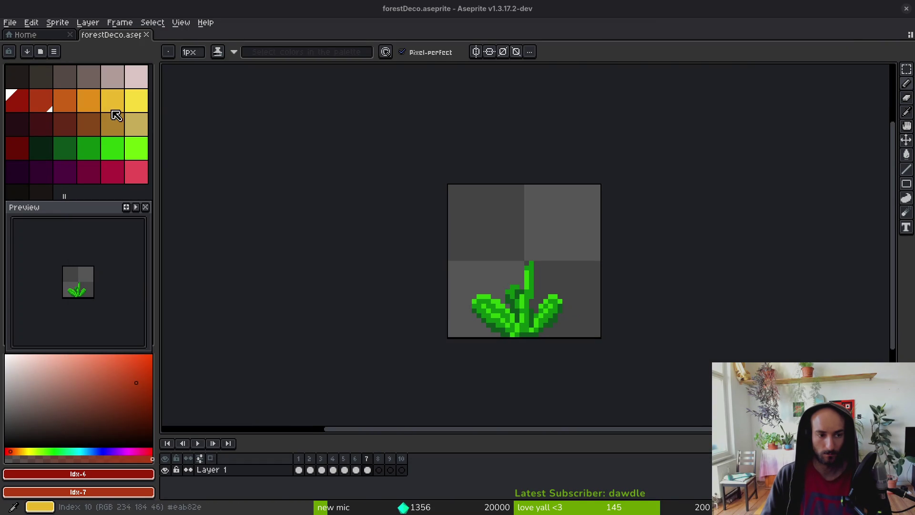
Zoom in and extend the stem upward with a 1px green line.
{"action": "left_click", "coordinate": [92, 159]}
{"action": "key", "text": "6"}
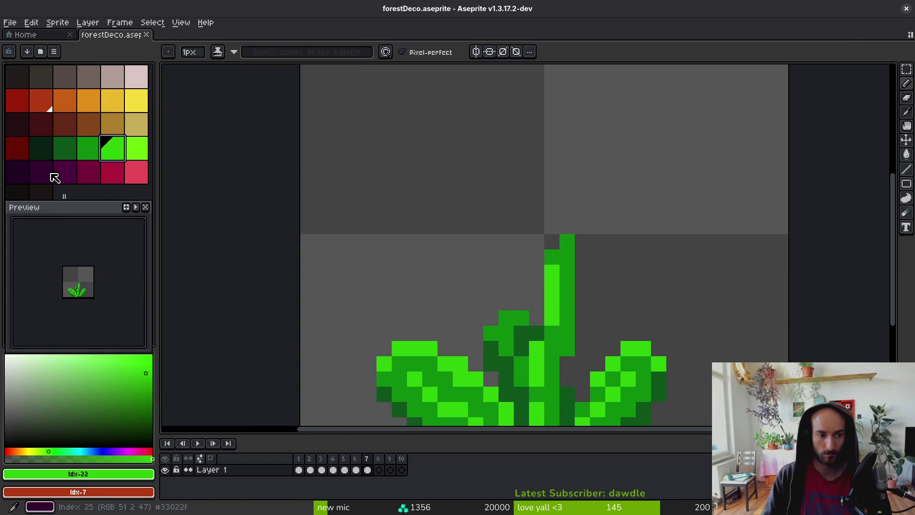
{"action": "scroll", "coordinate": [429, 234], "scroll_direction": "down", "scroll_amount": 5}
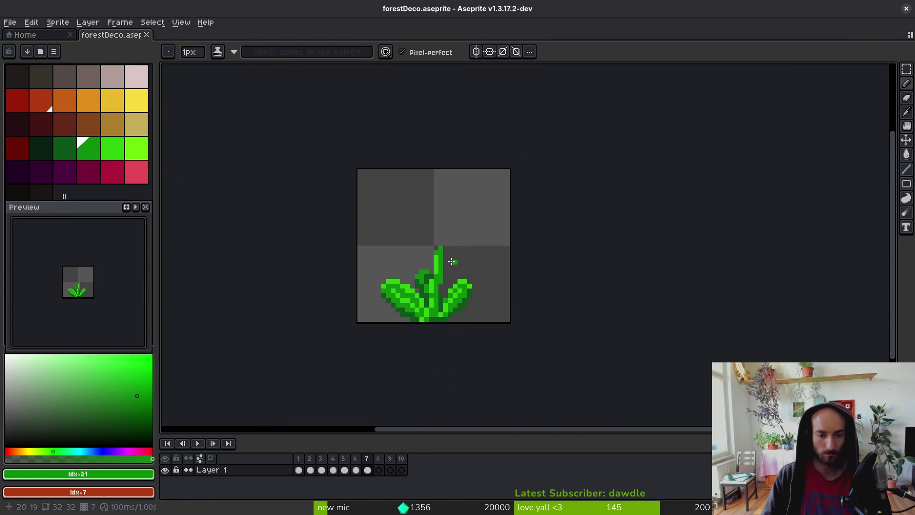
{"action": "scroll", "coordinate": [437, 232], "scroll_direction": "up", "scroll_amount": 2}
{"action": "mouse_move", "coordinate": [437, 232]}
{"action": "left_mouse_down"}
{"action": "mouse_move", "coordinate": [432, 164]}
{"action": "mouse_move", "coordinate": [429, 244]}
{"action": "left_mouse_up"}
Redraw the stem in brighter green #2fc809, erase a stray pixel, and select dark red.
{"action": "left_click", "coordinate": [429, 251], "text": "alt"}
{"action": "left_click", "coordinate": [433, 171]}
{"action": "key", "text": "e"}
{"action": "left_click", "coordinate": [427, 179]}
{"action": "scroll", "coordinate": [427, 179], "scroll_direction": "down", "scroll_amount": 1}
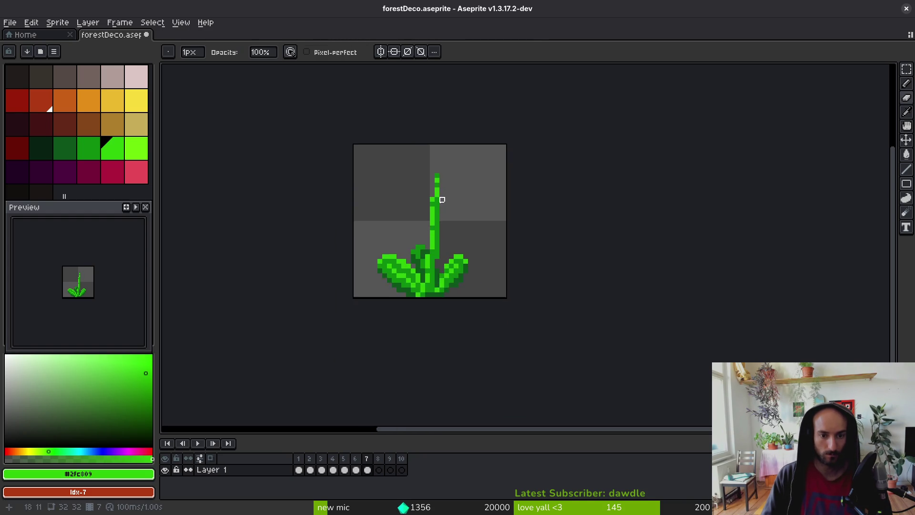
{"action": "scroll", "coordinate": [339, 214], "scroll_direction": "up", "scroll_amount": 1}
{"action": "left_click", "coordinate": [26, 99]}
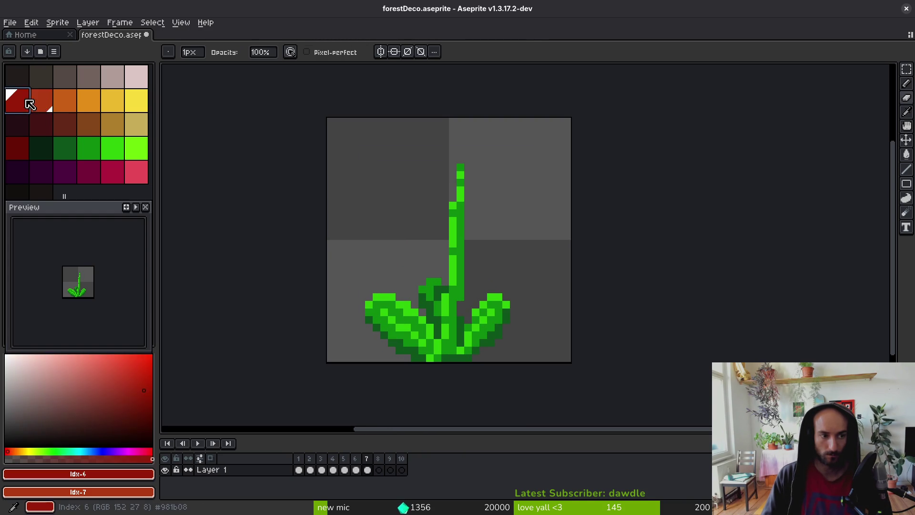
{"action": "key", "text": "b"}
{"action": "scroll", "coordinate": [544, 249], "scroll_direction": "up", "scroll_amount": 3}
Paint red L shapes on both sides of the stem.
{"action": "mouse_move", "coordinate": [390, 219]}
{"action": "left_mouse_down"}
{"action": "mouse_move", "coordinate": [374, 217]}
{"action": "mouse_move", "coordinate": [377, 228]}
{"action": "left_mouse_up"}
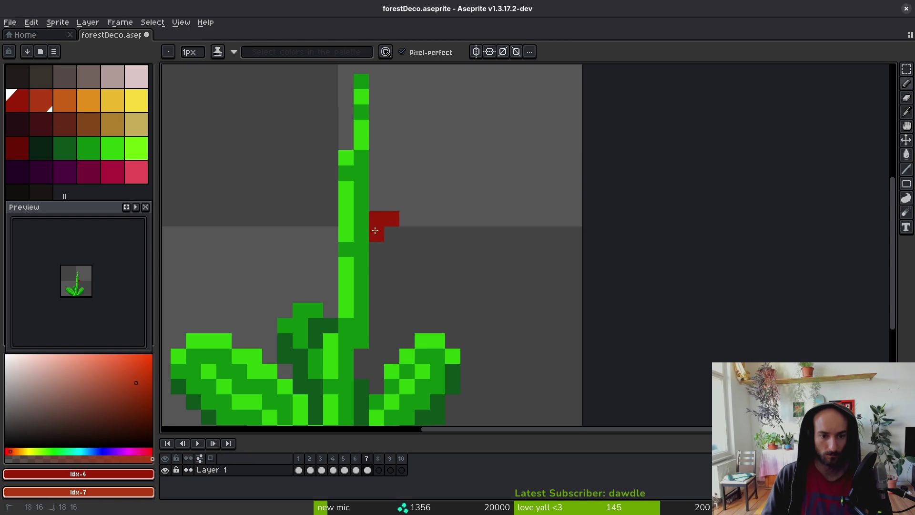
{"action": "scroll", "coordinate": [417, 235], "scroll_direction": "down", "scroll_amount": 1}
{"action": "scroll", "coordinate": [374, 223], "scroll_direction": "up", "scroll_amount": 1}
{"action": "left_click", "coordinate": [356, 223]}
{"action": "left_click", "coordinate": [372, 238]}
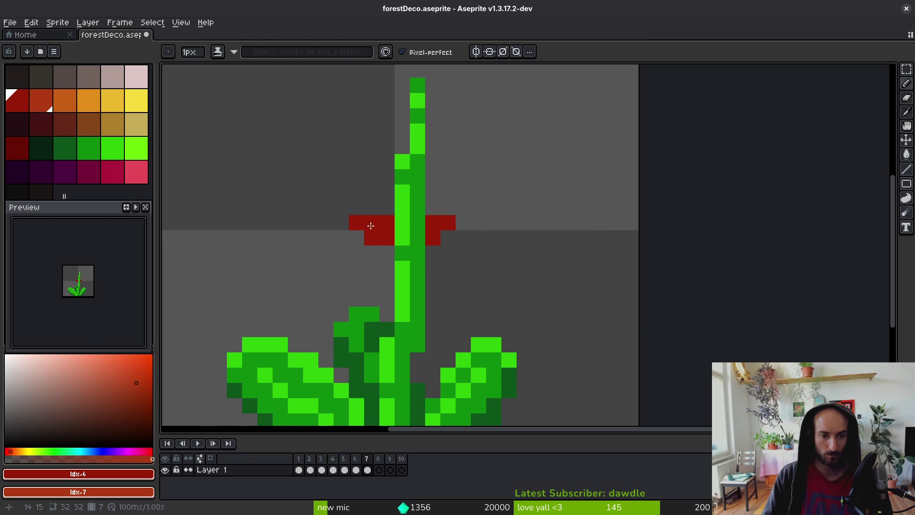
Eyedrop the stem green and add small green leaf pixels beside the stem.
{"action": "key", "text": "alt"}
{"action": "left_click", "coordinate": [415, 210], "text": "alt"}
{"action": "left_click_drag", "start_coordinate": [388, 206], "coordinate": [414, 207]}
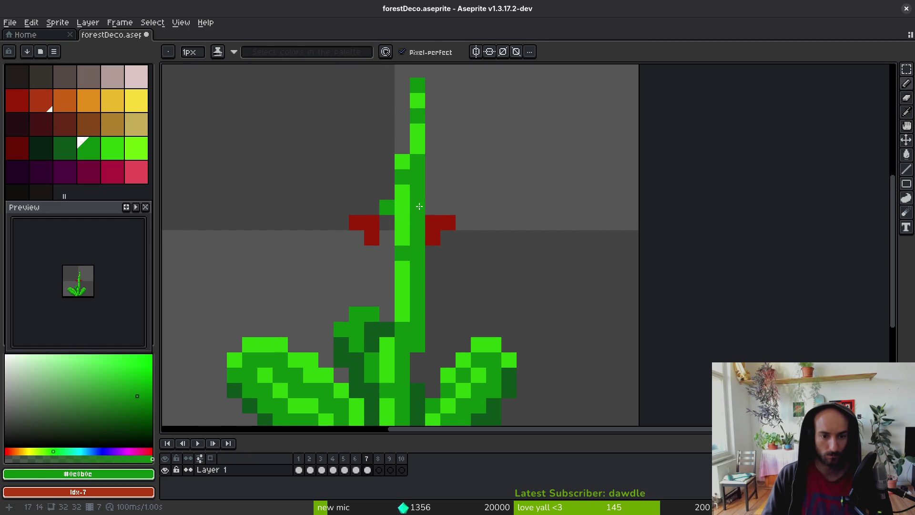
{"action": "left_click_drag", "start_coordinate": [436, 158], "coordinate": [390, 142]}
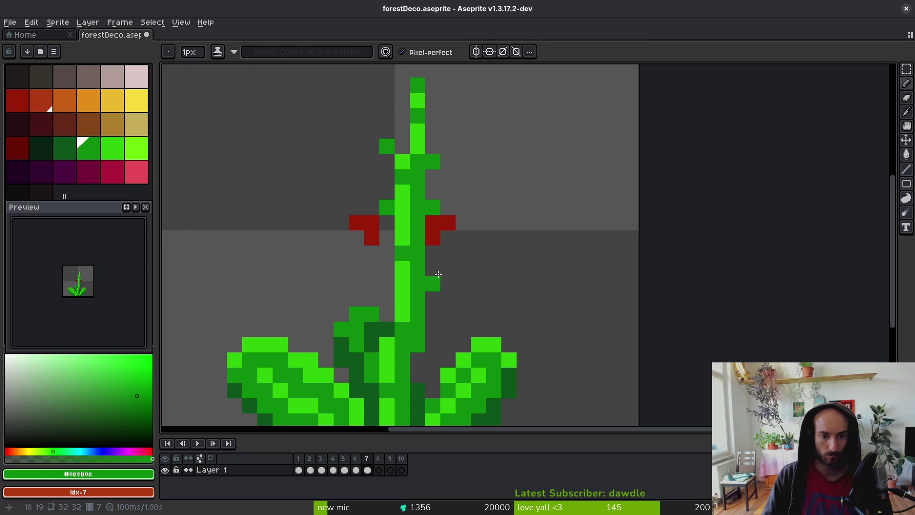
Eyedrop the dark red, extend the right red shape and add a red pixel at the branch tip.
{"action": "left_click", "coordinate": [379, 229], "text": "alt"}
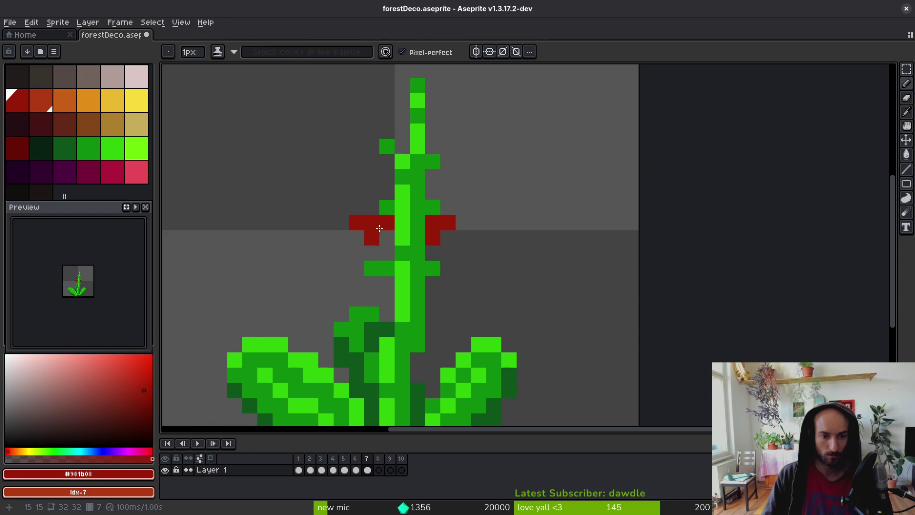
{"action": "left_click", "coordinate": [466, 229]}
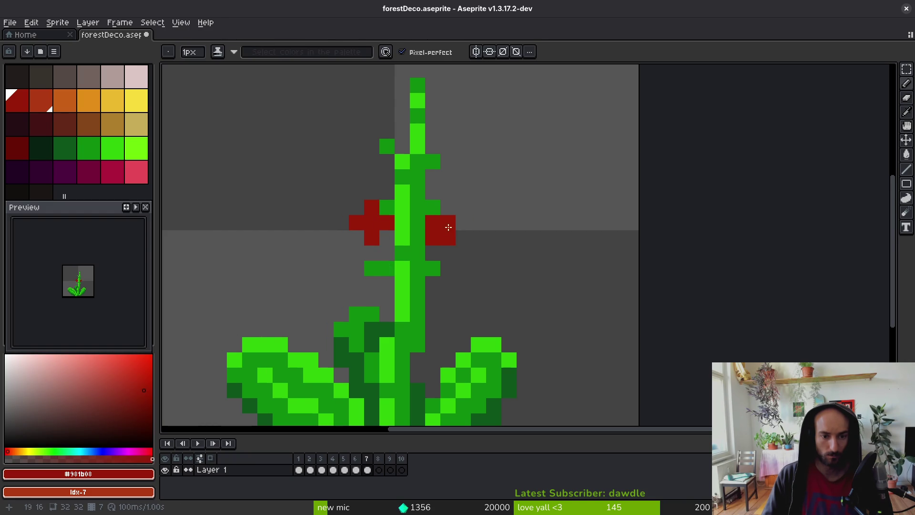
{"action": "left_click", "coordinate": [448, 207]}
{"action": "scroll", "coordinate": [472, 264], "scroll_direction": "down", "scroll_amount": 5}
{"action": "scroll", "coordinate": [448, 235], "scroll_direction": "up", "scroll_amount": 5}
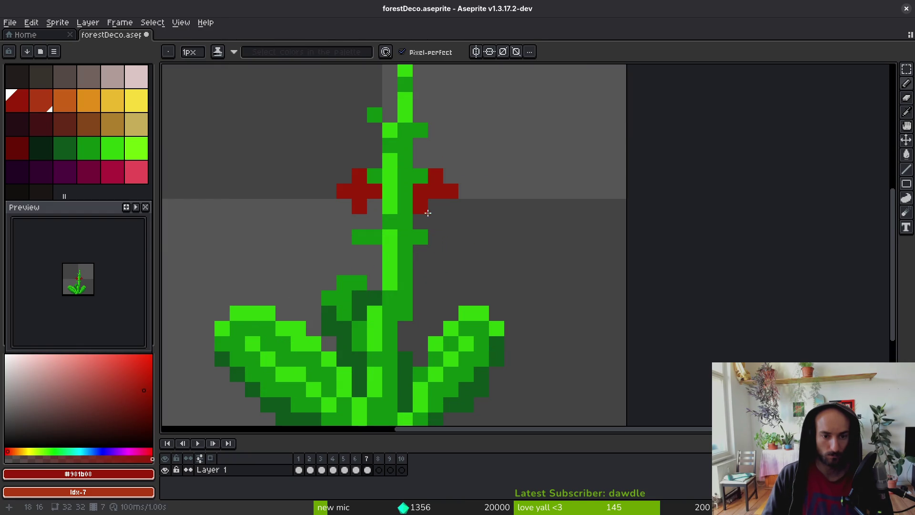
{"action": "key", "text": "ctrl+z"}
{"action": "scroll", "coordinate": [434, 190], "scroll_direction": "up", "scroll_amount": 3}
{"action": "left_click", "coordinate": [437, 194]}
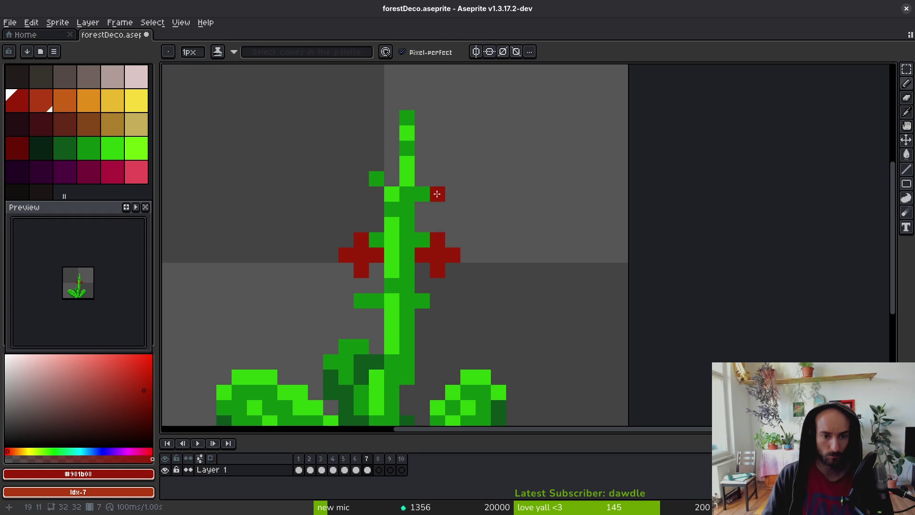
{"action": "scroll", "coordinate": [448, 194], "scroll_direction": "up", "scroll_amount": 3}
Stamp red blossoms at the right, upper left, lower left, lower right and stem top.
{"action": "left_click", "coordinate": [451, 195]}
{"action": "left_click", "coordinate": [346, 180]}
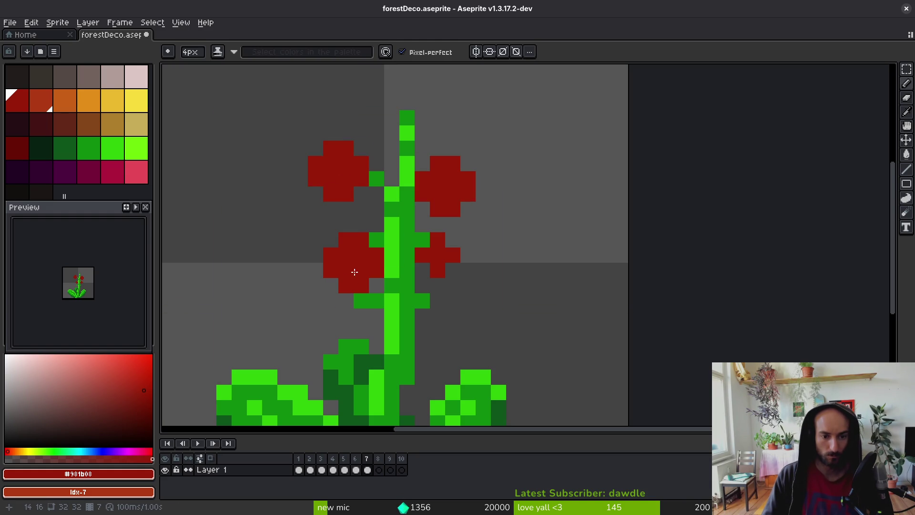
{"action": "left_click", "coordinate": [355, 272]}
{"action": "left_click", "coordinate": [452, 329]}
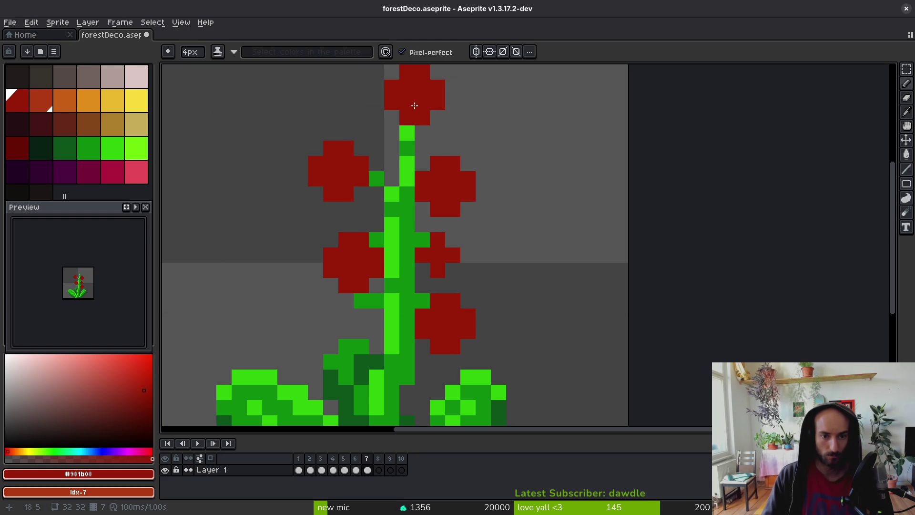
{"action": "left_click", "coordinate": [415, 106]}
{"action": "scroll", "coordinate": [460, 207], "scroll_direction": "down", "scroll_amount": 3}
{"action": "scroll", "coordinate": [460, 207], "scroll_direction": "up", "scroll_amount": 1}
Undo part of the right-middle blossom and paint red below the top flower with a 3px brush.
{"action": "key", "text": "ctrl+z"}
{"action": "key", "text": "minus"}
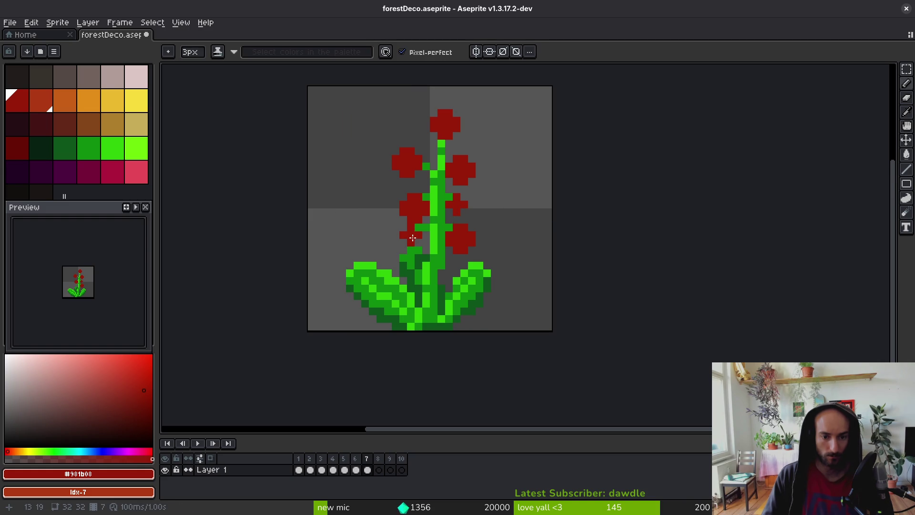
{"action": "left_click", "coordinate": [429, 148]}
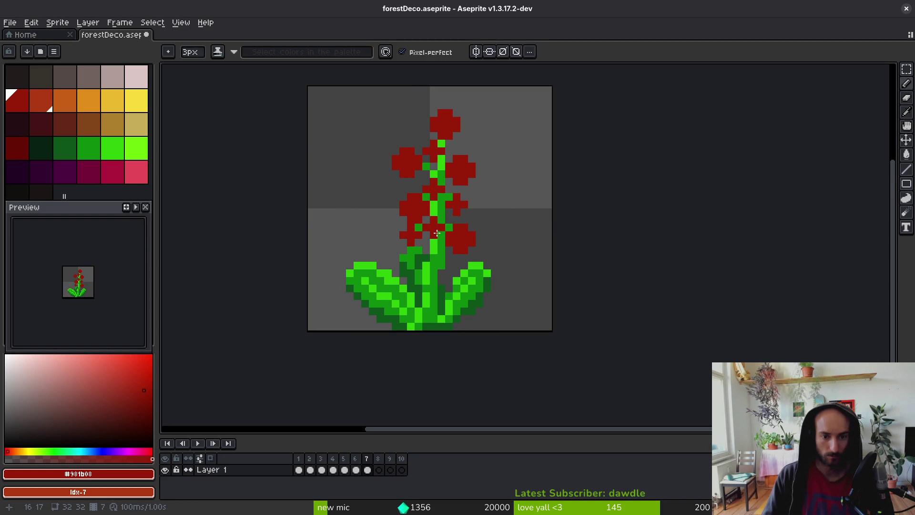
{"action": "scroll", "coordinate": [483, 237], "scroll_direction": "down", "scroll_amount": 5}
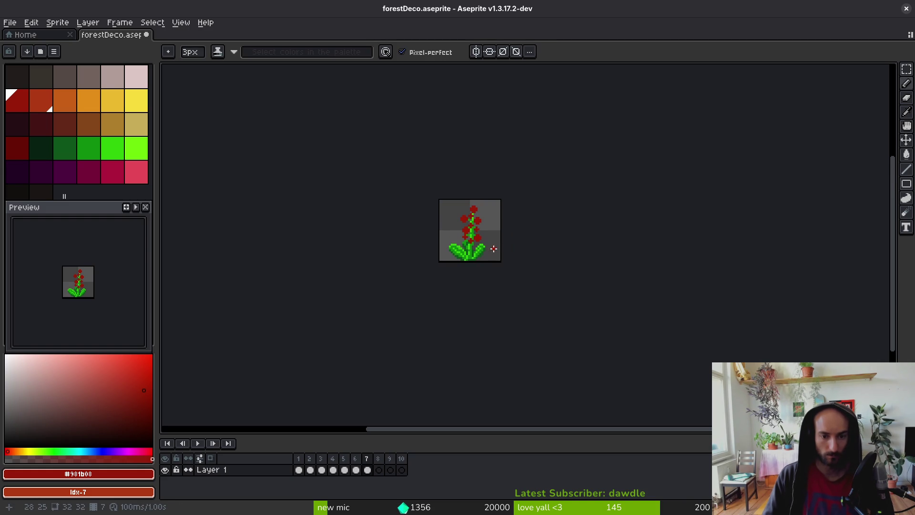
{"action": "scroll", "coordinate": [493, 248], "scroll_direction": "up", "scroll_amount": 5}
Switch to a 1px pencil in darker red and shade flower pixels.
{"action": "left_click", "coordinate": [46, 103]}
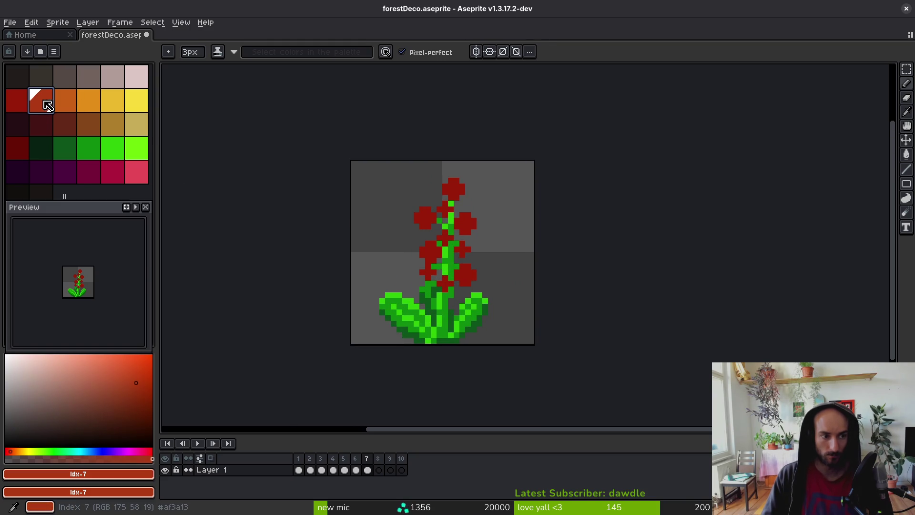
{"action": "scroll", "coordinate": [435, 199], "scroll_direction": "up", "scroll_amount": 3}
{"action": "key", "text": "minus"}
{"action": "key", "text": "minus"}
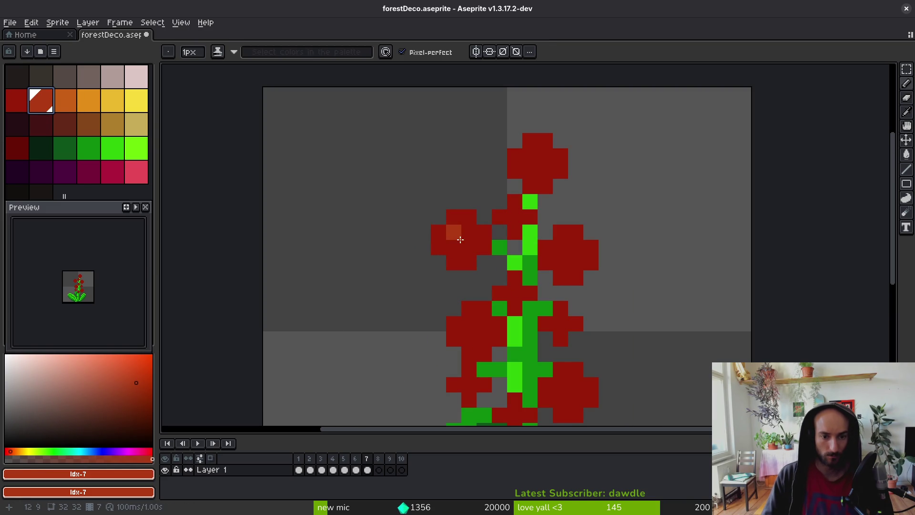
{"action": "scroll", "coordinate": [305, 198], "scroll_direction": "down", "scroll_amount": 2}
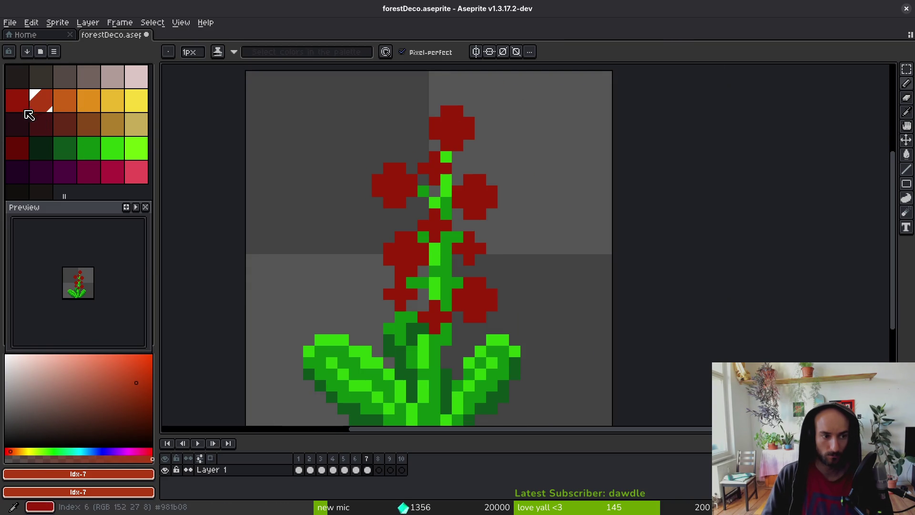
{"action": "left_click", "coordinate": [18, 146]}
{"action": "left_click", "coordinate": [414, 192]}
{"action": "left_click", "coordinate": [412, 271]}
{"action": "left_click", "coordinate": [401, 271]}
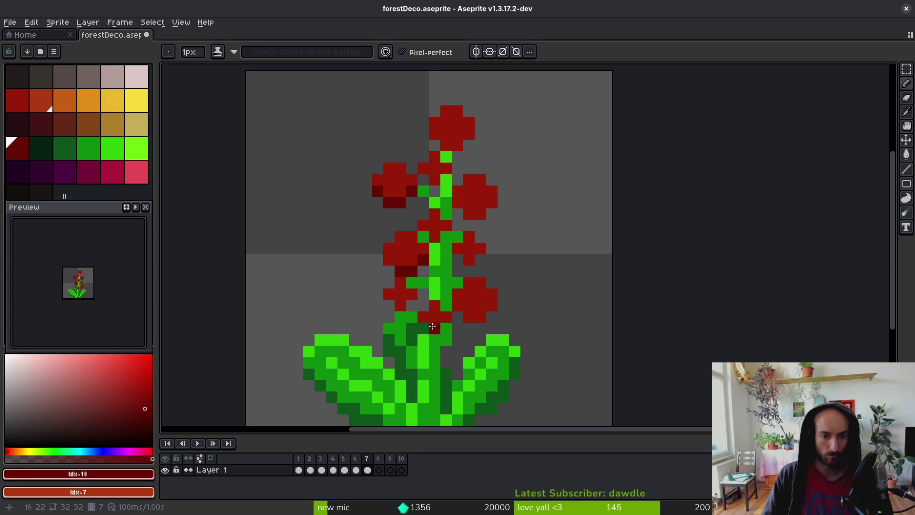
Shade the lower-right flower's underside dark red, eyedrop #680d05, then select the orange swatch.
{"action": "scroll", "coordinate": [487, 300], "scroll_direction": "down", "scroll_amount": 4}
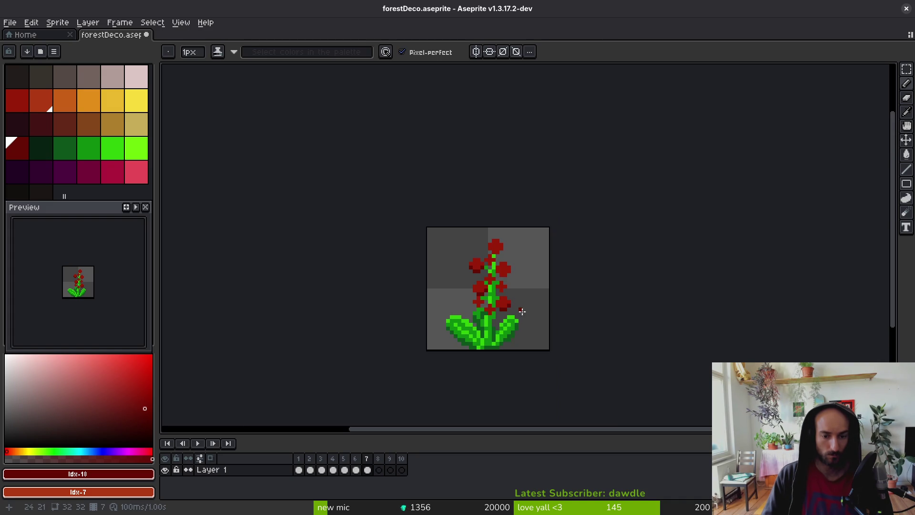
{"action": "scroll", "coordinate": [482, 296], "scroll_direction": "up", "scroll_amount": 4}
{"action": "key", "text": "ctrl+z"}
{"action": "left_click_drag", "start_coordinate": [481, 294], "coordinate": [492, 295]}
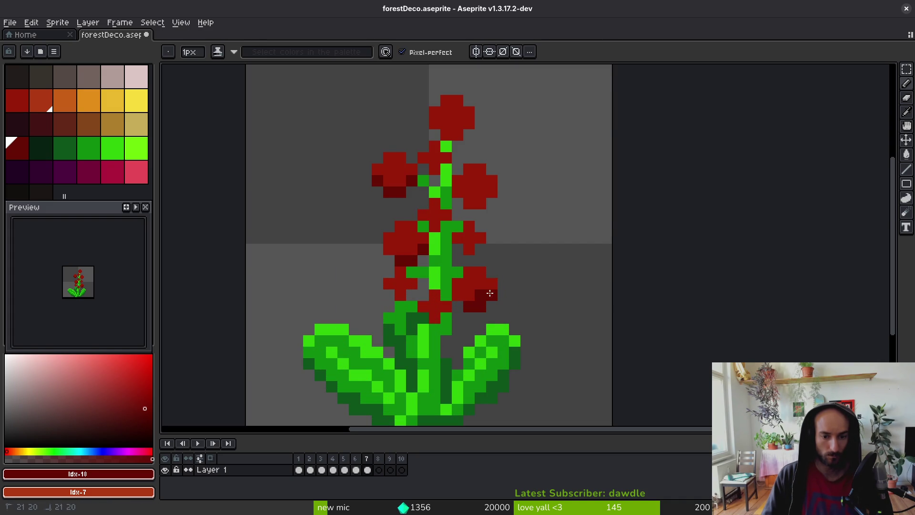
{"action": "left_click", "coordinate": [473, 306], "text": "alt"}
{"action": "scroll", "coordinate": [473, 306], "scroll_direction": "down", "scroll_amount": 3}
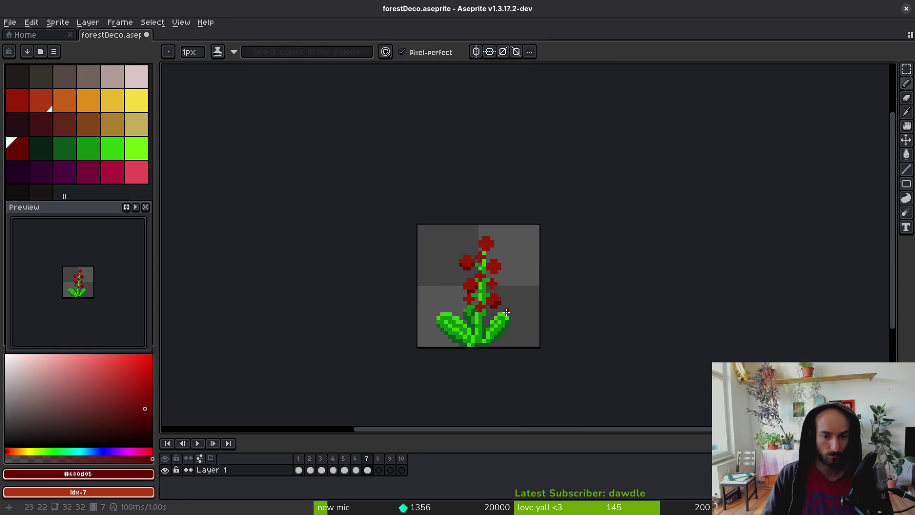
{"action": "scroll", "coordinate": [496, 305], "scroll_direction": "up", "scroll_amount": 3}
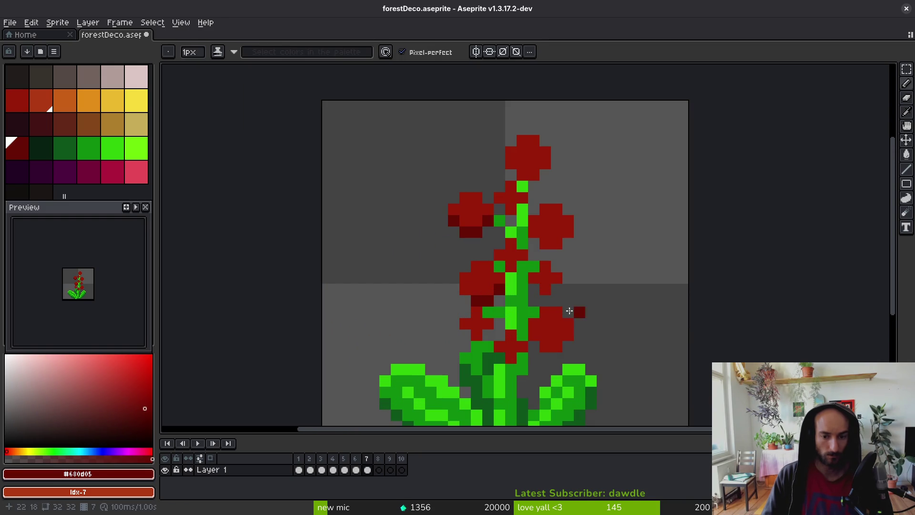
{"action": "left_click", "coordinate": [74, 99]}
{"action": "left_click", "coordinate": [95, 106]}
Pick lime green with a 1px pencil and dot highlights inside three right-side flowers.
{"action": "key", "text": "plus"}
{"action": "key", "text": "minus"}
{"action": "key", "text": "ctrl"}
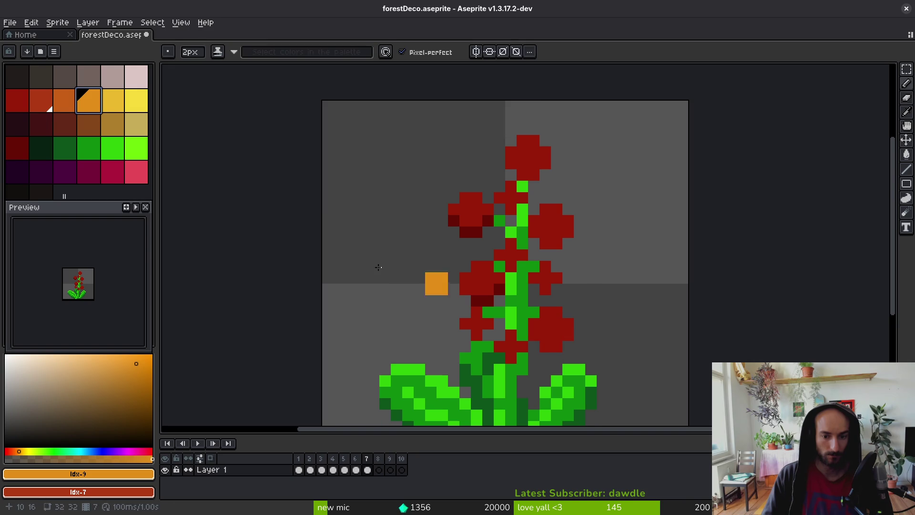
{"action": "left_click", "coordinate": [136, 147]}
{"action": "key", "text": "ctrl"}
{"action": "key", "text": "minus"}
{"action": "left_click", "coordinate": [545, 335]}
{"action": "left_click", "coordinate": [545, 278]}
{"action": "left_click", "coordinate": [554, 239]}
Reposition the right flower's highlight and add lime centres to the top and left flowers and stem joints.
{"action": "left_click", "coordinate": [545, 221]}
{"action": "left_click", "coordinate": [549, 228]}
{"action": "left_click", "coordinate": [522, 163]}
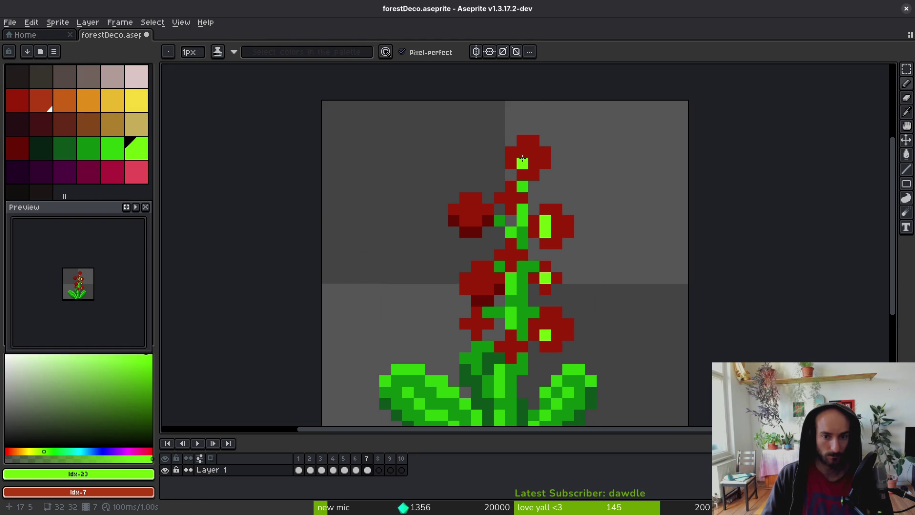
{"action": "left_click", "coordinate": [511, 198]}
{"action": "left_click", "coordinate": [467, 208]}
{"action": "left_click", "coordinate": [476, 209]}
{"action": "left_click", "coordinate": [488, 278]}
{"action": "left_click", "coordinate": [511, 255]}
{"action": "left_click", "coordinate": [511, 346]}
{"action": "scroll", "coordinate": [548, 334], "scroll_direction": "down", "scroll_amount": 8}
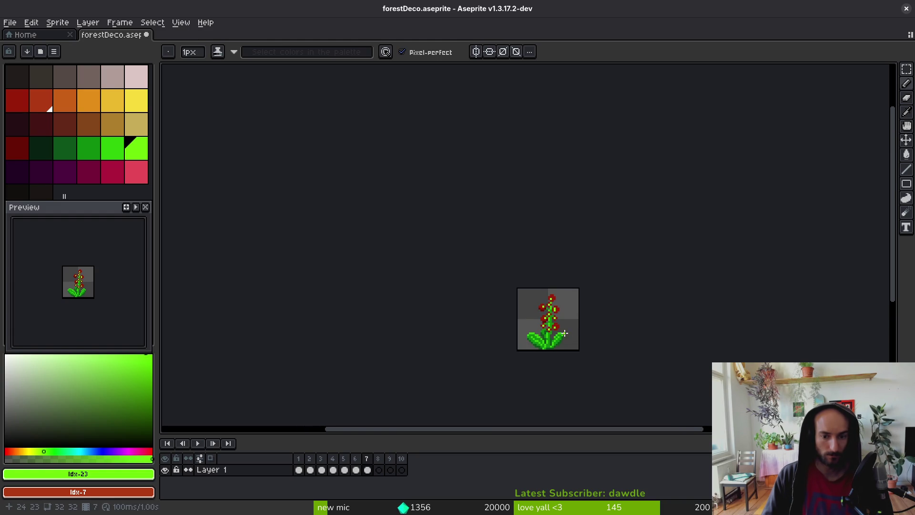
{"action": "scroll", "coordinate": [566, 334], "scroll_direction": "up", "scroll_amount": 6}
Erase stray red pixels beside the stem and touch up red pixels on the left flower.
{"action": "left_click", "coordinate": [530, 274], "text": "alt"}
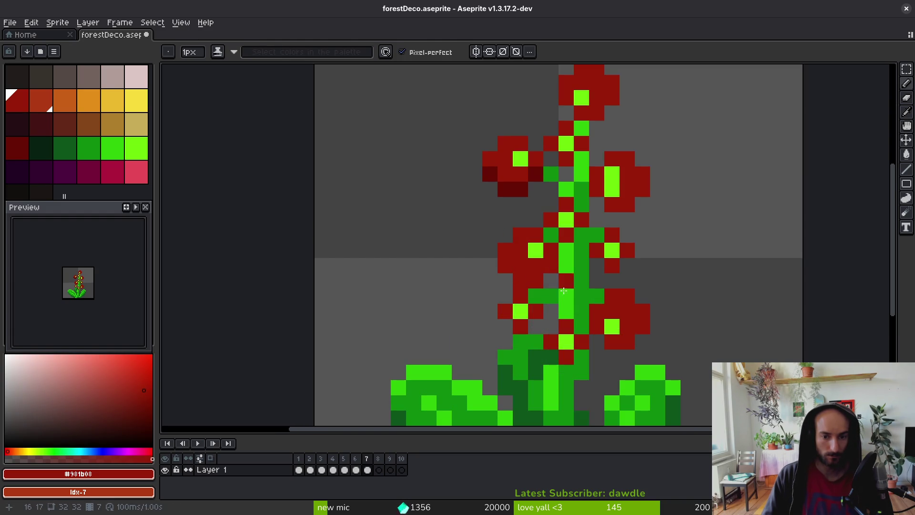
{"action": "key", "text": "e"}
{"action": "left_click_drag", "start_coordinate": [522, 281], "coordinate": [505, 251]}
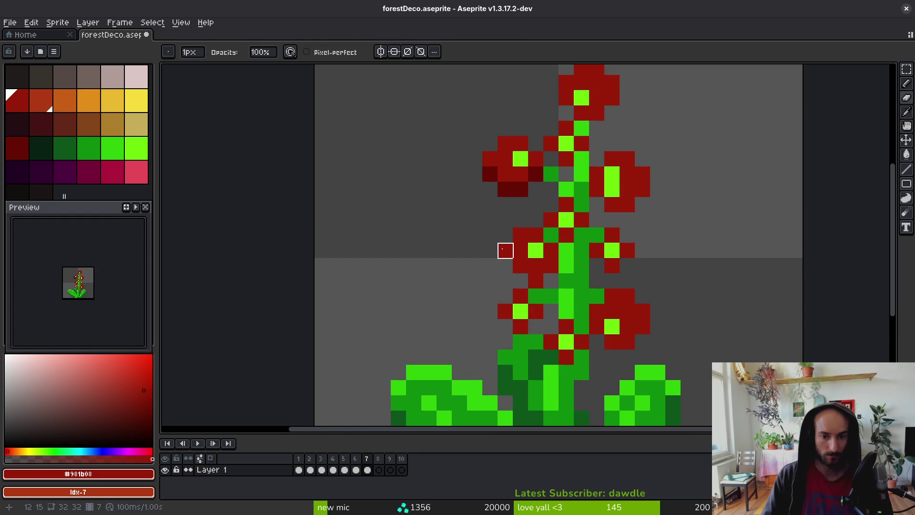
{"action": "left_click", "coordinate": [521, 235]}
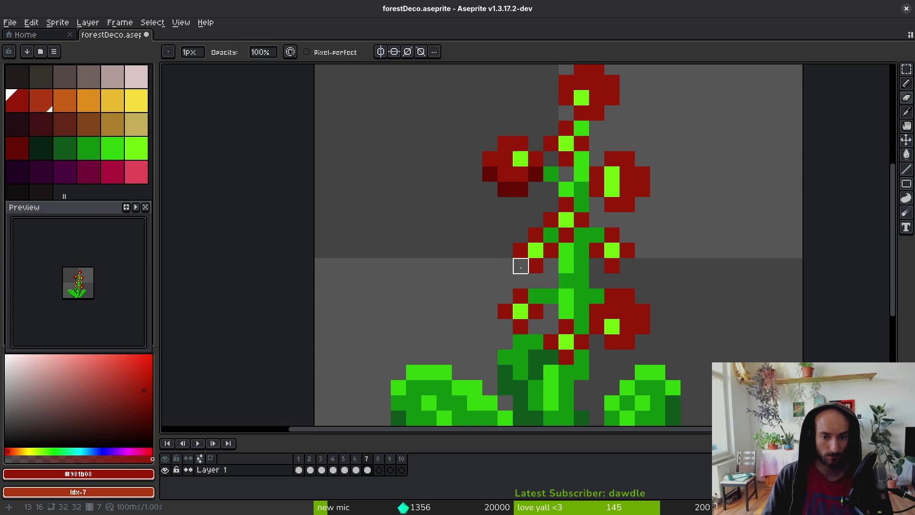
{"action": "scroll", "coordinate": [524, 267], "scroll_direction": "down", "scroll_amount": 6}
{"action": "scroll", "coordinate": [539, 289], "scroll_direction": "up", "scroll_amount": 6}
{"action": "key", "text": "b"}
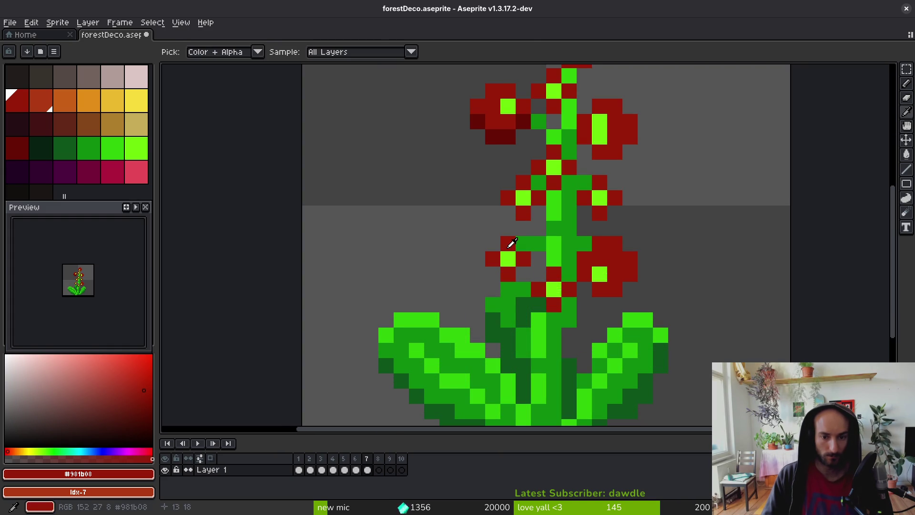
{"action": "left_click", "coordinate": [523, 243]}
{"action": "right_click", "coordinate": [521, 271]}
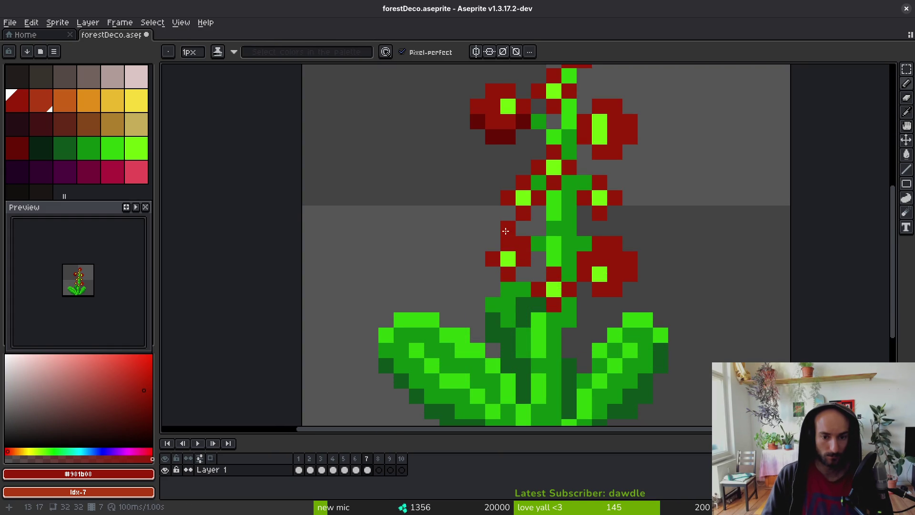
{"action": "left_click", "coordinate": [493, 274]}
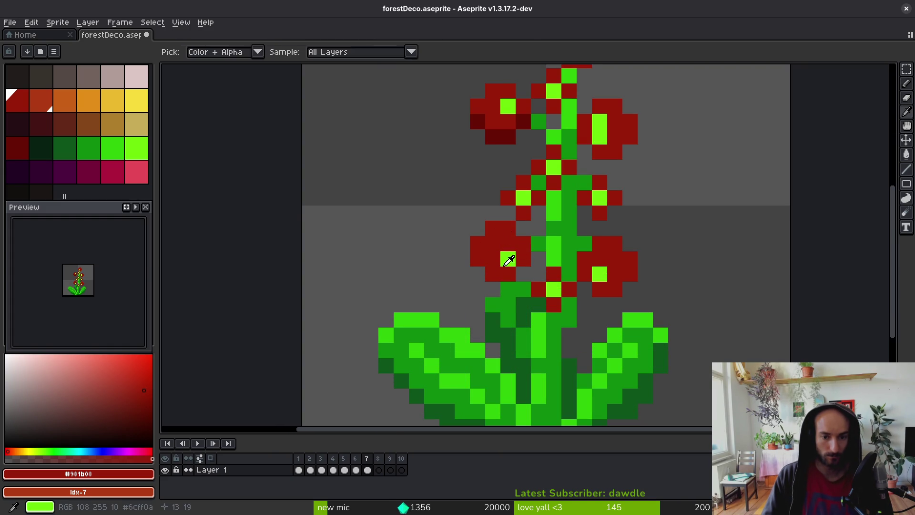
Widen the left flower's lime centre, add lime to the right flower, and redden the upper-left flower's bottom pixel.
{"action": "left_click", "coordinate": [507, 258], "text": "alt"}
{"action": "left_click", "coordinate": [508, 245]}
{"action": "scroll", "coordinate": [503, 248], "scroll_direction": "down", "scroll_amount": 3}
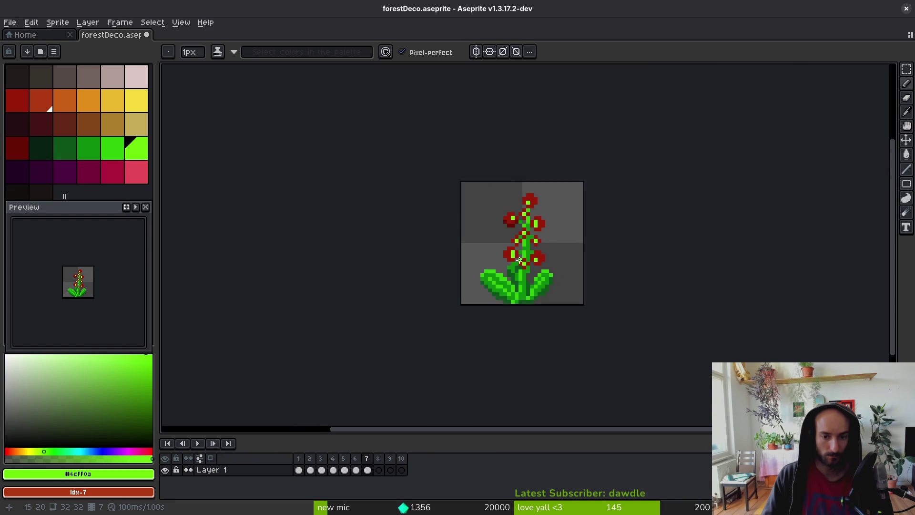
{"action": "scroll", "coordinate": [553, 251], "scroll_direction": "up", "scroll_amount": 2}
{"action": "left_click", "coordinate": [497, 234]}
{"action": "left_click", "coordinate": [544, 252], "text": "alt"}
{"action": "left_click", "coordinate": [577, 258], "text": "alt"}
{"action": "left_click", "coordinate": [588, 246]}
{"action": "left_click", "coordinate": [503, 146], "text": "alt"}
{"action": "left_click", "coordinate": [496, 155]}
{"action": "scroll", "coordinate": [494, 144], "scroll_direction": "down", "scroll_amount": 4}
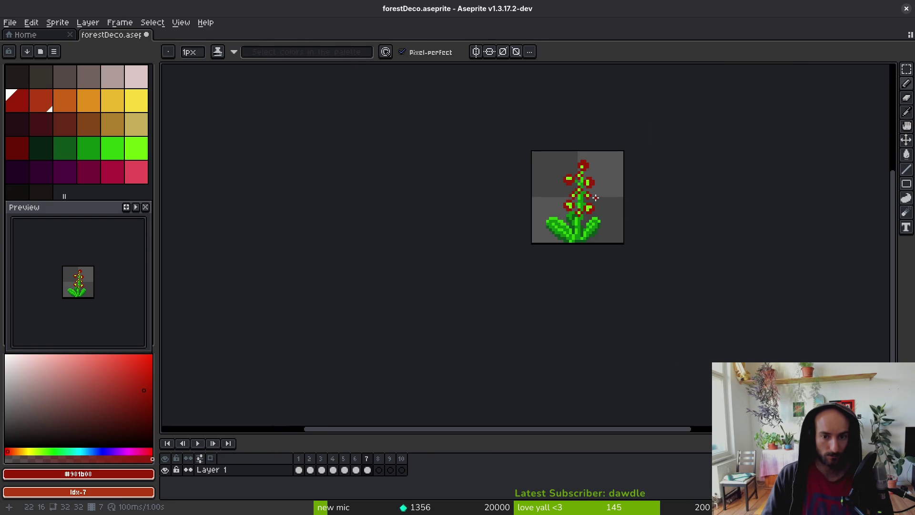
{"action": "scroll", "coordinate": [598, 199], "scroll_direction": "up", "scroll_amount": 4}
Add a final lime pixel to the right flower and erase the red pixels left of the upper stem.
{"action": "left_click", "coordinate": [546, 206], "text": "alt"}
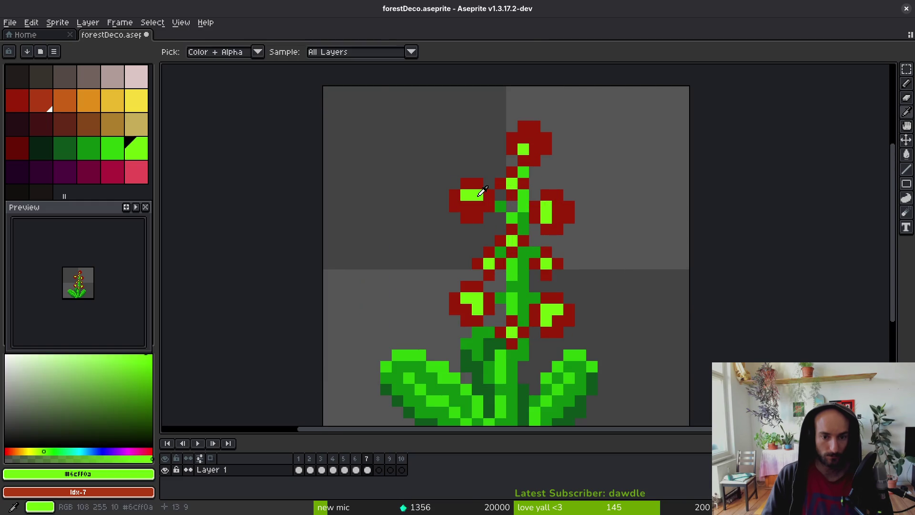
{"action": "left_click", "coordinate": [557, 206]}
{"action": "left_click", "coordinate": [524, 184]}
{"action": "left_click", "coordinate": [527, 180], "text": "alt"}
{"action": "key", "text": "e"}
{"action": "left_click", "coordinate": [512, 196]}
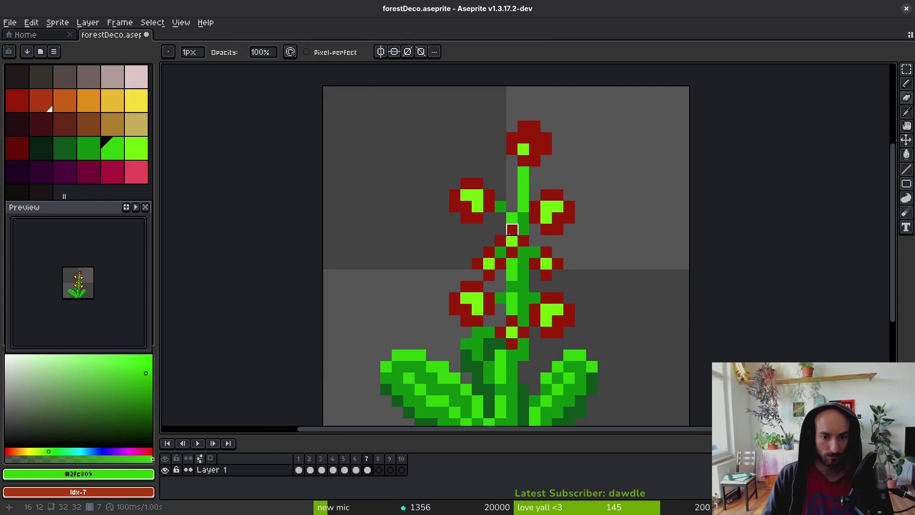
{"action": "left_click_drag", "start_coordinate": [512, 241], "coordinate": [512, 230]}
{"action": "left_click", "coordinate": [523, 232], "text": "alt"}
Paint two dark green pixels on the red-flowered plant's stem.
{"action": "key", "text": "b"}
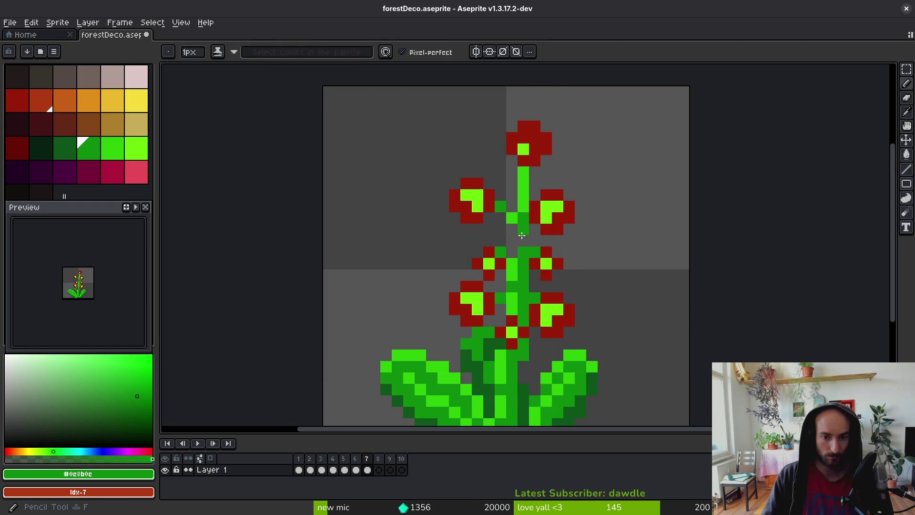
{"action": "left_click", "coordinate": [513, 248]}
{"action": "left_click", "coordinate": [548, 285]}
Move a copy of the small flower right of the stem up onto the upper stem.
{"action": "key", "text": "m"}
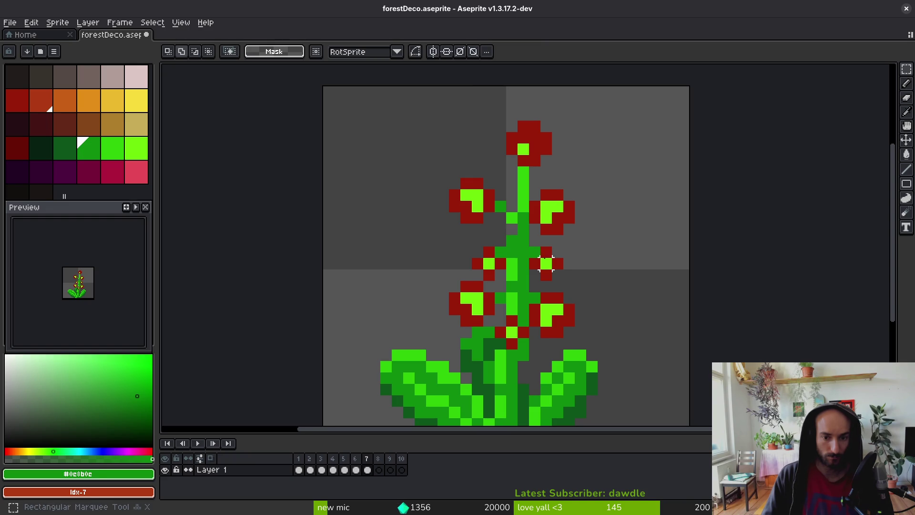
{"action": "left_click_drag", "start_coordinate": [541, 247], "coordinate": [552, 281]}
{"action": "scroll", "coordinate": [534, 263], "scroll_direction": "up", "scroll_amount": 2}
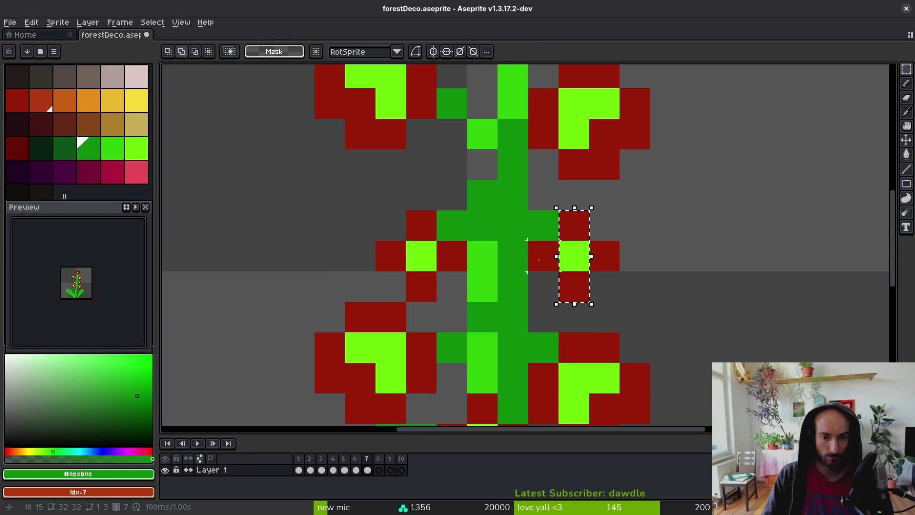
{"action": "scroll", "coordinate": [623, 270], "scroll_direction": "down", "scroll_amount": 3}
{"action": "key", "text": "ctrl+z"}
{"action": "key", "text": "ctrl+y"}
{"action": "mouse_move", "coordinate": [607, 259]}
{"action": "left_mouse_down"}
{"action": "mouse_move", "coordinate": [582, 205]}
{"action": "mouse_move", "coordinate": [592, 221]}
{"action": "left_mouse_up"}
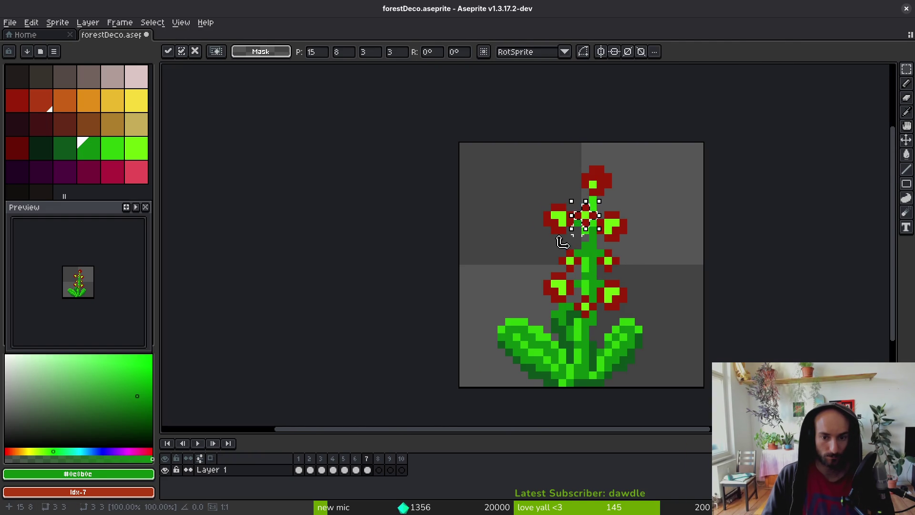
{"action": "key", "text": "Return"}
Select a small block of the stem.
{"action": "scroll", "coordinate": [592, 221], "scroll_direction": "up", "scroll_amount": 8}
{"action": "mouse_move", "coordinate": [449, 114]}
{"action": "left_mouse_down"}
{"action": "mouse_move", "coordinate": [632, 296]}
{"action": "mouse_move", "coordinate": [679, 297]}
{"action": "mouse_move", "coordinate": [595, 253]}
{"action": "left_mouse_up"}
{"action": "scroll", "coordinate": [594, 253], "scroll_direction": "down", "scroll_amount": 3}
{"action": "scroll", "coordinate": [576, 239], "scroll_direction": "up", "scroll_amount": 3}
Paint several stem pixels in the dark stem green.
{"action": "key", "text": "i"}
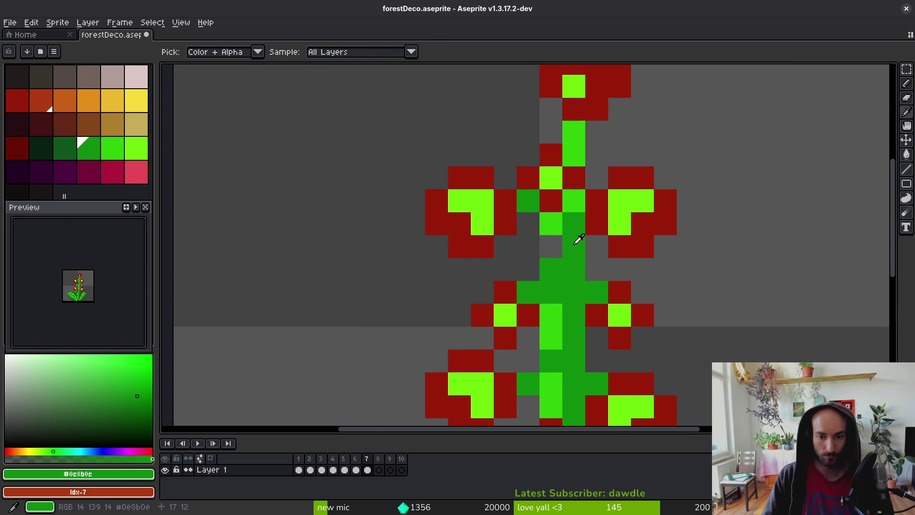
{"action": "key", "text": "b"}
{"action": "left_click", "coordinate": [551, 223]}
{"action": "left_click", "coordinate": [550, 246]}
{"action": "left_click", "coordinate": [574, 155]}
{"action": "left_click", "coordinate": [574, 135]}
{"action": "left_click", "coordinate": [574, 178]}
{"action": "scroll", "coordinate": [594, 266], "scroll_direction": "down", "scroll_amount": 5}
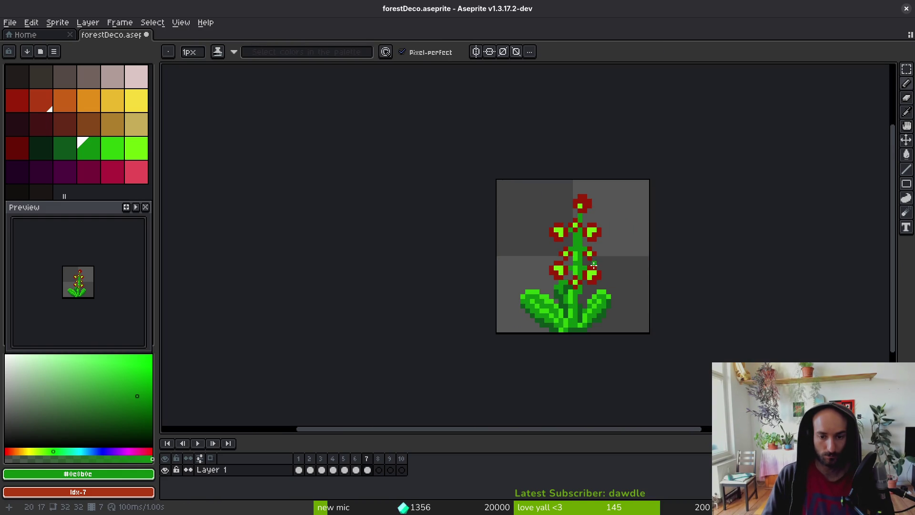
{"action": "scroll", "coordinate": [595, 265], "scroll_direction": "up", "scroll_amount": 4}
Shade stem pixels beside the upper and middle flowers with the darker green.
{"action": "left_click", "coordinate": [563, 235], "text": "alt"}
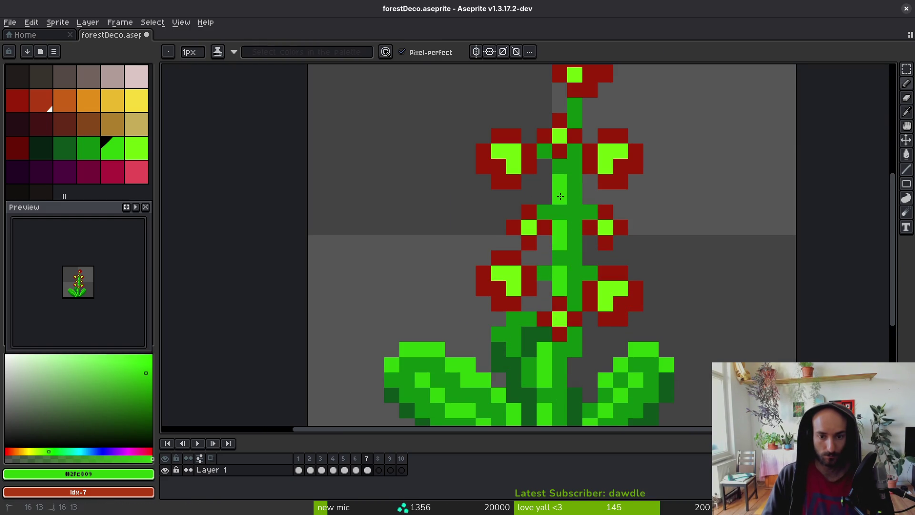
{"action": "left_click", "coordinate": [65, 149]}
{"action": "left_click", "coordinate": [574, 151]}
{"action": "left_click", "coordinate": [560, 166]}
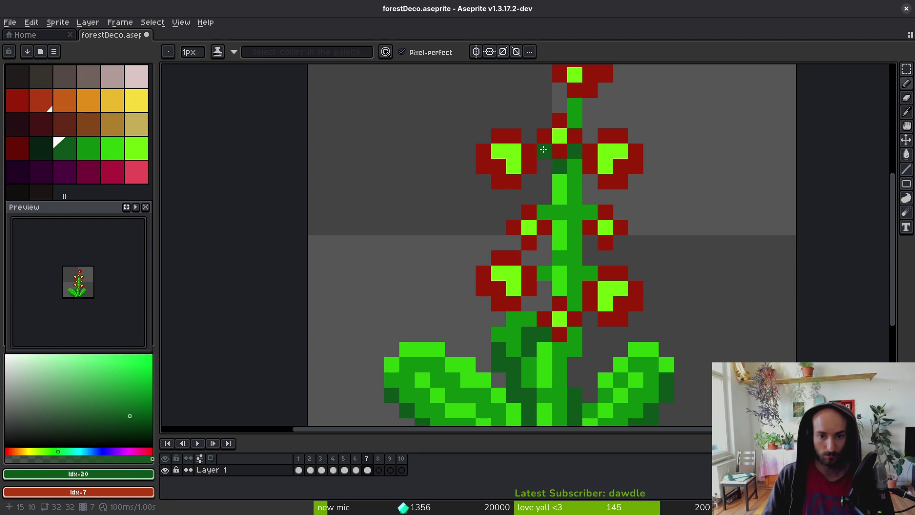
{"action": "key", "text": "e"}
{"action": "left_click", "coordinate": [544, 212]}
{"action": "left_click", "coordinate": [544, 243], "text": "alt"}
Erase a stray pixel by the middle flowers and add dark green shading below the lower-left flower.
{"action": "key", "text": "b"}
{"action": "right_click", "coordinate": [544, 227]}
{"action": "left_click", "coordinate": [590, 242]}
{"action": "key", "text": "e"}
{"action": "left_click", "coordinate": [589, 212]}
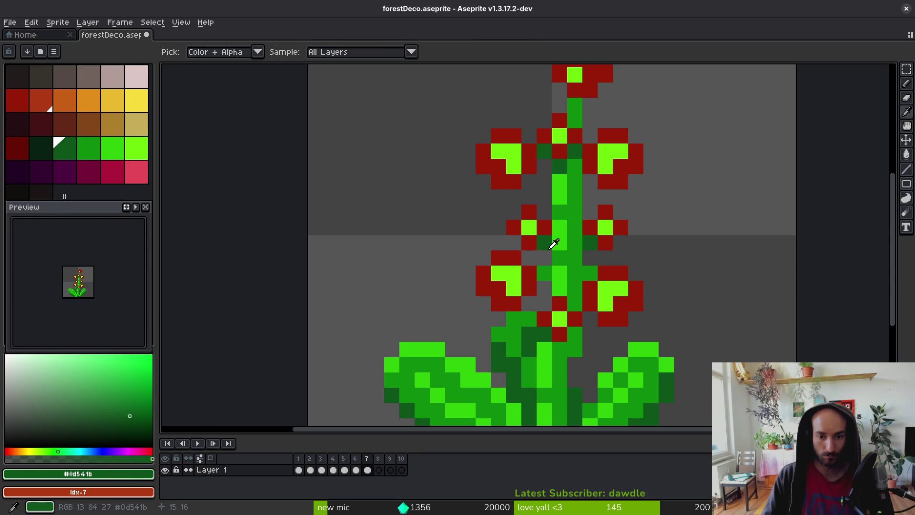
{"action": "key", "text": "b"}
{"action": "left_click_drag", "start_coordinate": [544, 303], "coordinate": [529, 303]}
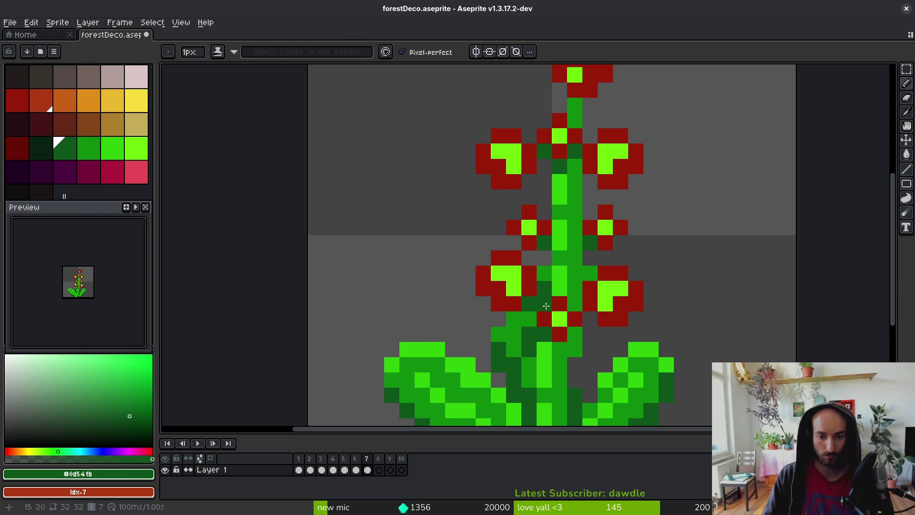
Pick the bright lime green for the highlight near the stem top.
{"action": "key", "text": "e"}
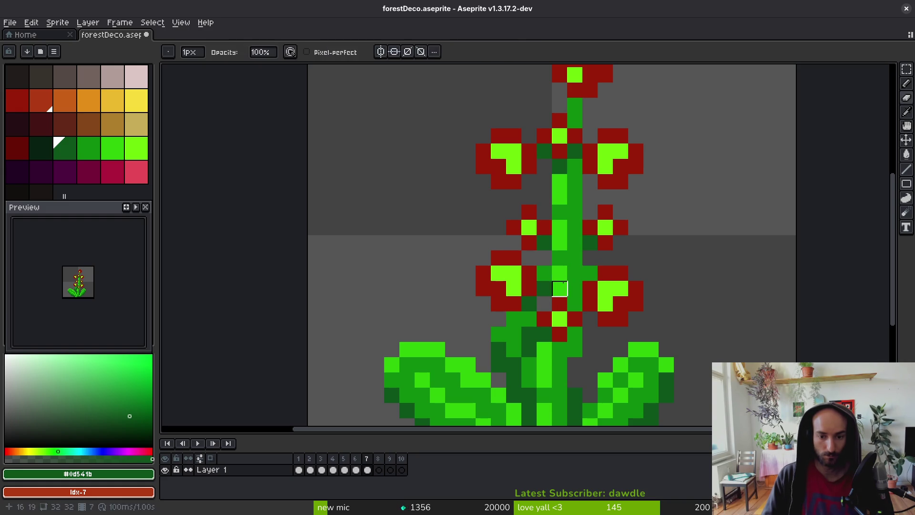
{"action": "scroll", "coordinate": [582, 291], "scroll_direction": "down", "scroll_amount": 4}
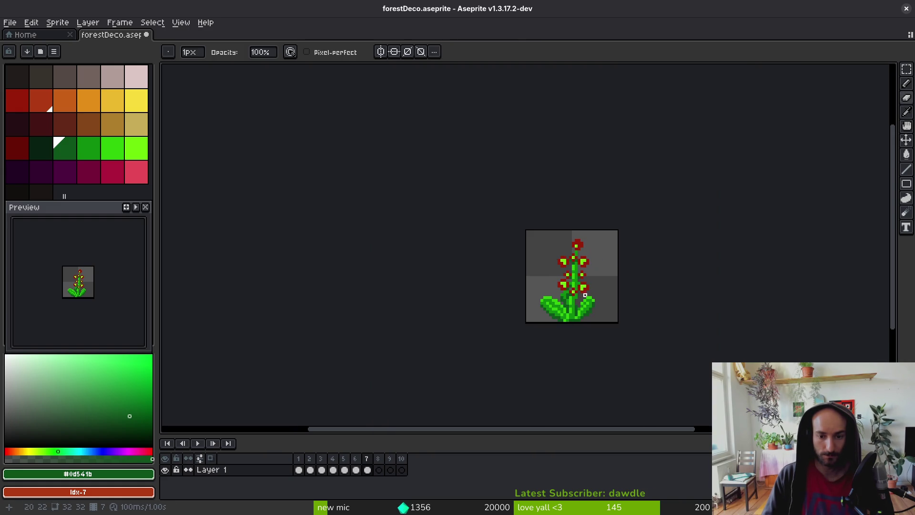
{"action": "scroll", "coordinate": [576, 270], "scroll_direction": "up", "scroll_amount": 3}
{"action": "left_click", "coordinate": [573, 207], "text": "alt"}
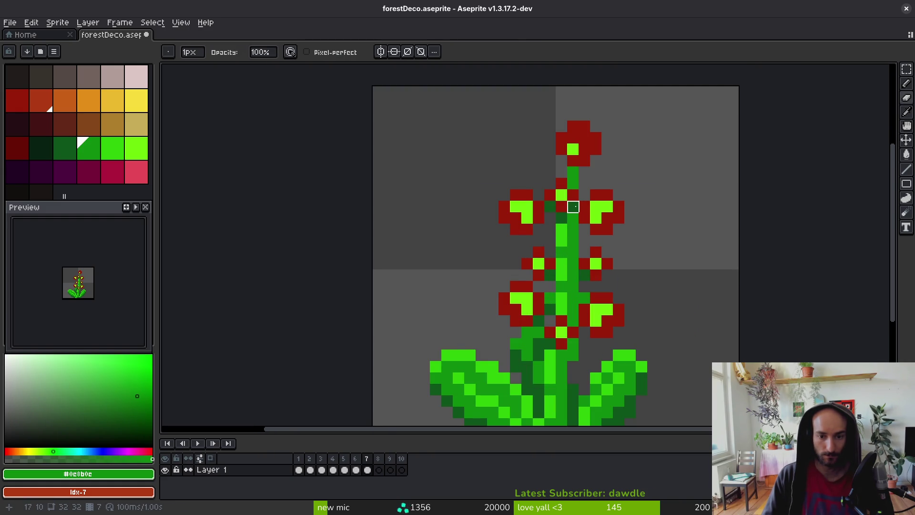
{"action": "left_click", "coordinate": [573, 230], "text": "alt"}
{"action": "key", "text": "b"}
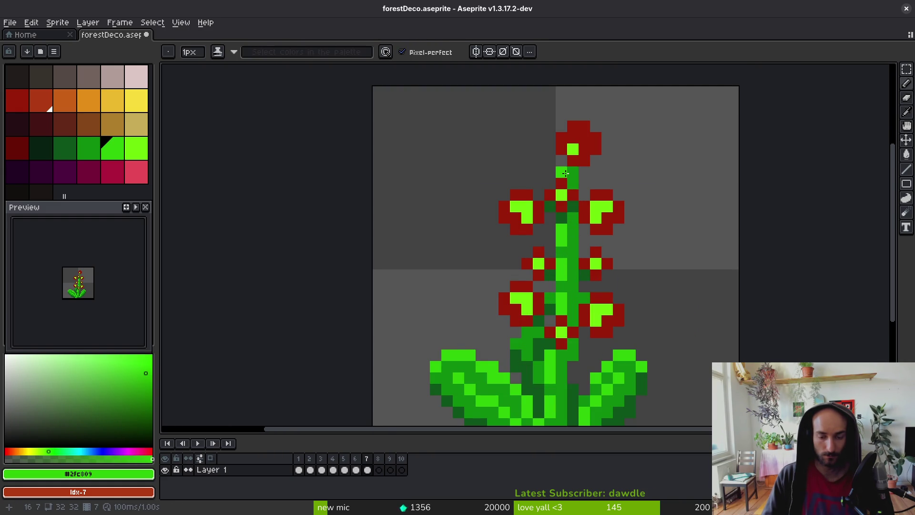
{"action": "scroll", "coordinate": [582, 296], "scroll_direction": "down", "scroll_amount": 5}
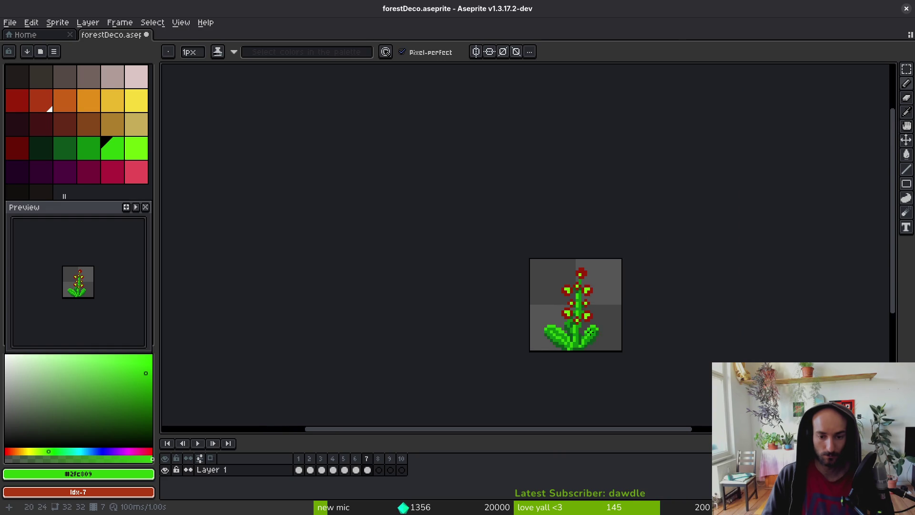
Save forestDeco.aseprite with Ctrl+S.
{"action": "key", "text": "ctrl+s"}
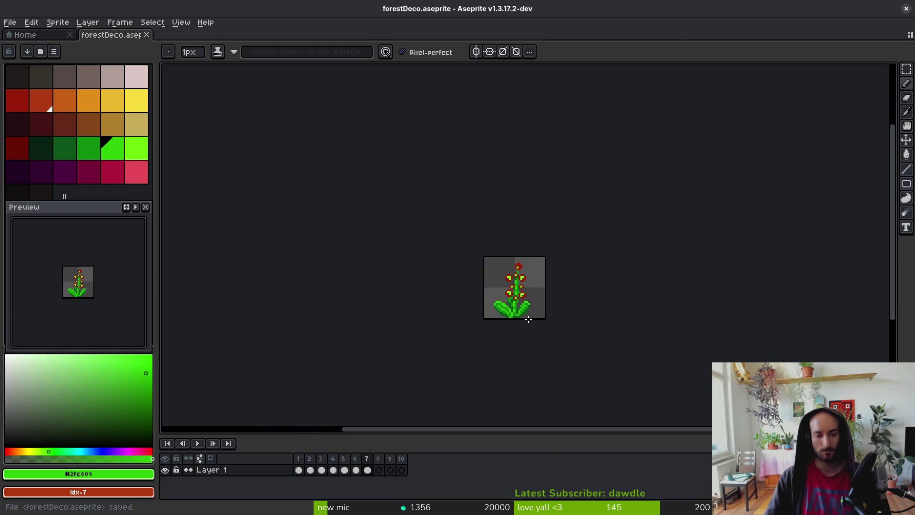
{"action": "key", "text": "alt"}
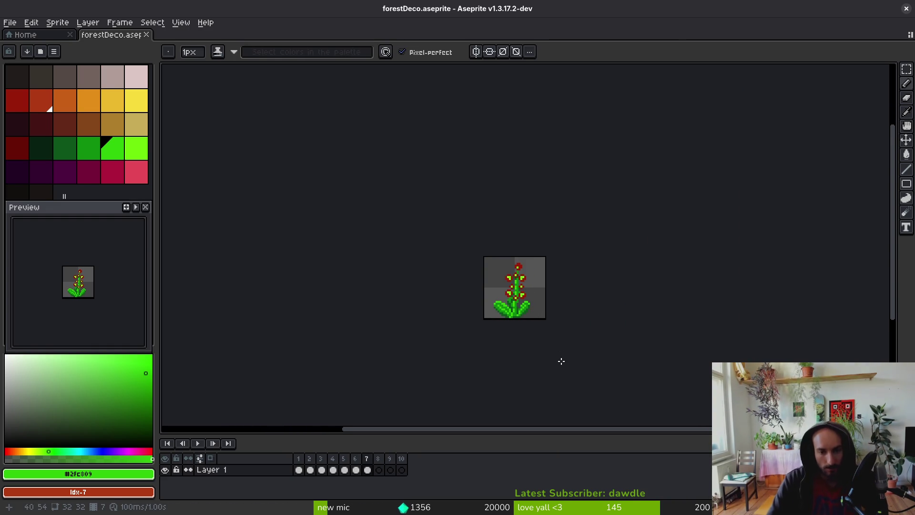
{"action": "scroll", "coordinate": [532, 278], "scroll_direction": "up", "scroll_amount": 4}
{"action": "scroll", "coordinate": [535, 239], "scroll_direction": "down", "scroll_amount": 3}
Glance at the grass frame, go to empty frame 8, and pick the mid green.
{"action": "key", "text": "Left"}
{"action": "key", "text": "Left"}
{"action": "key", "text": "Left"}
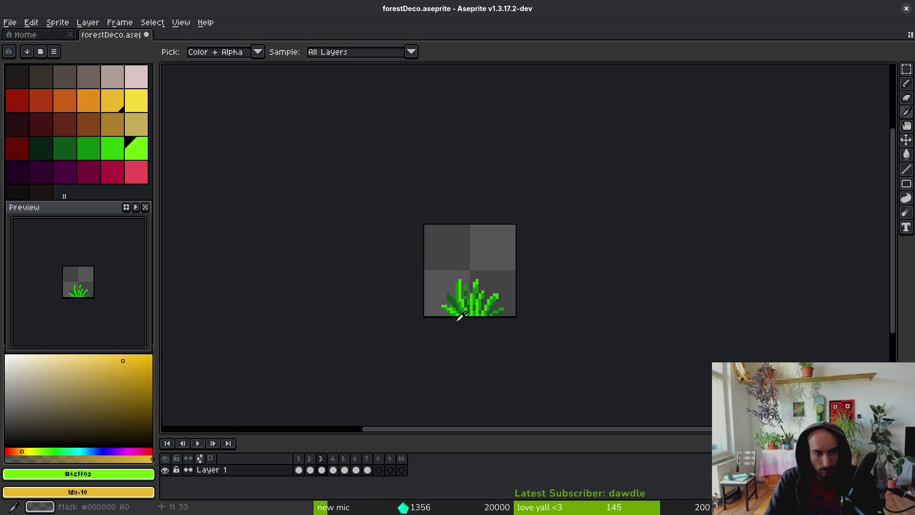
{"action": "key", "text": "Right"}
{"action": "key", "text": "Right"}
{"action": "key", "text": "Right"}
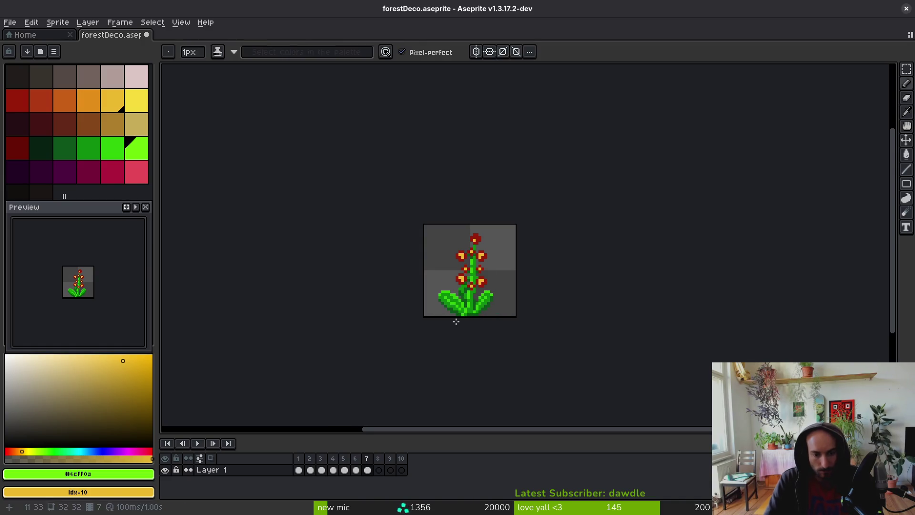
{"action": "left_click_drag", "start_coordinate": [111, 149], "coordinate": [97, 155]}
{"action": "scroll", "coordinate": [506, 315], "scroll_direction": "up", "scroll_amount": 2}
{"action": "key", "text": "i"}
{"action": "key", "text": "alt"}
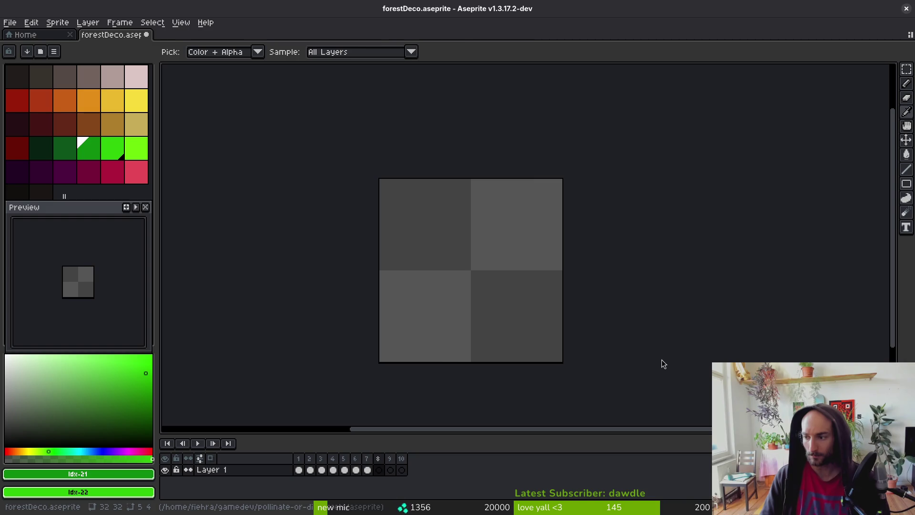
Draw a green curving stem line up from the bottom of the sprite.
{"action": "key", "text": "b"}
{"action": "mouse_move", "coordinate": [496, 360]}
{"action": "left_mouse_down"}
{"action": "mouse_move", "coordinate": [484, 387]}
{"action": "mouse_move", "coordinate": [473, 353]}
{"action": "mouse_move", "coordinate": [500, 258]}
{"action": "left_mouse_up"}
{"action": "scroll", "coordinate": [494, 349], "scroll_direction": "up", "scroll_amount": 1}
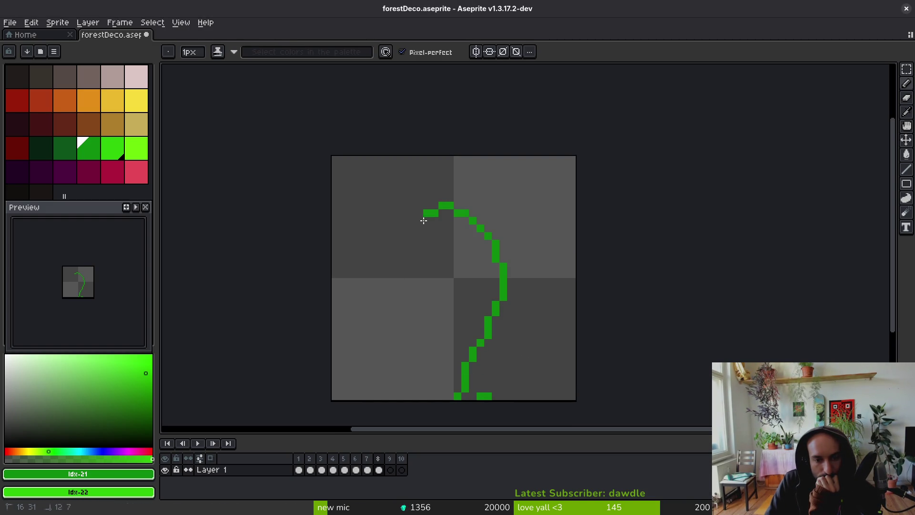
{"action": "left_click_drag", "start_coordinate": [416, 262], "coordinate": [410, 237]}
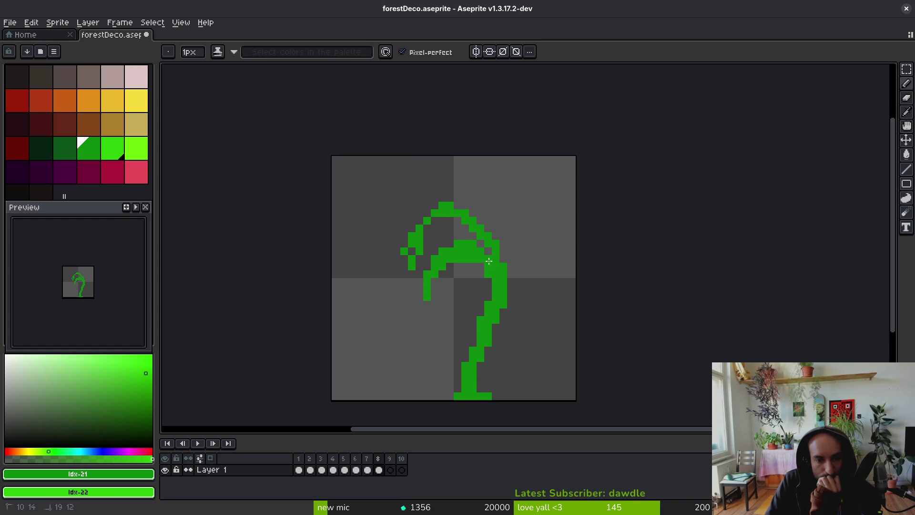
{"action": "scroll", "coordinate": [491, 267], "scroll_direction": "up", "scroll_amount": 3}
Erase the arc's upper-right part and redraw it into a thicker hook.
{"action": "key", "text": "e"}
{"action": "mouse_move", "coordinate": [513, 202]}
{"action": "left_mouse_down"}
{"action": "mouse_move", "coordinate": [391, 113]}
{"action": "mouse_move", "coordinate": [421, 126]}
{"action": "mouse_move", "coordinate": [315, 247]}
{"action": "mouse_move", "coordinate": [329, 219]}
{"action": "mouse_move", "coordinate": [329, 234]}
{"action": "left_mouse_up"}
{"action": "left_click", "coordinate": [413, 208], "text": "alt"}
{"action": "left_click_drag", "start_coordinate": [372, 261], "coordinate": [371, 280]}
{"action": "left_click", "coordinate": [447, 273]}
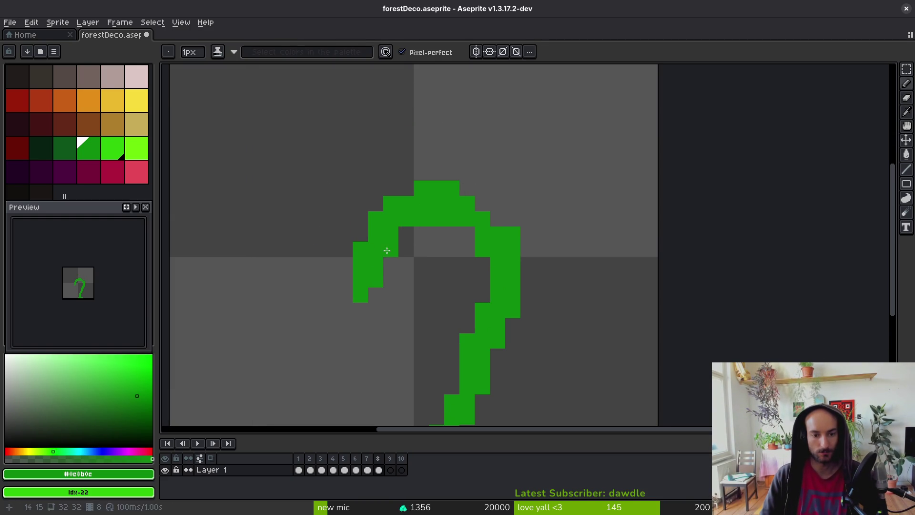
{"action": "key", "text": "ctrl+z"}
{"action": "left_click_drag", "start_coordinate": [466, 233], "coordinate": [494, 224]}
{"action": "scroll", "coordinate": [533, 191], "scroll_direction": "down", "scroll_amount": 4}
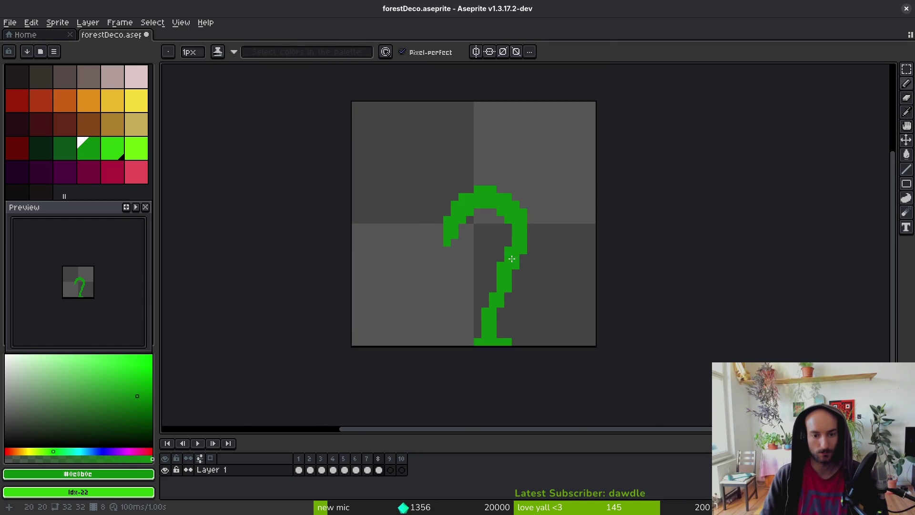
{"action": "scroll", "coordinate": [510, 262], "scroll_direction": "up", "scroll_amount": 2}
Thicken the hook's stem, clear stray pixels, and sketch a red blossom left of the hook.
{"action": "left_click_drag", "start_coordinate": [483, 291], "coordinate": [454, 398]}
{"action": "key", "text": "e"}
{"action": "left_click_drag", "start_coordinate": [506, 375], "coordinate": [506, 384]}
{"action": "key", "text": "b"}
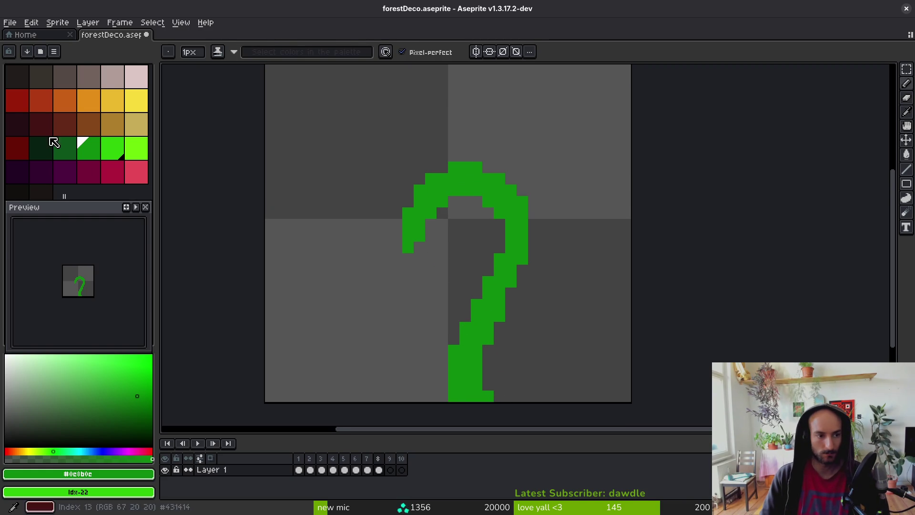
{"action": "left_click", "coordinate": [41, 101]}
{"action": "left_click_drag", "start_coordinate": [420, 224], "coordinate": [377, 245]}
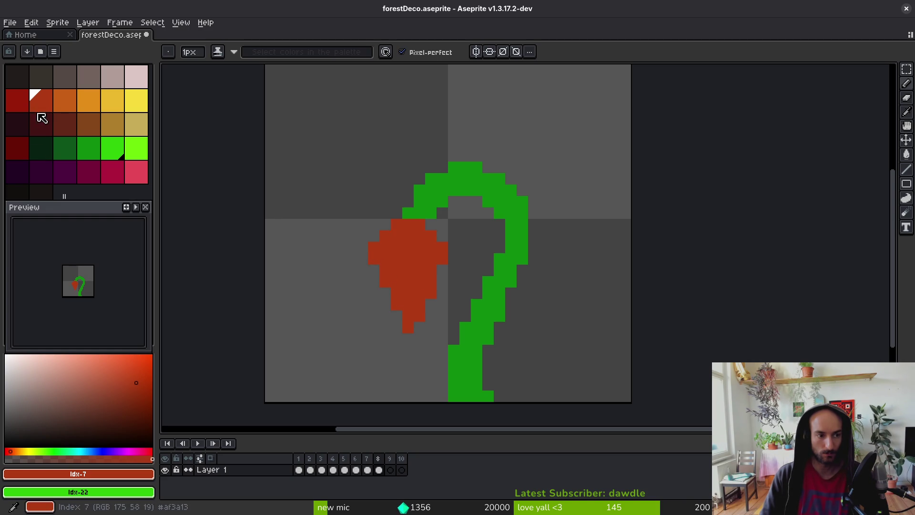
Fill the blossom shape with dark red using the Paint Bucket.
{"action": "left_click", "coordinate": [22, 153]}
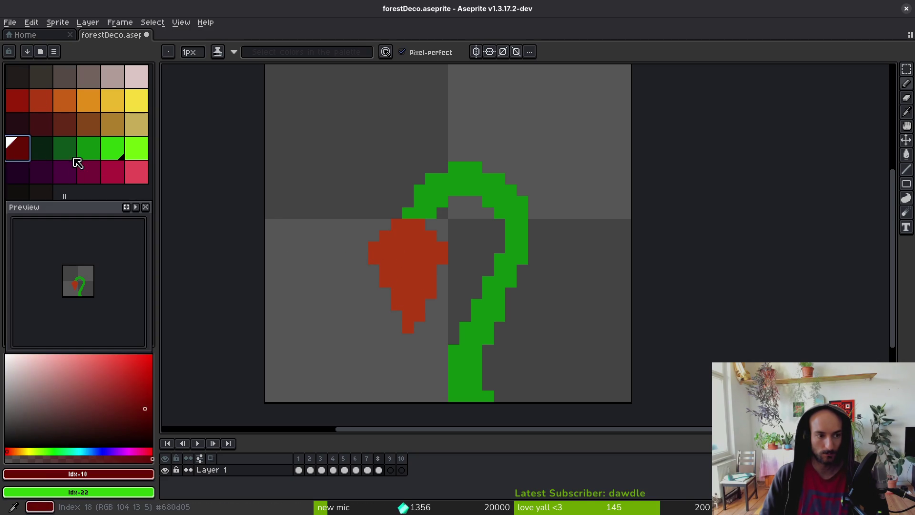
{"action": "key", "text": "g"}
{"action": "left_click", "coordinate": [369, 246]}
Paint a darker shadow streak down the blossom, tidying its edge with red.
{"action": "key", "text": "b"}
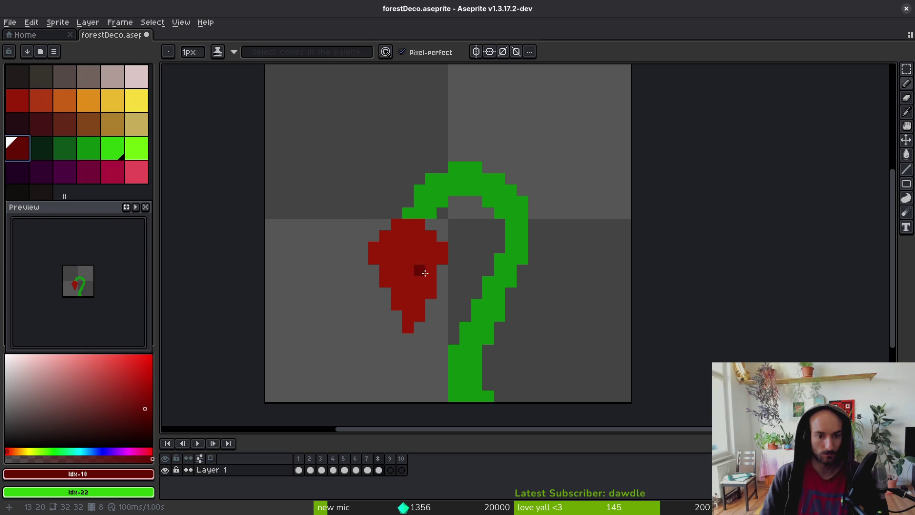
{"action": "left_click_drag", "start_coordinate": [430, 258], "coordinate": [419, 287]}
{"action": "mouse_move", "coordinate": [408, 318]}
{"action": "left_mouse_down"}
{"action": "mouse_move", "coordinate": [429, 279]}
{"action": "mouse_move", "coordinate": [424, 295]}
{"action": "left_mouse_up"}
{"action": "left_click", "coordinate": [398, 296], "text": "alt"}
{"action": "left_click", "coordinate": [408, 327]}
{"action": "left_click", "coordinate": [431, 282]}
{"action": "scroll", "coordinate": [456, 332], "scroll_direction": "down", "scroll_amount": 3}
{"action": "scroll", "coordinate": [443, 323], "scroll_direction": "up", "scroll_amount": 2}
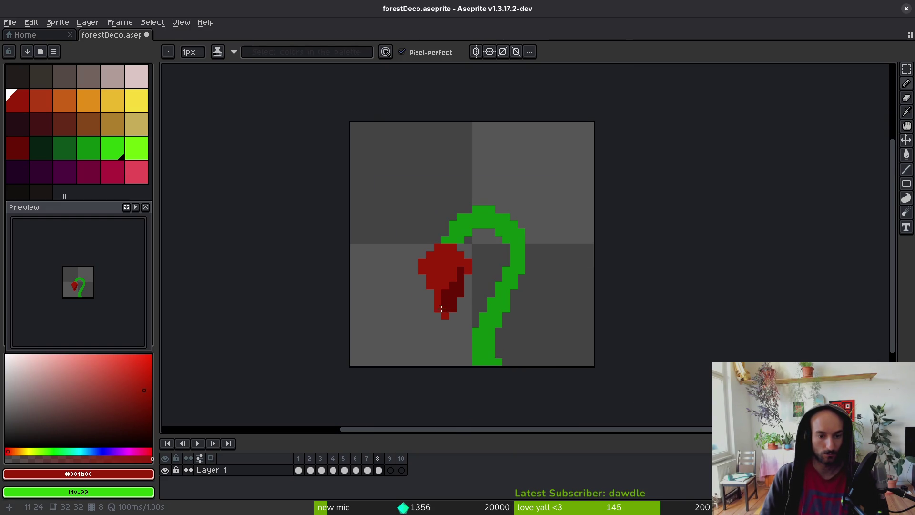
Darken the blossom's tip, then erase an extra dark pixel there.
{"action": "left_click", "coordinate": [454, 296], "text": "alt"}
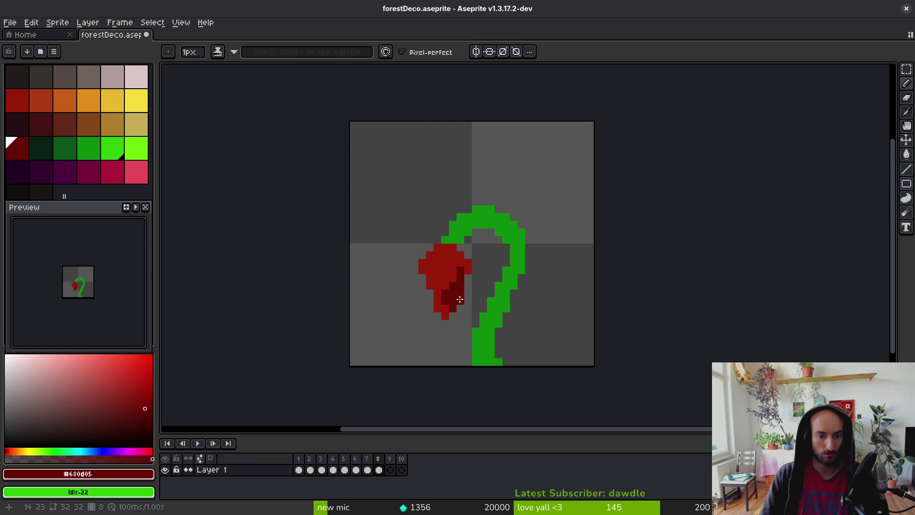
{"action": "scroll", "coordinate": [465, 296], "scroll_direction": "down", "scroll_amount": 2}
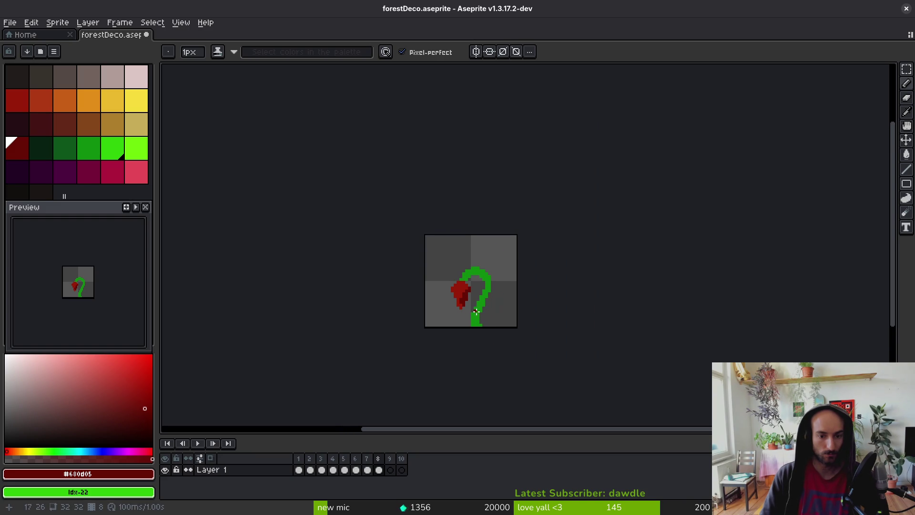
{"action": "scroll", "coordinate": [486, 319], "scroll_direction": "up", "scroll_amount": 3}
{"action": "left_click", "coordinate": [450, 287]}
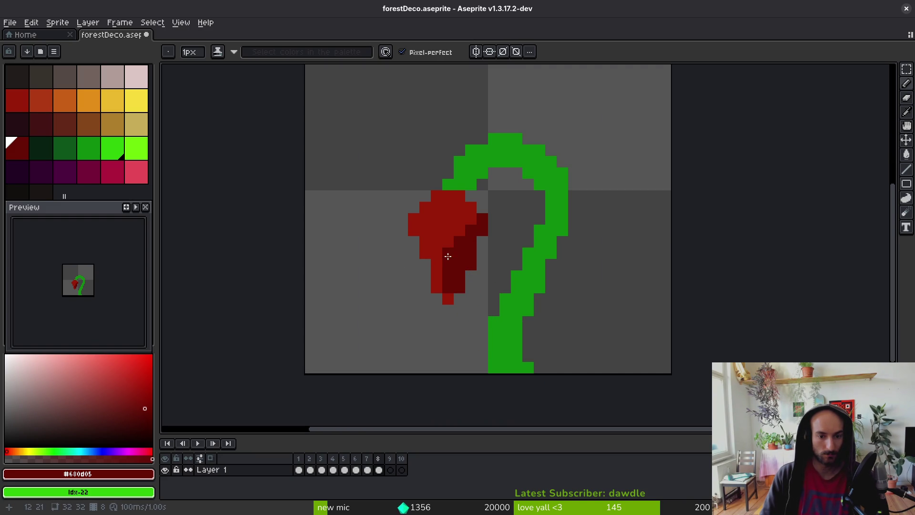
{"action": "left_click", "coordinate": [439, 280], "text": "alt"}
{"action": "key", "text": "ctrl+z"}
{"action": "key", "text": "e"}
{"action": "left_click", "coordinate": [459, 286]}
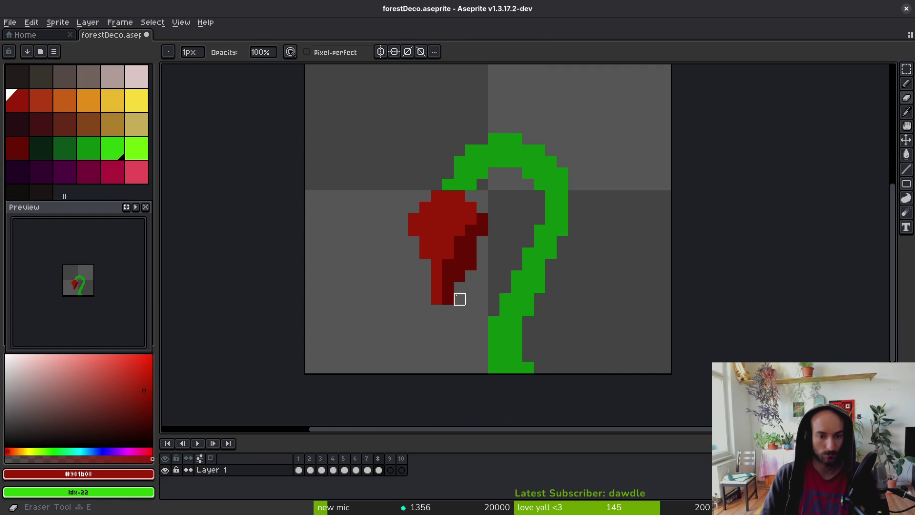
Erase stray dark pixels at the blossom's lower right.
{"action": "scroll", "coordinate": [483, 277], "scroll_direction": "up", "scroll_amount": 1}
{"action": "left_click_drag", "start_coordinate": [456, 255], "coordinate": [455, 241]}
{"action": "scroll", "coordinate": [474, 249], "scroll_direction": "down", "scroll_amount": 4}
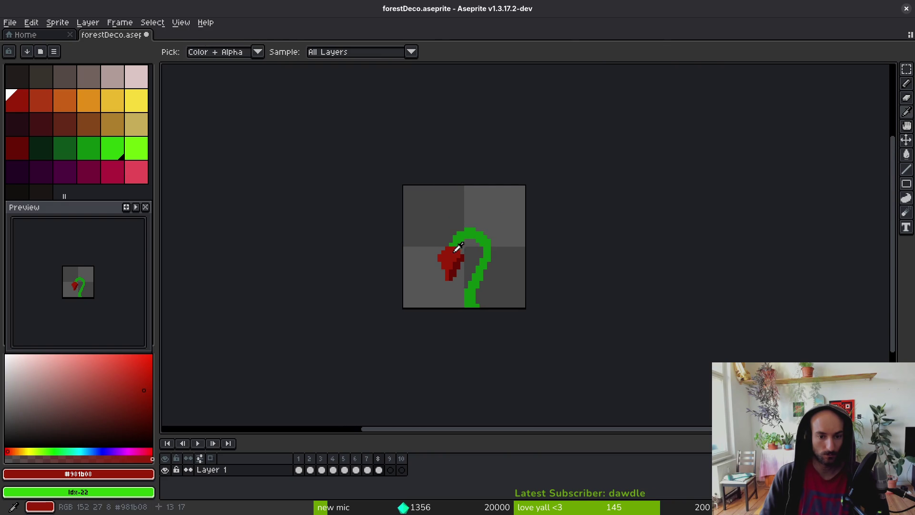
{"action": "left_click", "coordinate": [456, 256], "text": "alt"}
{"action": "scroll", "coordinate": [459, 258], "scroll_direction": "up", "scroll_amount": 1}
{"action": "scroll", "coordinate": [459, 257], "scroll_direction": "up", "scroll_amount": 5}
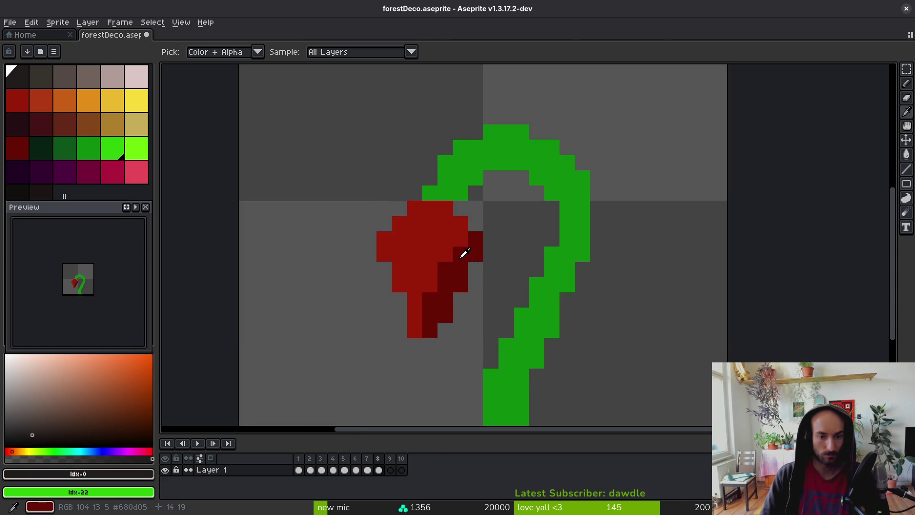
Add an orange-red highlight pixel on the blossom and sample its red and orange shades.
{"action": "left_click", "coordinate": [38, 97]}
{"action": "key", "text": "f"}
{"action": "left_click", "coordinate": [438, 259]}
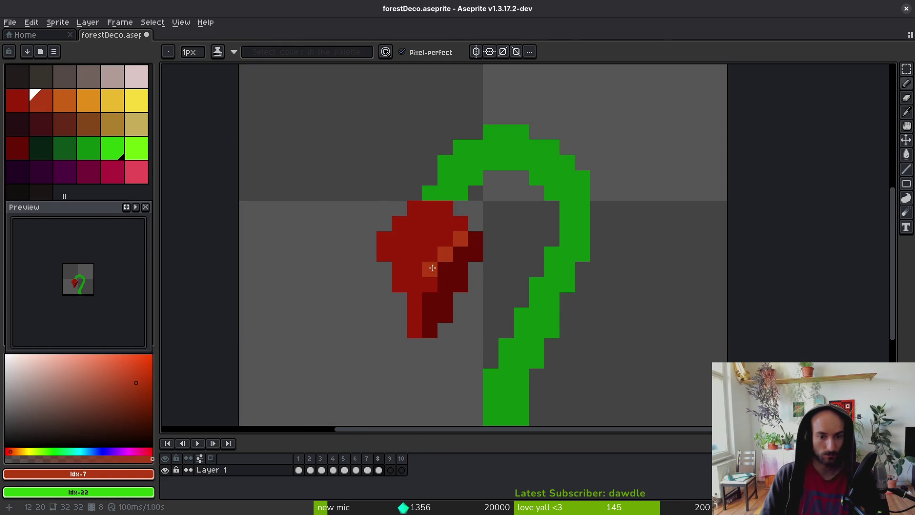
{"action": "left_click", "coordinate": [433, 242], "text": "alt"}
{"action": "left_click", "coordinate": [429, 269]}
{"action": "left_click", "coordinate": [449, 249], "text": "alt"}
{"action": "left_click", "coordinate": [422, 294], "text": "alt"}
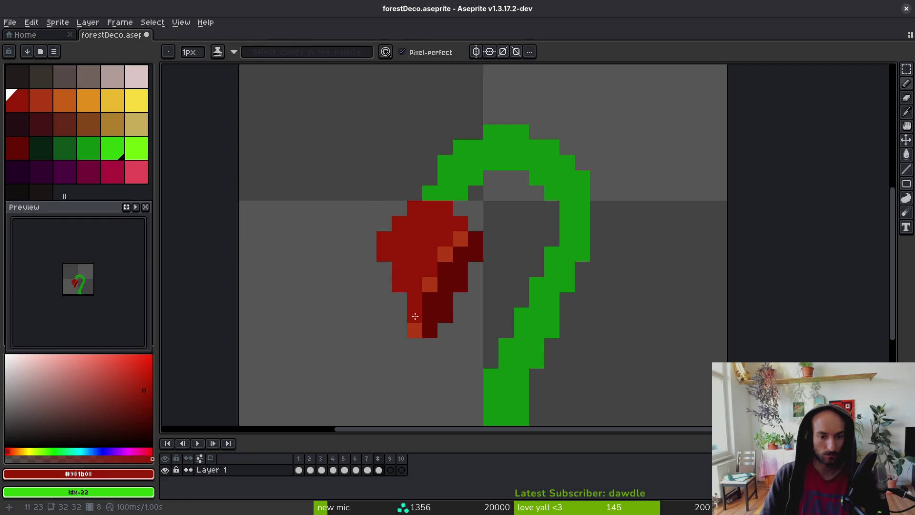
{"action": "left_click", "coordinate": [427, 284], "text": "alt"}
{"action": "scroll", "coordinate": [463, 311], "scroll_direction": "down", "scroll_amount": 3}
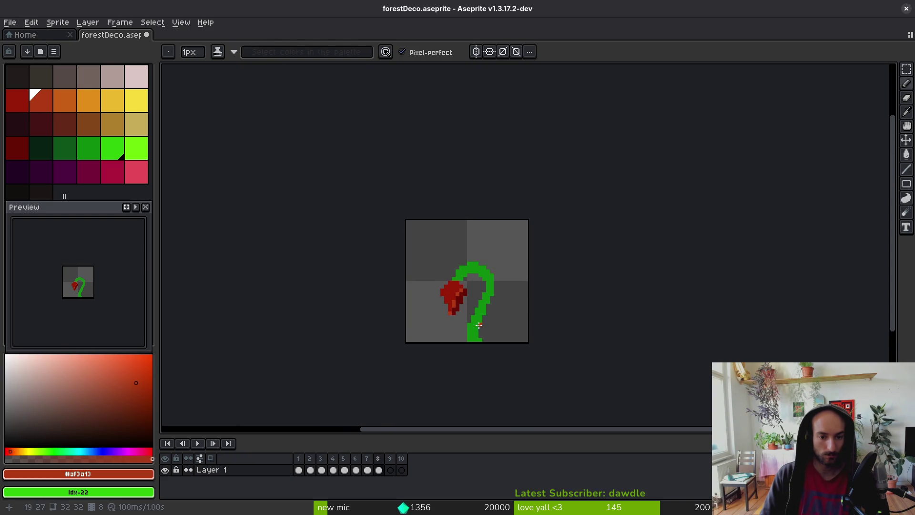
{"action": "scroll", "coordinate": [449, 300], "scroll_direction": "up", "scroll_amount": 3}
Paint two orange highlight pixels along the flower's top.
{"action": "left_click", "coordinate": [448, 215]}
{"action": "left_click", "coordinate": [433, 215]}
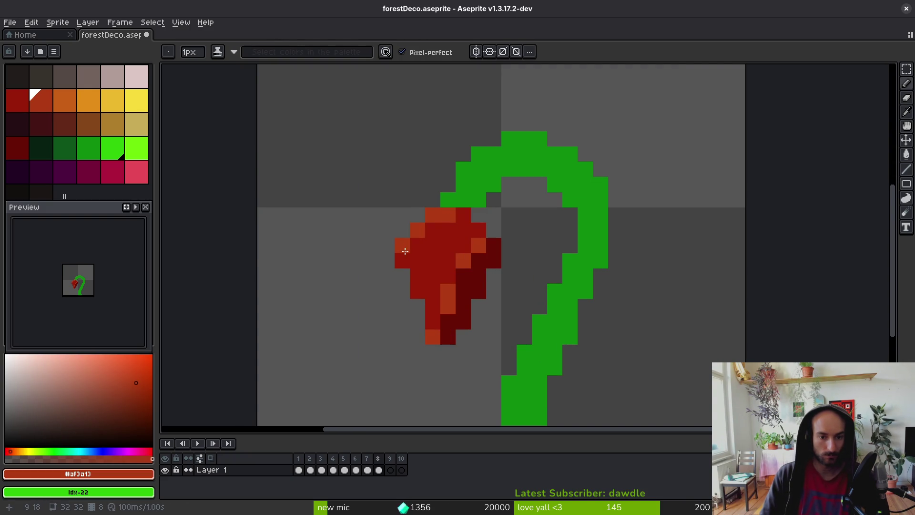
{"action": "scroll", "coordinate": [488, 249], "scroll_direction": "down", "scroll_amount": 4}
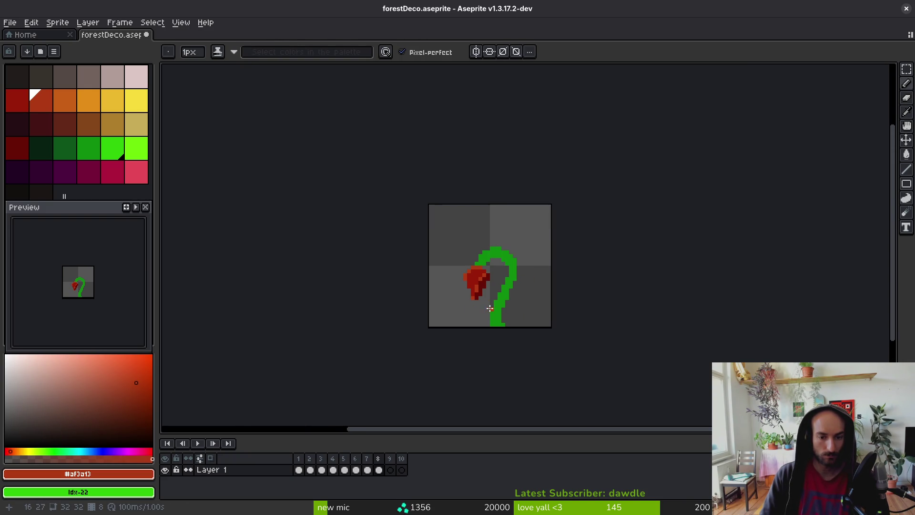
{"action": "scroll", "coordinate": [481, 288], "scroll_direction": "up", "scroll_amount": 4}
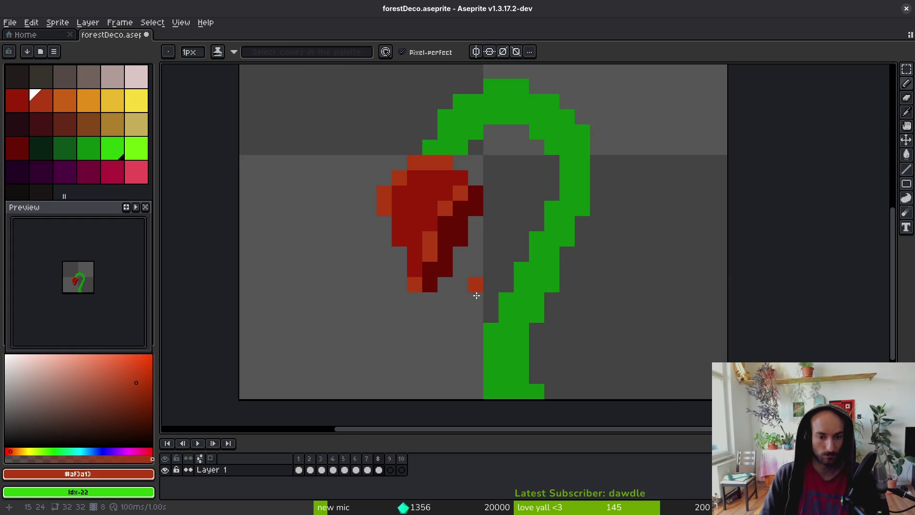
{"action": "key", "text": "alt+Tab"}
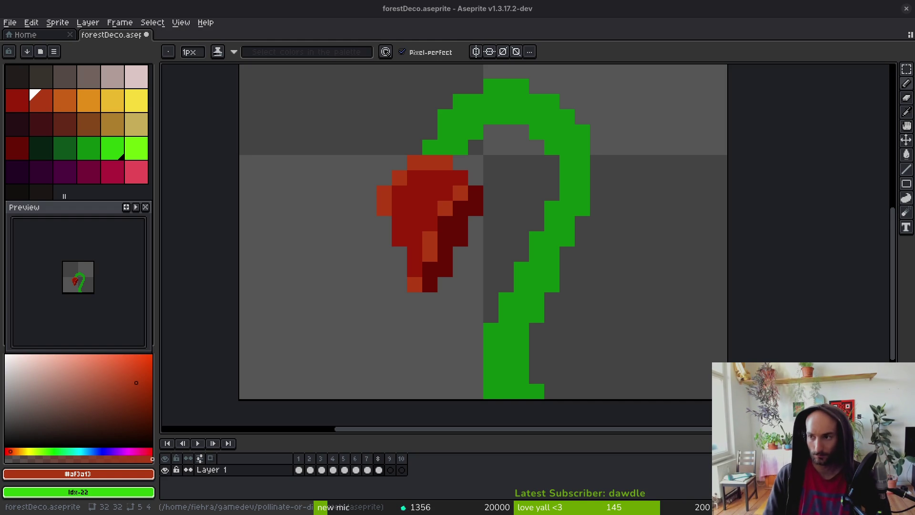
Drag the Brave 'lily flower' search window over the Aseprite canvas.
{"action": "left_click_drag", "start_coordinate": [634, 167], "coordinate": [328, 75]}
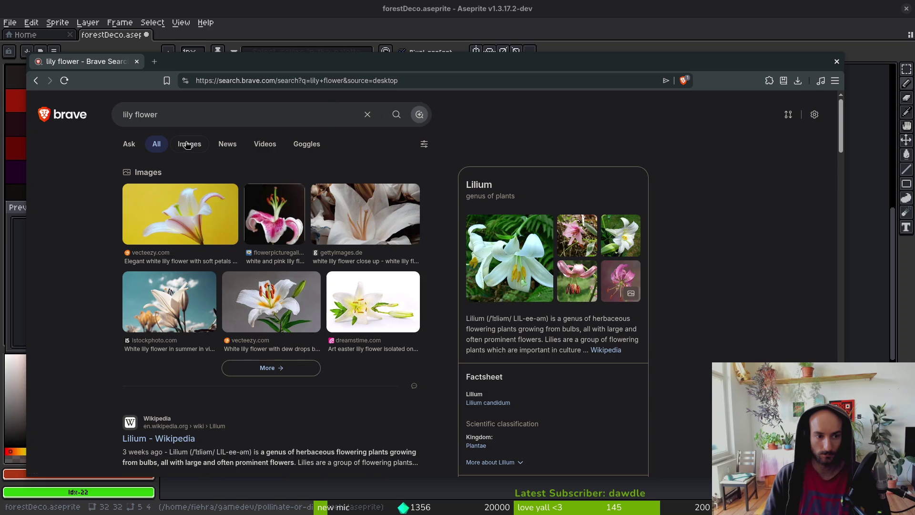
Browse the image results for lily flower.
{"action": "left_click", "coordinate": [330, 298]}
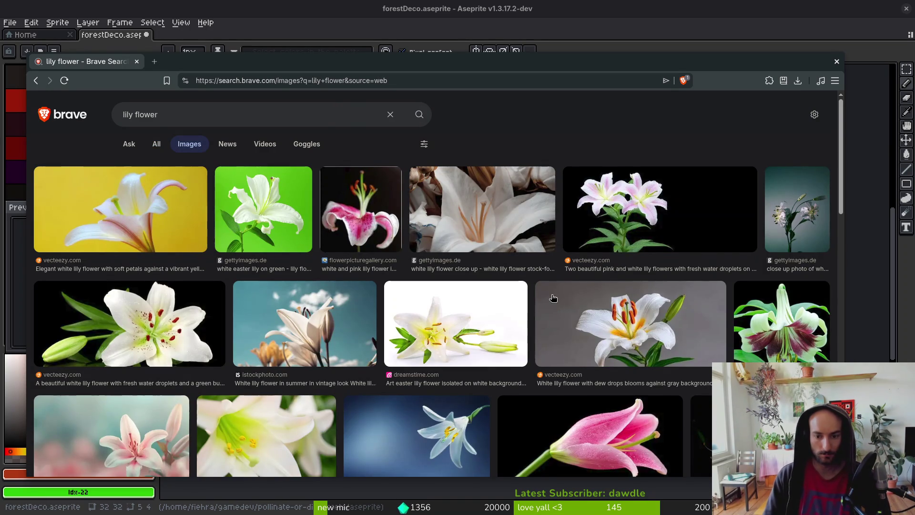
{"action": "scroll", "coordinate": [499, 320], "scroll_direction": "down", "scroll_amount": 2}
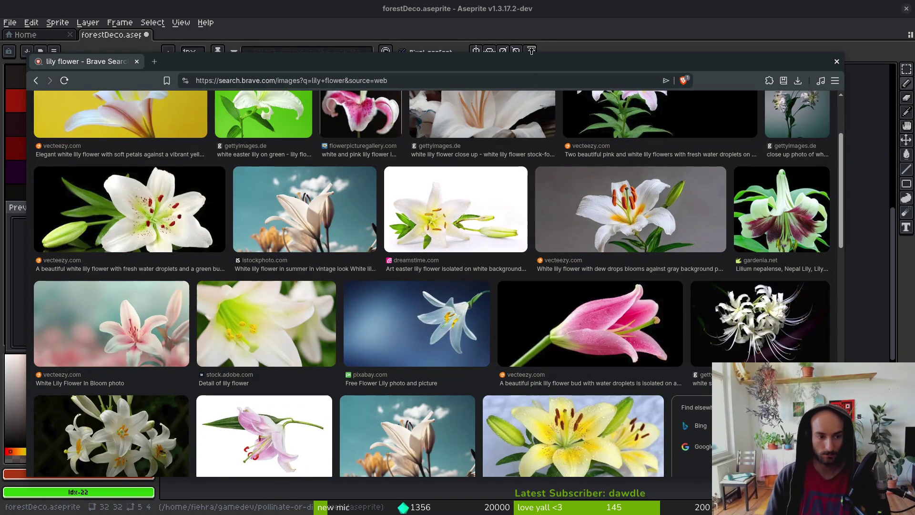
{"action": "scroll", "coordinate": [477, 167], "scroll_direction": "down", "scroll_amount": 2}
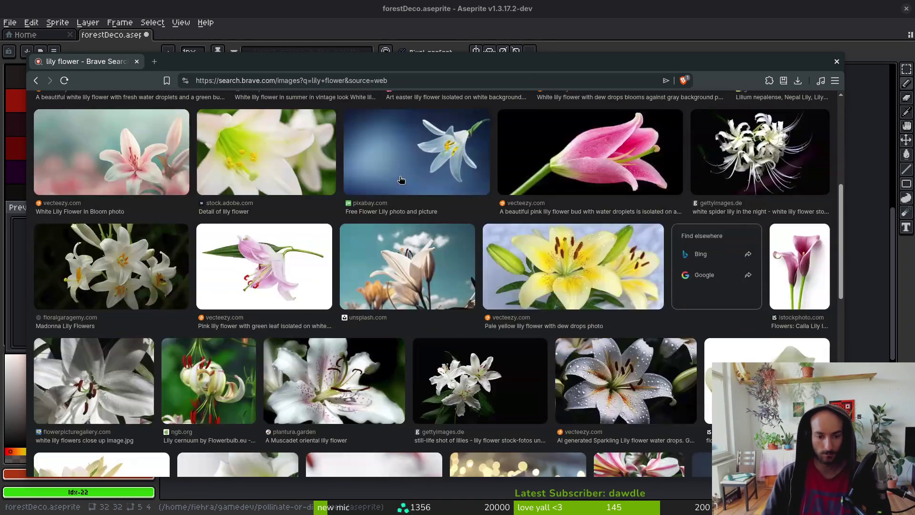
{"action": "scroll", "coordinate": [400, 186], "scroll_direction": "up", "scroll_amount": 4}
Search images for 'peace lily', then minimize the browser.
{"action": "triple_click", "coordinate": [222, 116]}
{"action": "type", "text": "pea"}
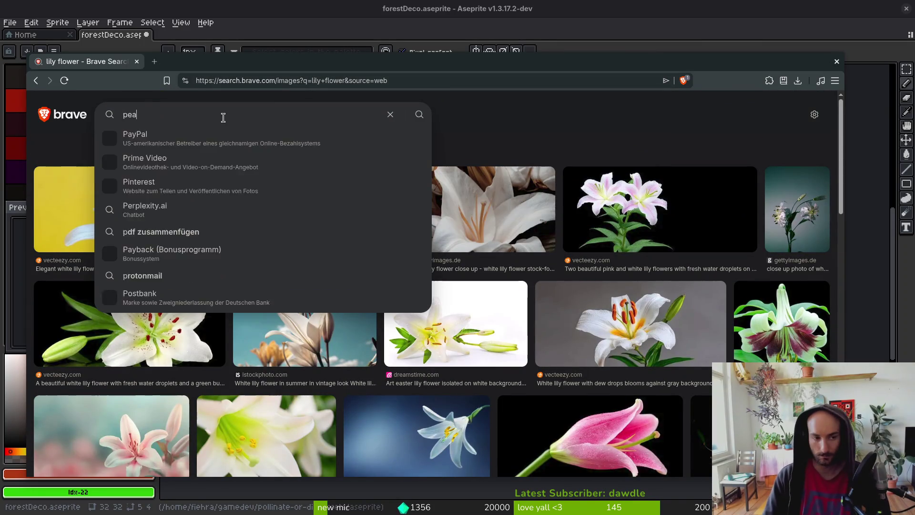
{"action": "type", "text": "ce lily"}
{"action": "key", "text": "Return"}
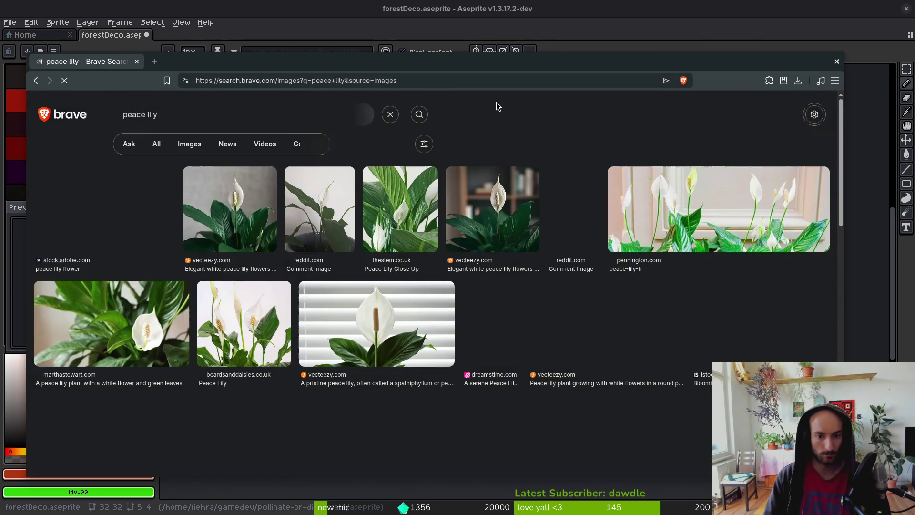
{"action": "key", "text": "super+minus"}
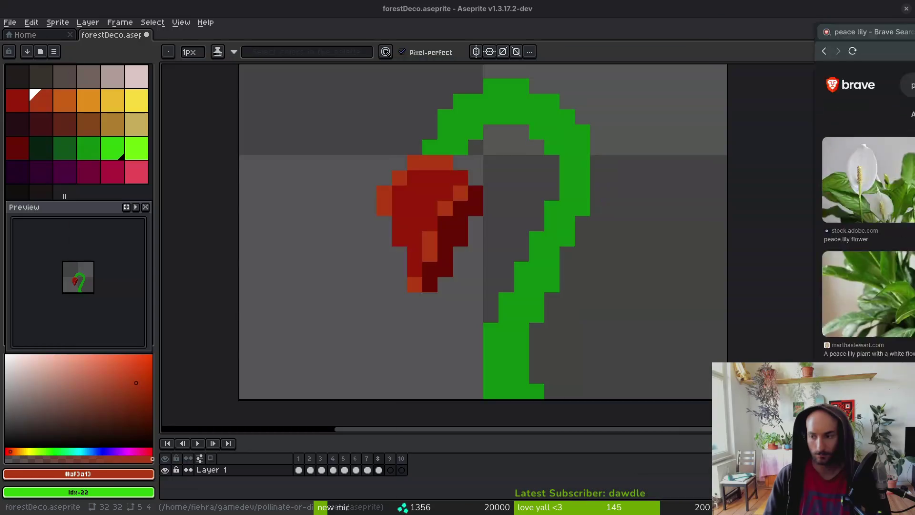
Erase the red flower and curled stem with a 4px eraser.
{"action": "scroll", "coordinate": [472, 217], "scroll_direction": "down", "scroll_amount": 5}
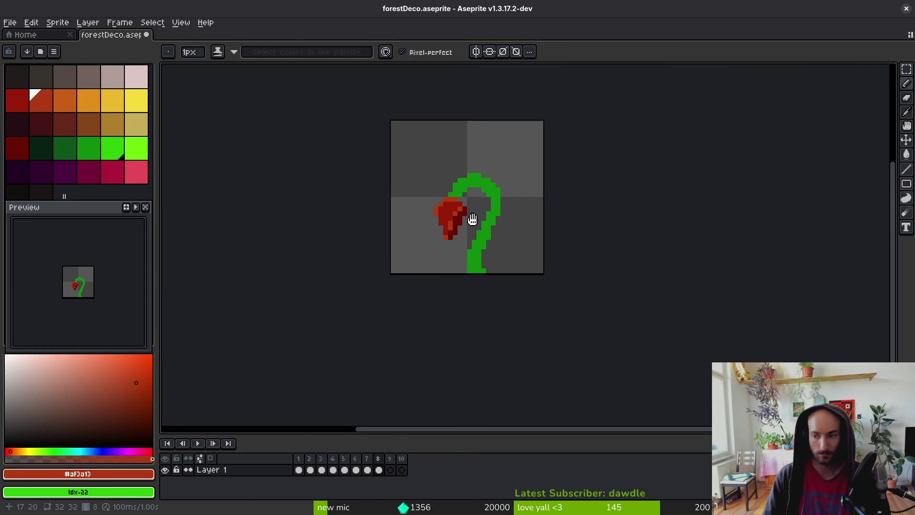
{"action": "key", "text": "e"}
{"action": "key", "text": "plus"}
{"action": "key", "text": "plus"}
{"action": "key", "text": "plus"}
{"action": "mouse_move", "coordinate": [466, 209]}
{"action": "left_mouse_down"}
{"action": "mouse_move", "coordinate": [448, 178]}
{"action": "mouse_move", "coordinate": [496, 235]}
{"action": "mouse_move", "coordinate": [482, 238]}
{"action": "left_mouse_up"}
{"action": "key", "text": "i"}
{"action": "key", "text": "ctrl+z"}
{"action": "key", "text": "ctrl+y"}
Pencil a tall centre stalk in mid green, trimming its right side.
{"action": "left_click", "coordinate": [88, 148]}
{"action": "key", "text": "b"}
{"action": "scroll", "coordinate": [486, 235], "scroll_direction": "up", "scroll_amount": 1}
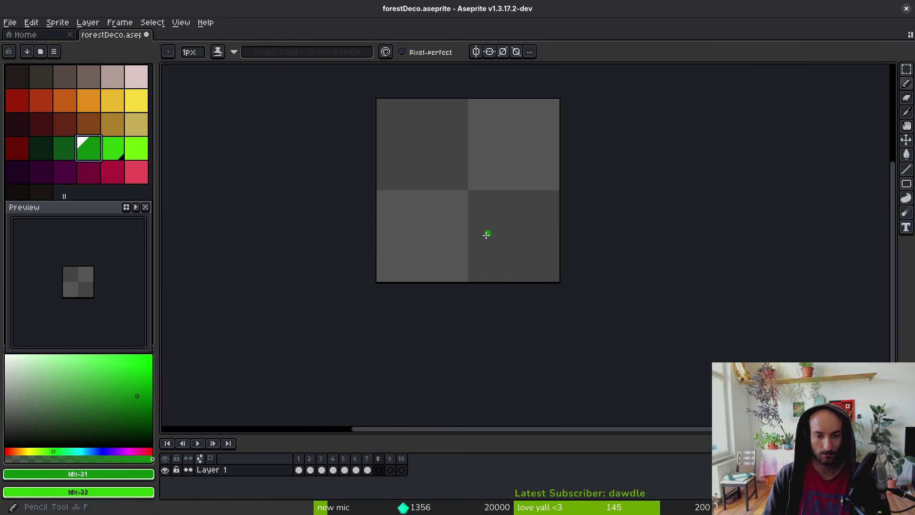
{"action": "mouse_move", "coordinate": [482, 193]}
{"action": "left_mouse_down"}
{"action": "mouse_move", "coordinate": [475, 283]}
{"action": "mouse_move", "coordinate": [465, 279]}
{"action": "mouse_move", "coordinate": [459, 248]}
{"action": "mouse_move", "coordinate": [474, 176]}
{"action": "left_mouse_up"}
{"action": "left_click_drag", "start_coordinate": [470, 277], "coordinate": [466, 261]}
{"action": "key", "text": "e"}
{"action": "mouse_move", "coordinate": [477, 181]}
{"action": "left_mouse_down"}
{"action": "mouse_move", "coordinate": [485, 288]}
{"action": "mouse_move", "coordinate": [484, 194]}
{"action": "left_mouse_up"}
{"action": "key", "text": "b"}
{"action": "left_click", "coordinate": [476, 227], "text": "alt"}
{"action": "left_click_drag", "start_coordinate": [477, 281], "coordinate": [465, 255]}
Extend the stalk's left side and draw the right leaf, erasing stray pixels.
{"action": "scroll", "coordinate": [472, 233], "scroll_direction": "up", "scroll_amount": 1}
{"action": "scroll", "coordinate": [472, 232], "scroll_direction": "up", "scroll_amount": 3}
{"action": "scroll", "coordinate": [471, 181], "scroll_direction": "up", "scroll_amount": 3}
{"action": "mouse_move", "coordinate": [441, 125]}
{"action": "left_mouse_down"}
{"action": "mouse_move", "coordinate": [443, 302]}
{"action": "mouse_move", "coordinate": [430, 351]}
{"action": "mouse_move", "coordinate": [427, 210]}
{"action": "left_mouse_up"}
{"action": "scroll", "coordinate": [437, 319], "scroll_direction": "down", "scroll_amount": 5}
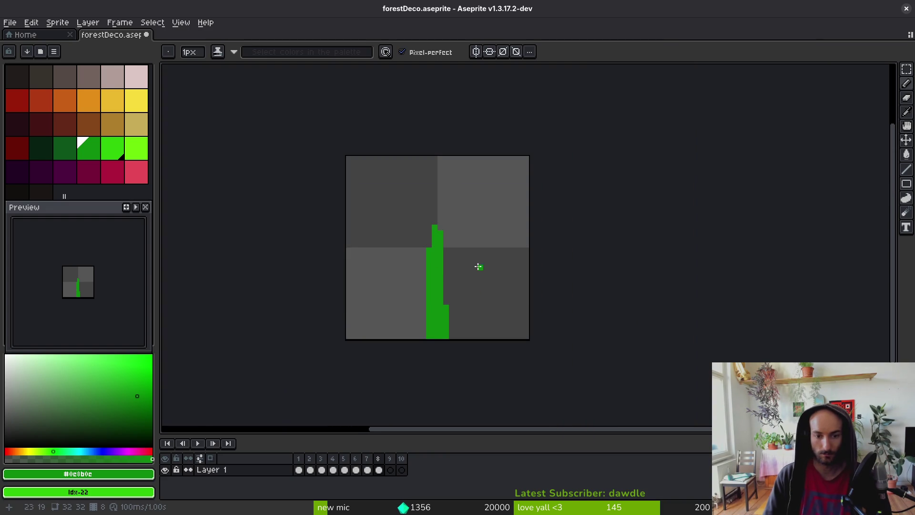
{"action": "scroll", "coordinate": [476, 288], "scroll_direction": "up", "scroll_amount": 3}
{"action": "mouse_move", "coordinate": [441, 381]}
{"action": "left_mouse_down"}
{"action": "mouse_move", "coordinate": [470, 341]}
{"action": "mouse_move", "coordinate": [483, 217]}
{"action": "mouse_move", "coordinate": [451, 267]}
{"action": "mouse_move", "coordinate": [438, 377]}
{"action": "mouse_move", "coordinate": [428, 361]}
{"action": "mouse_move", "coordinate": [472, 214]}
{"action": "mouse_move", "coordinate": [486, 253]}
{"action": "mouse_move", "coordinate": [439, 357]}
{"action": "left_mouse_up"}
{"action": "key", "text": "e"}
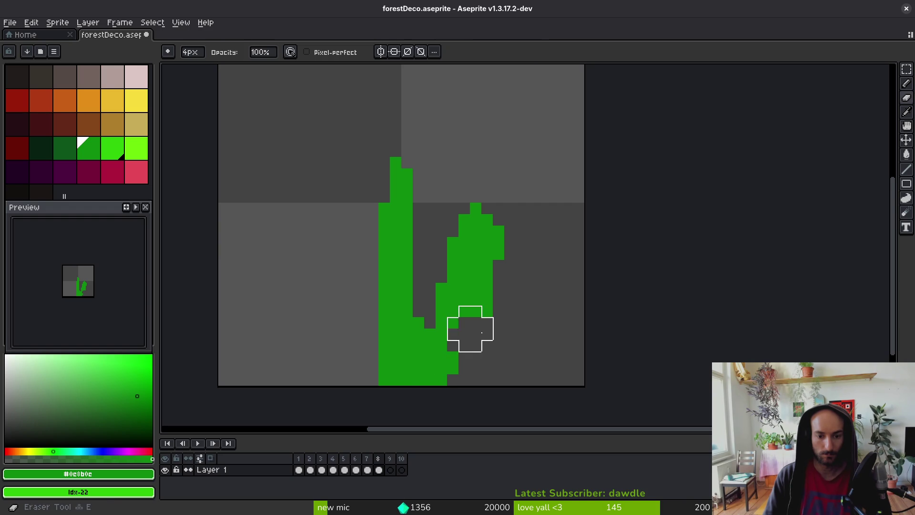
{"action": "left_click", "coordinate": [506, 324]}
{"action": "left_click_drag", "start_coordinate": [515, 212], "coordinate": [516, 238]}
Draw the curving left leaf beside the stalk and erase stray pixels at its base.
{"action": "scroll", "coordinate": [475, 304], "scroll_direction": "left", "scroll_amount": 2}
{"action": "scroll", "coordinate": [474, 303], "scroll_direction": "down", "scroll_amount": 1}
{"action": "key", "text": "b"}
{"action": "mouse_move", "coordinate": [402, 337]}
{"action": "left_mouse_down"}
{"action": "mouse_move", "coordinate": [357, 286]}
{"action": "mouse_move", "coordinate": [356, 227]}
{"action": "mouse_move", "coordinate": [405, 283]}
{"action": "left_mouse_up"}
{"action": "mouse_move", "coordinate": [408, 347]}
{"action": "left_mouse_down"}
{"action": "mouse_move", "coordinate": [358, 296]}
{"action": "mouse_move", "coordinate": [392, 281]}
{"action": "mouse_move", "coordinate": [403, 299]}
{"action": "mouse_move", "coordinate": [371, 322]}
{"action": "mouse_move", "coordinate": [342, 241]}
{"action": "mouse_move", "coordinate": [409, 331]}
{"action": "mouse_move", "coordinate": [384, 306]}
{"action": "left_mouse_up"}
{"action": "left_click", "coordinate": [369, 288]}
{"action": "key", "text": "e"}
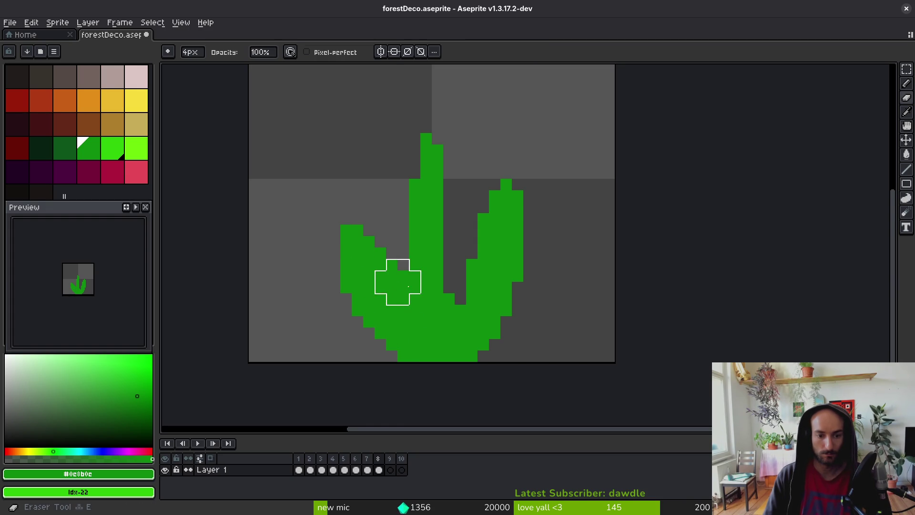
{"action": "left_click", "coordinate": [403, 287]}
{"action": "left_click", "coordinate": [414, 299]}
{"action": "key", "text": "i"}
{"action": "key", "text": "e"}
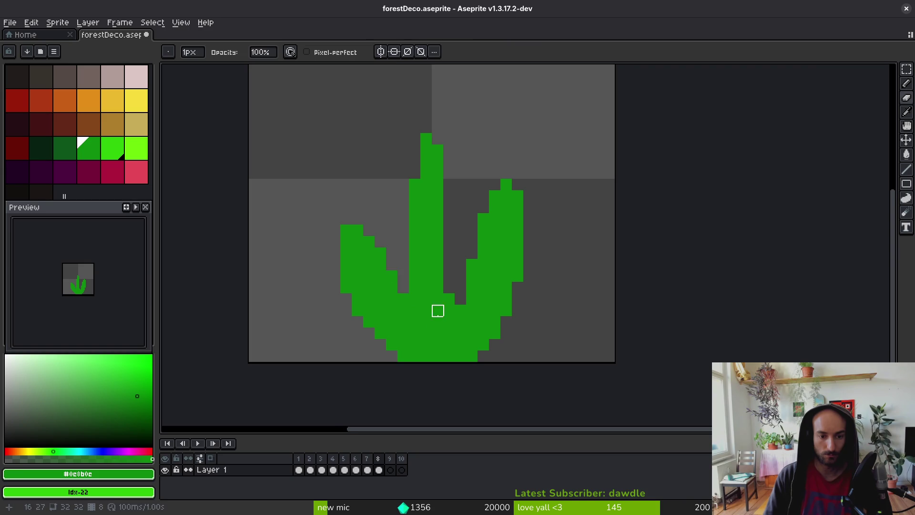
Pencil bright-green highlights along the left leaf's upper edge.
{"action": "left_click_drag", "start_coordinate": [437, 310], "coordinate": [450, 317]}
{"action": "left_click", "coordinate": [69, 152]}
{"action": "key", "text": "b"}
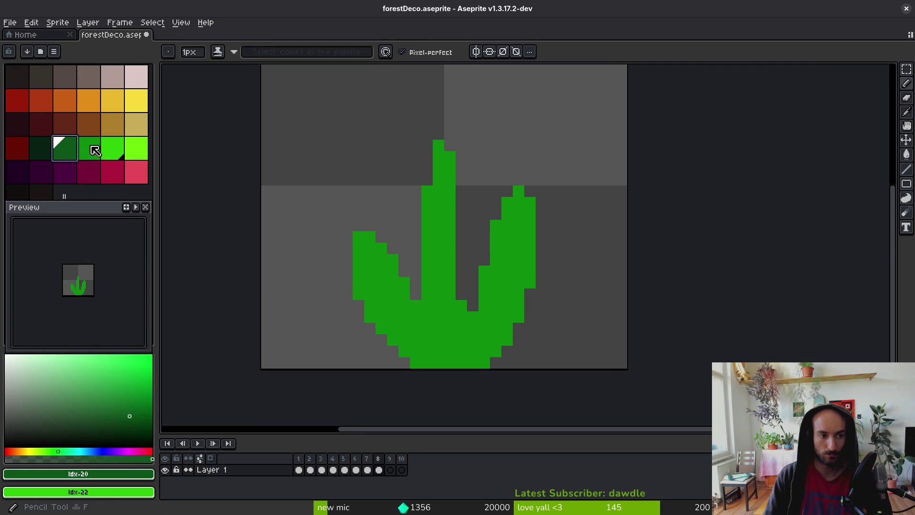
{"action": "left_click", "coordinate": [137, 149]}
{"action": "left_click", "coordinate": [438, 305]}
{"action": "scroll", "coordinate": [436, 325], "scroll_direction": "up", "scroll_amount": 2}
{"action": "mouse_move", "coordinate": [436, 326]}
{"action": "left_mouse_down"}
{"action": "mouse_move", "coordinate": [436, 362]}
{"action": "mouse_move", "coordinate": [317, 180]}
{"action": "mouse_move", "coordinate": [287, 161]}
{"action": "left_mouse_up"}
Adjust the highlight shade with Replace Color and touch up the left leaf tip in bright and dark green.
{"action": "left_click", "coordinate": [302, 180], "text": "alt"}
{"action": "key", "text": "shift+r"}
{"action": "left_click", "coordinate": [411, 142]}
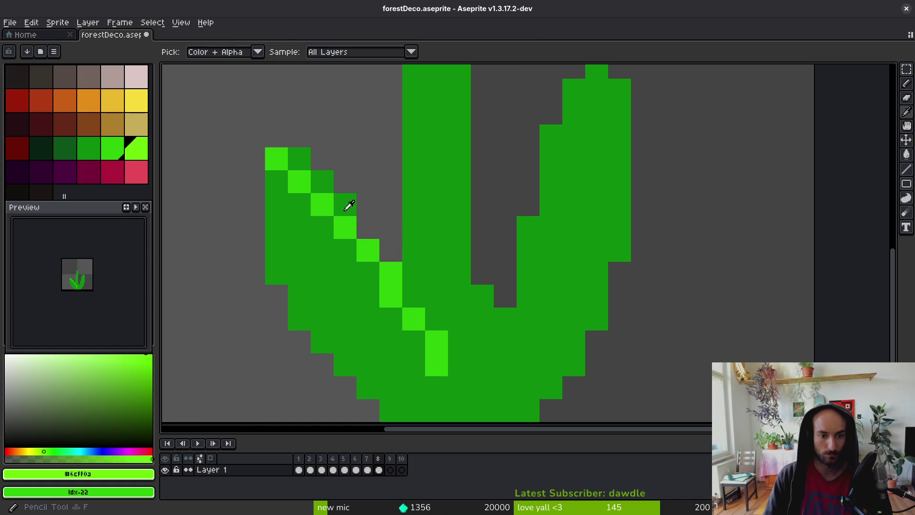
{"action": "left_click", "coordinate": [352, 200], "text": "alt"}
{"action": "left_click", "coordinate": [319, 184]}
{"action": "mouse_move", "coordinate": [300, 159]}
{"action": "left_mouse_down"}
{"action": "mouse_move", "coordinate": [276, 184]}
{"action": "mouse_move", "coordinate": [276, 228]}
{"action": "left_mouse_up"}
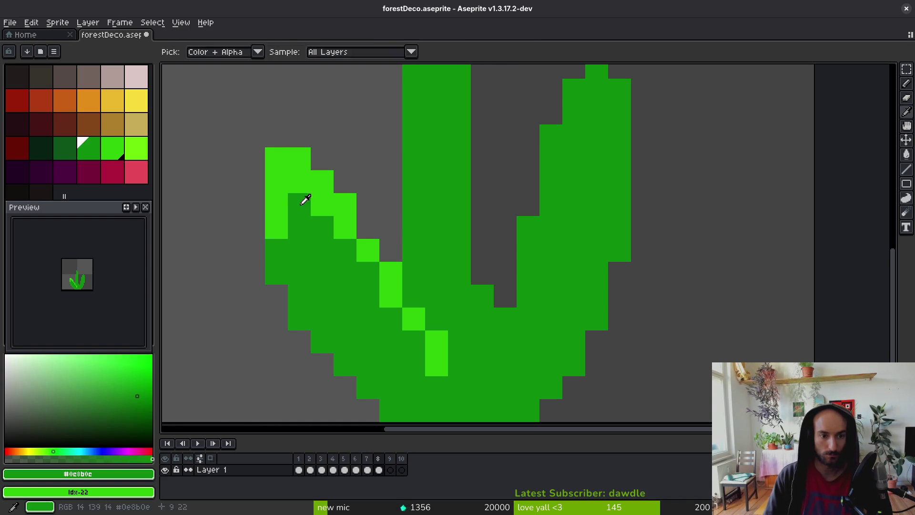
{"action": "left_click", "coordinate": [306, 205], "text": "alt"}
{"action": "left_click", "coordinate": [277, 227]}
{"action": "left_click_drag", "start_coordinate": [299, 182], "coordinate": [326, 211]}
Add lime highlights to the right stalk's top and down both of its edges.
{"action": "left_click", "coordinate": [367, 248], "text": "alt"}
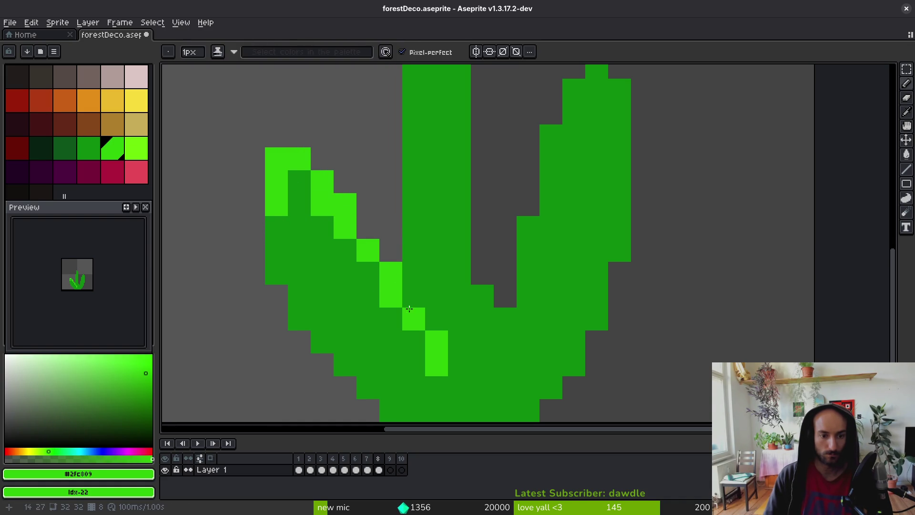
{"action": "mouse_move", "coordinate": [410, 353]}
{"action": "left_mouse_down"}
{"action": "mouse_move", "coordinate": [449, 341]}
{"action": "mouse_move", "coordinate": [376, 396]}
{"action": "left_mouse_up"}
{"action": "left_click", "coordinate": [562, 110]}
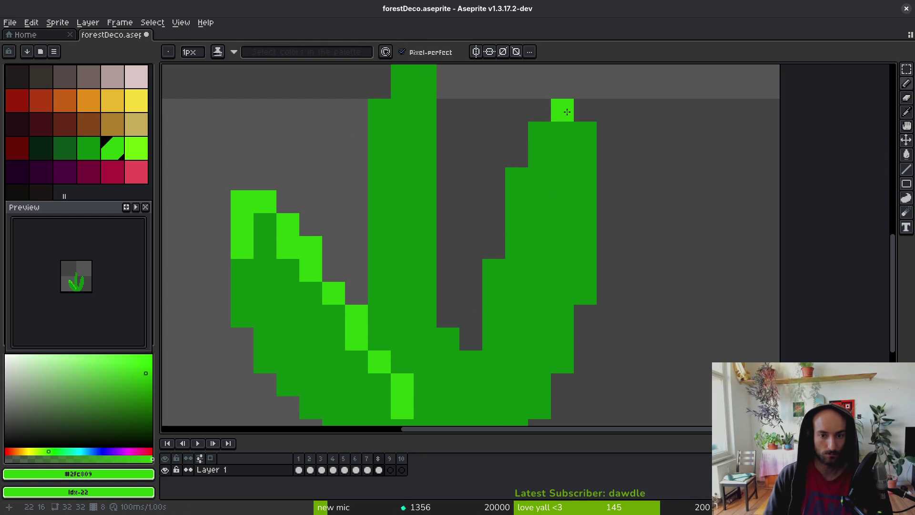
{"action": "left_click_drag", "start_coordinate": [586, 133], "coordinate": [585, 156]}
{"action": "left_click_drag", "start_coordinate": [539, 133], "coordinate": [496, 267]}
{"action": "left_click", "coordinate": [497, 318]}
{"action": "left_click", "coordinate": [516, 225]}
{"action": "scroll", "coordinate": [517, 225], "scroll_direction": "down", "scroll_amount": 3}
{"action": "scroll", "coordinate": [533, 302], "scroll_direction": "down", "scroll_amount": 1}
{"action": "left_click", "coordinate": [532, 302]}
{"action": "scroll", "coordinate": [533, 303], "scroll_direction": "up", "scroll_amount": 4}
{"action": "left_click", "coordinate": [534, 328]}
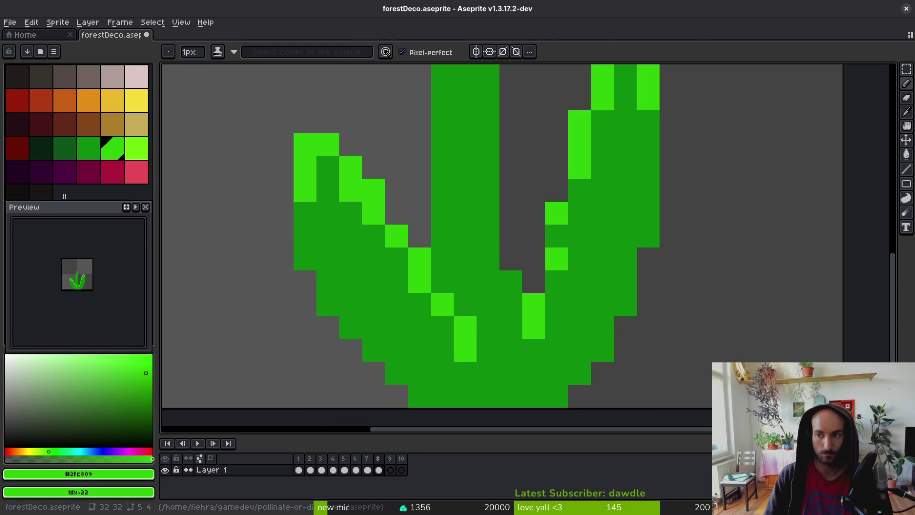
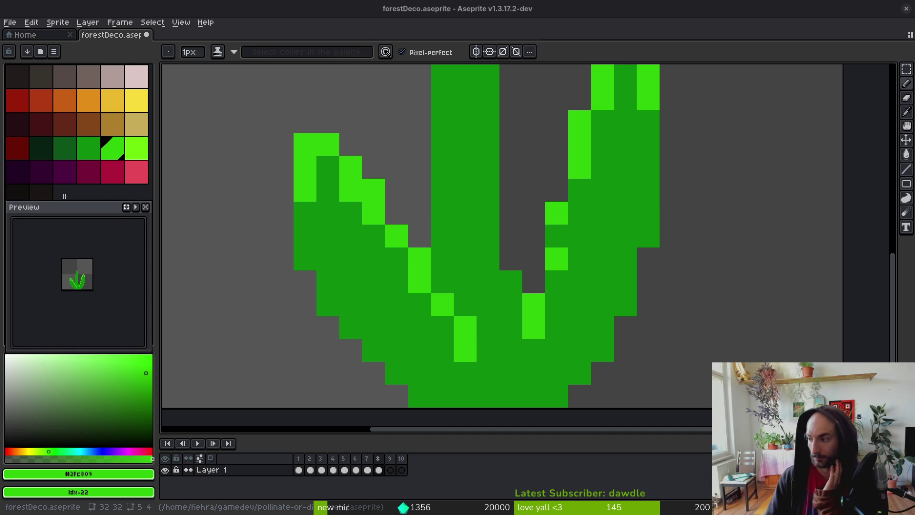
Pick dark green and paint a shading line down the centre of the middle blade.
{"action": "scroll", "coordinate": [787, 305], "scroll_direction": "down", "scroll_amount": 5}
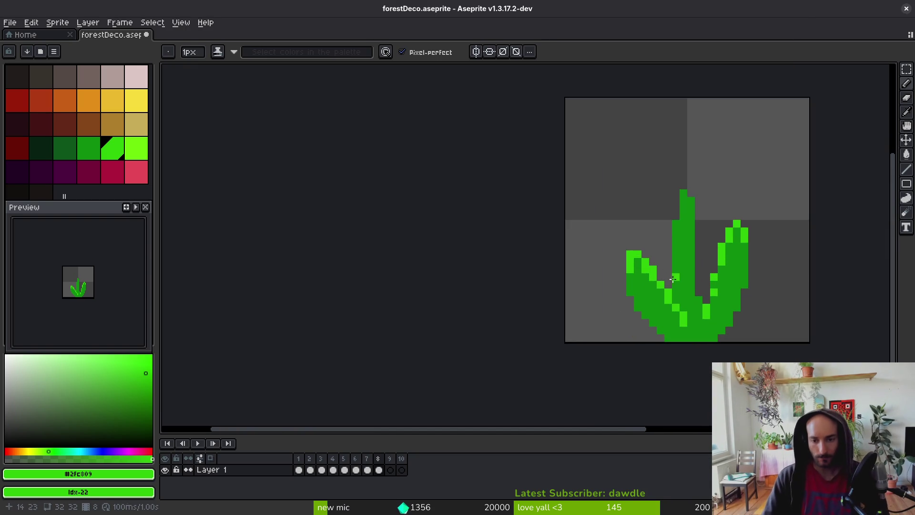
{"action": "scroll", "coordinate": [742, 240], "scroll_direction": "up", "scroll_amount": 2}
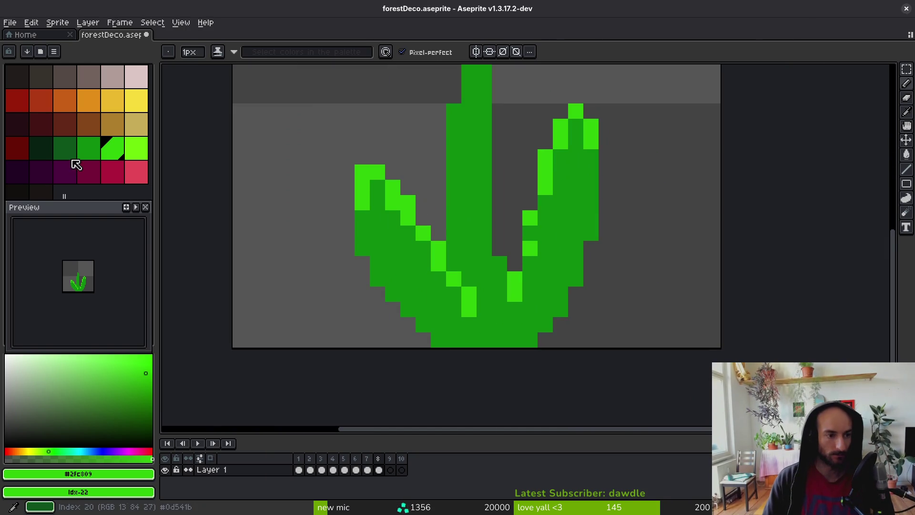
{"action": "left_click", "coordinate": [67, 148]}
{"action": "left_click_drag", "start_coordinate": [477, 142], "coordinate": [505, 329]}
{"action": "mouse_move", "coordinate": [492, 270]}
{"action": "left_mouse_down"}
{"action": "mouse_move", "coordinate": [500, 339]}
{"action": "mouse_move", "coordinate": [484, 277]}
{"action": "left_mouse_up"}
Extend the dark green strip up to the blade top, fill gaps, and pick the red swatch.
{"action": "scroll", "coordinate": [479, 288], "scroll_direction": "up", "scroll_amount": 2}
{"action": "left_click_drag", "start_coordinate": [465, 350], "coordinate": [474, 301]}
{"action": "mouse_move", "coordinate": [477, 214]}
{"action": "left_mouse_down"}
{"action": "mouse_move", "coordinate": [494, 166]}
{"action": "mouse_move", "coordinate": [484, 198]}
{"action": "mouse_move", "coordinate": [481, 148]}
{"action": "left_mouse_up"}
{"action": "key", "text": "e"}
{"action": "key", "text": "b"}
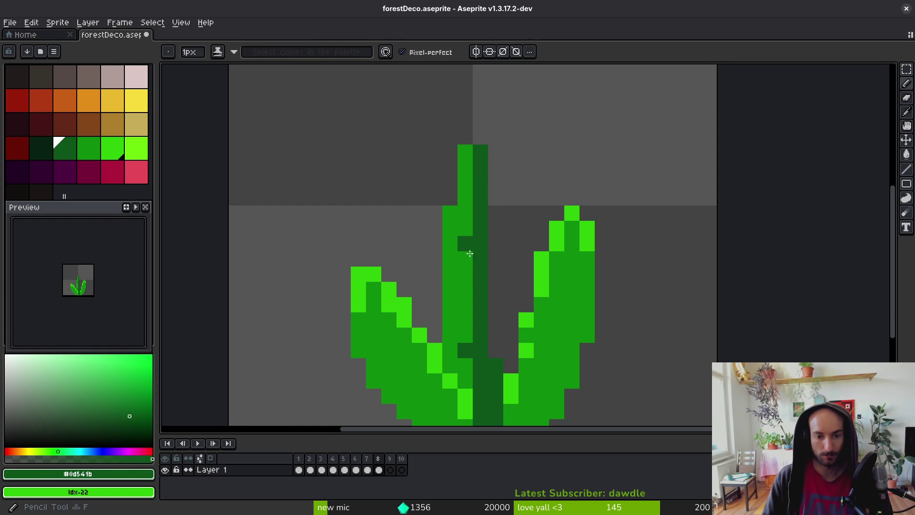
{"action": "left_click_drag", "start_coordinate": [465, 252], "coordinate": [465, 293]}
{"action": "left_click", "coordinate": [468, 316]}
{"action": "scroll", "coordinate": [472, 239], "scroll_direction": "down", "scroll_amount": 6}
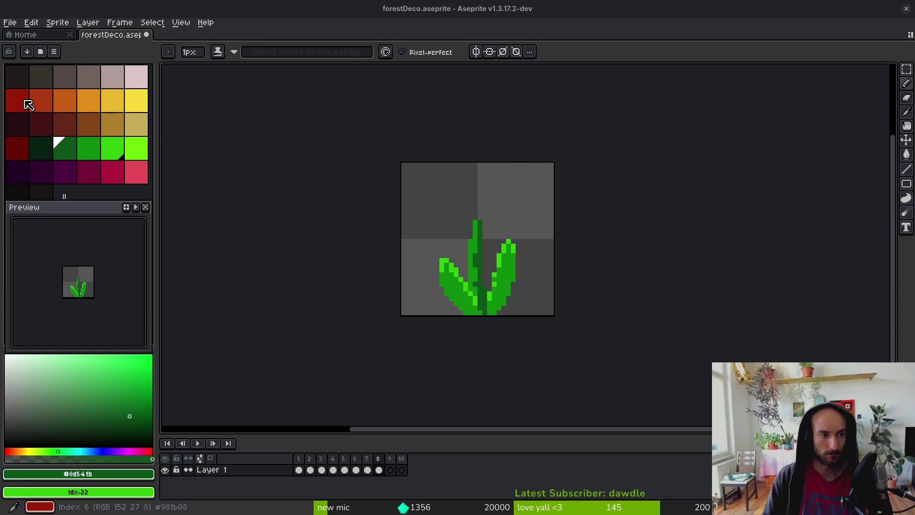
{"action": "left_click", "coordinate": [45, 105]}
{"action": "scroll", "coordinate": [506, 243], "scroll_direction": "up", "scroll_amount": 2}
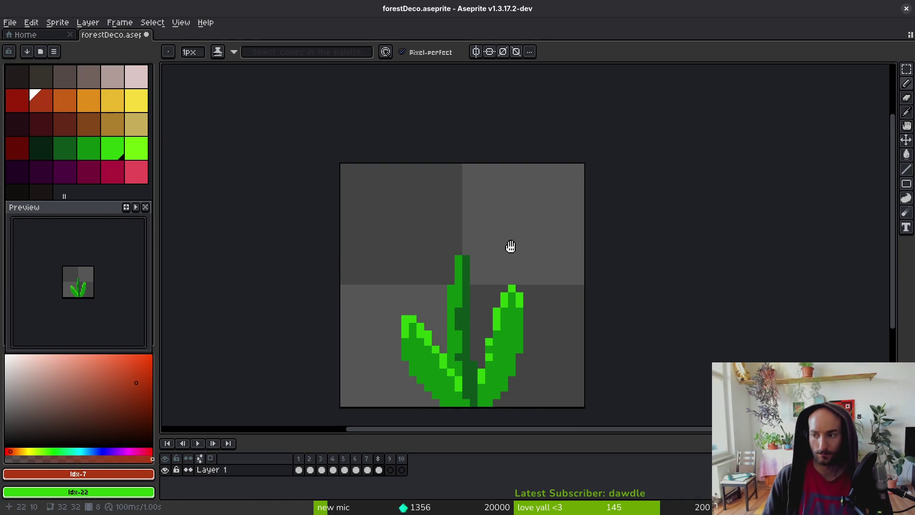
Outline a red flame-shaped flower above the stem, with its base and left edge.
{"action": "left_click_drag", "start_coordinate": [472, 293], "coordinate": [489, 288]}
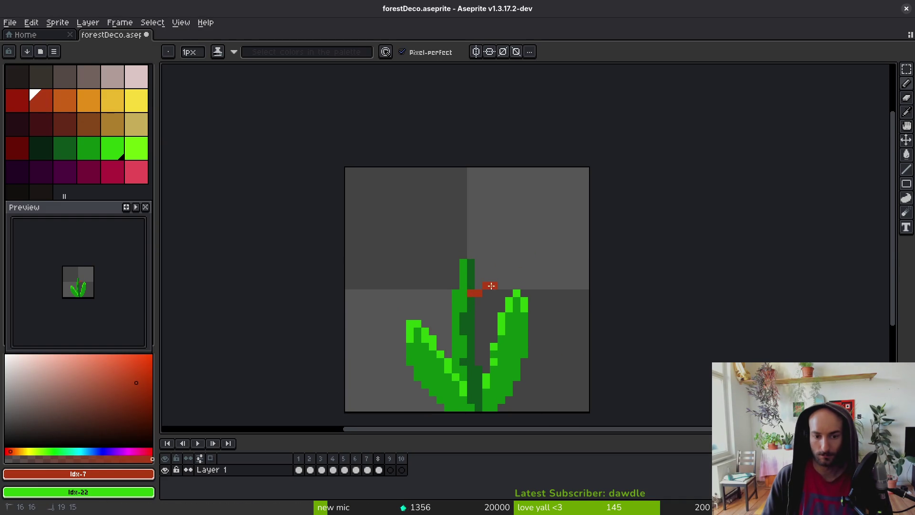
{"action": "left_click", "coordinate": [461, 182]}
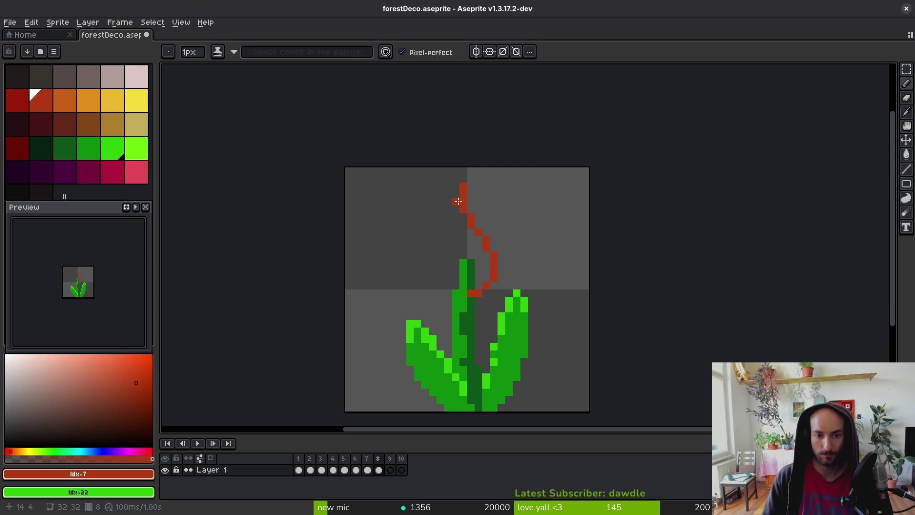
{"action": "left_click_drag", "start_coordinate": [457, 197], "coordinate": [445, 220]}
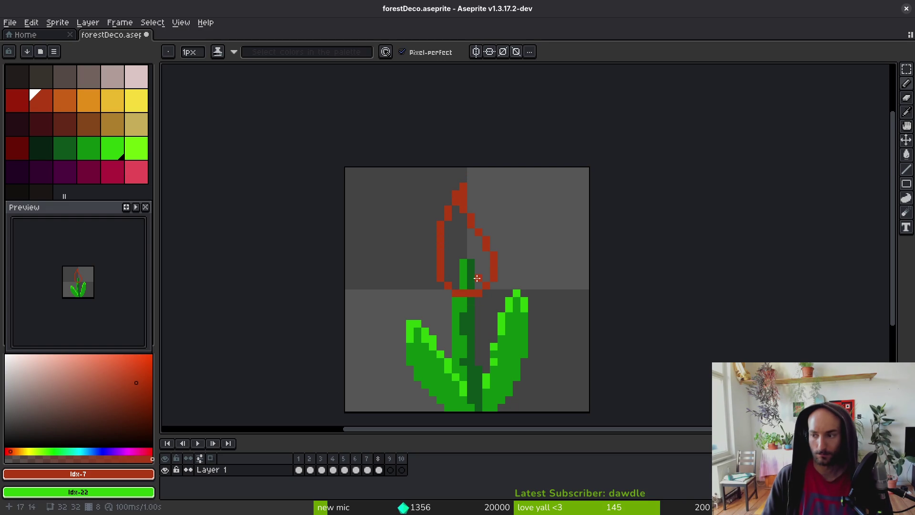
Fill the flower outline solid red with the Paint Bucket and add a first yellow pixel.
{"action": "key", "text": "g"}
{"action": "left_click", "coordinate": [461, 245]}
{"action": "left_click", "coordinate": [463, 271]}
{"action": "left_click", "coordinate": [472, 275]}
{"action": "scroll", "coordinate": [482, 275], "scroll_direction": "down", "scroll_amount": 3}
{"action": "scroll", "coordinate": [482, 276], "scroll_direction": "up", "scroll_amount": 3}
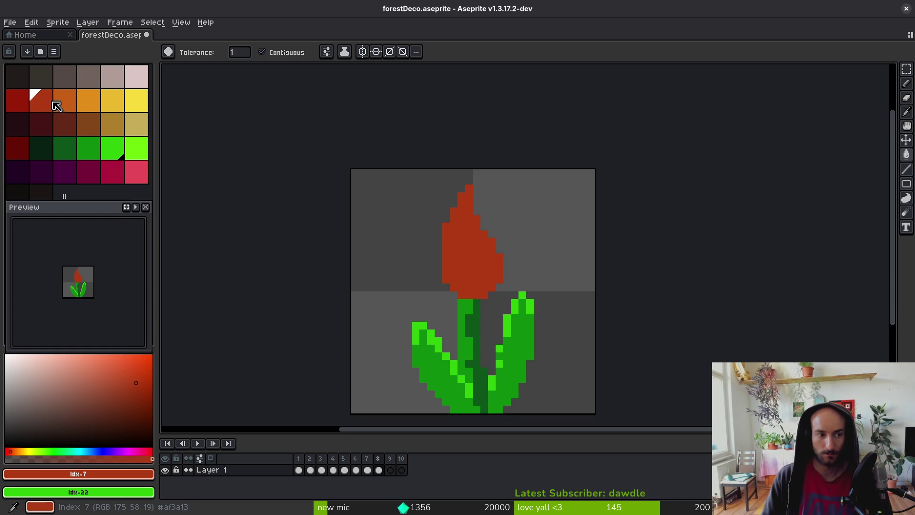
{"action": "left_click", "coordinate": [90, 102]}
{"action": "left_click", "coordinate": [469, 249]}
Paint a zigzag of yellow pixels down the flower's centre.
{"action": "left_click", "coordinate": [120, 102]}
{"action": "left_click", "coordinate": [467, 248]}
{"action": "scroll", "coordinate": [467, 248], "scroll_direction": "up", "scroll_amount": 1}
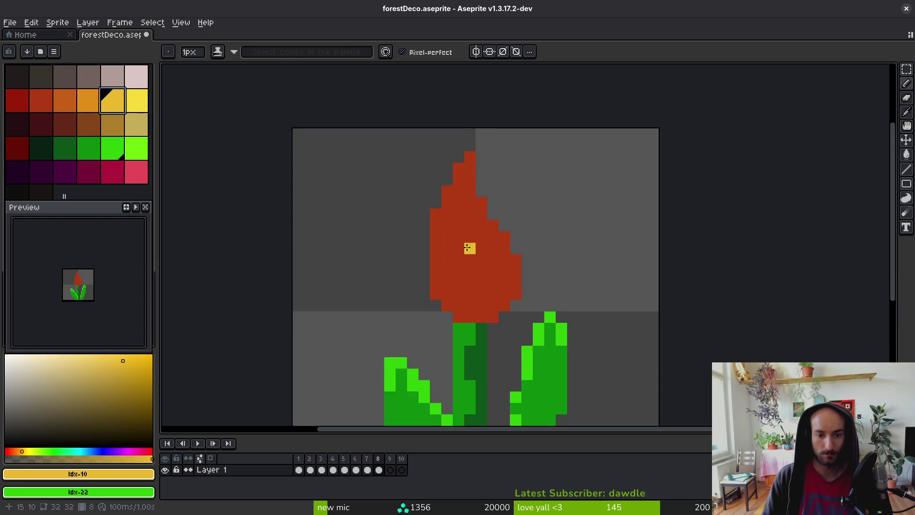
{"action": "key", "text": "b"}
{"action": "scroll", "coordinate": [467, 248], "scroll_direction": "up", "scroll_amount": 1}
{"action": "left_click", "coordinate": [456, 232]}
{"action": "left_click", "coordinate": [477, 253]}
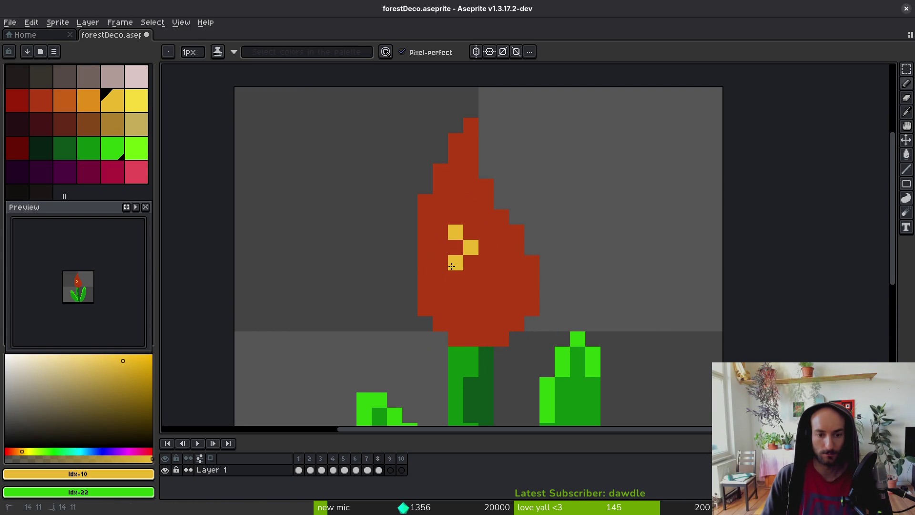
{"action": "left_click_drag", "start_coordinate": [469, 288], "coordinate": [475, 303]}
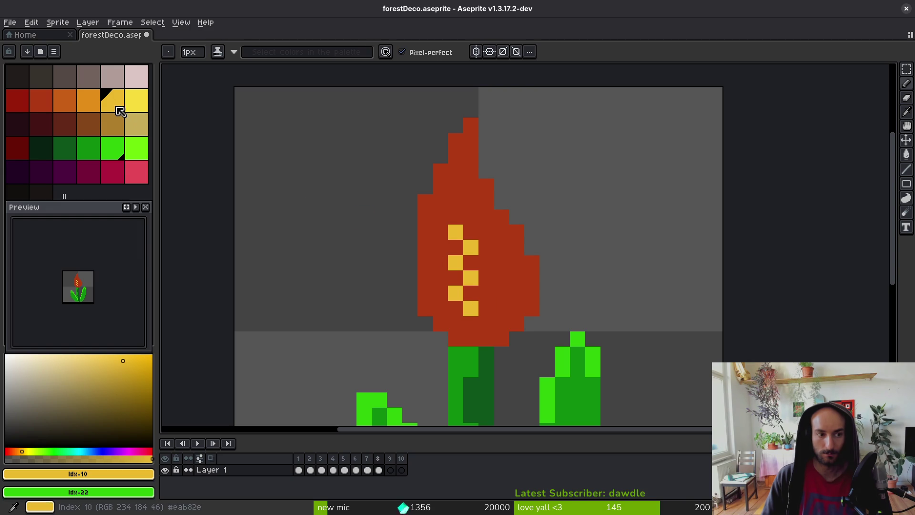
Add orange and brighter yellow pixels to form a two-column checkerboard in the centre.
{"action": "left_click", "coordinate": [89, 101]}
{"action": "left_click", "coordinate": [455, 232]}
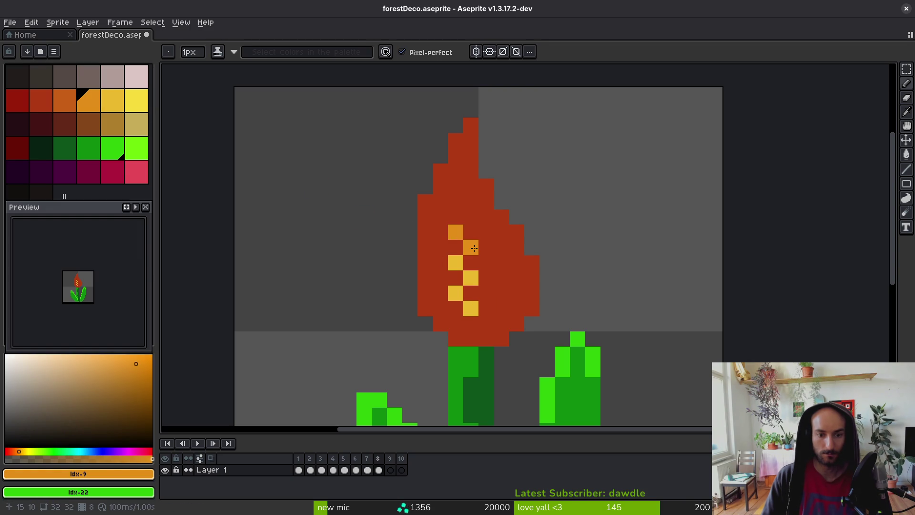
{"action": "left_click", "coordinate": [136, 101]}
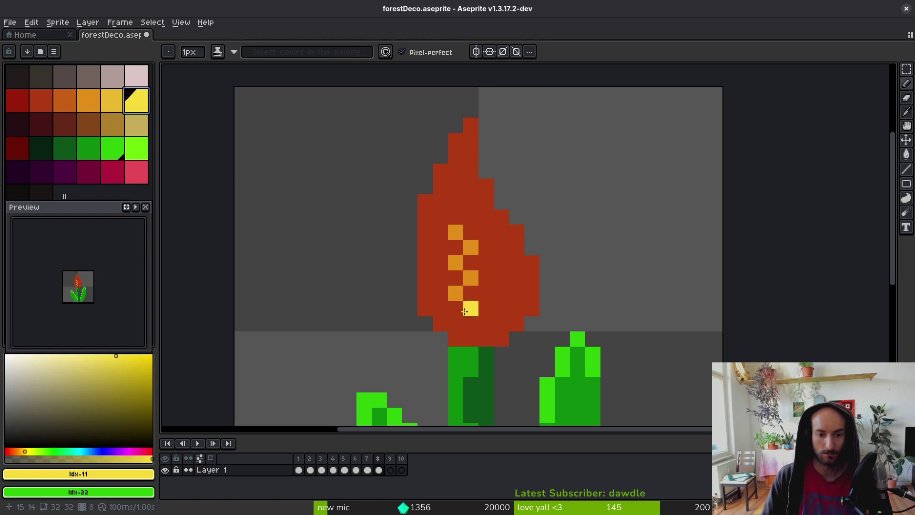
{"action": "left_click_drag", "start_coordinate": [470, 293], "coordinate": [457, 303]}
{"action": "left_click", "coordinate": [455, 248]}
{"action": "left_click", "coordinate": [470, 232]}
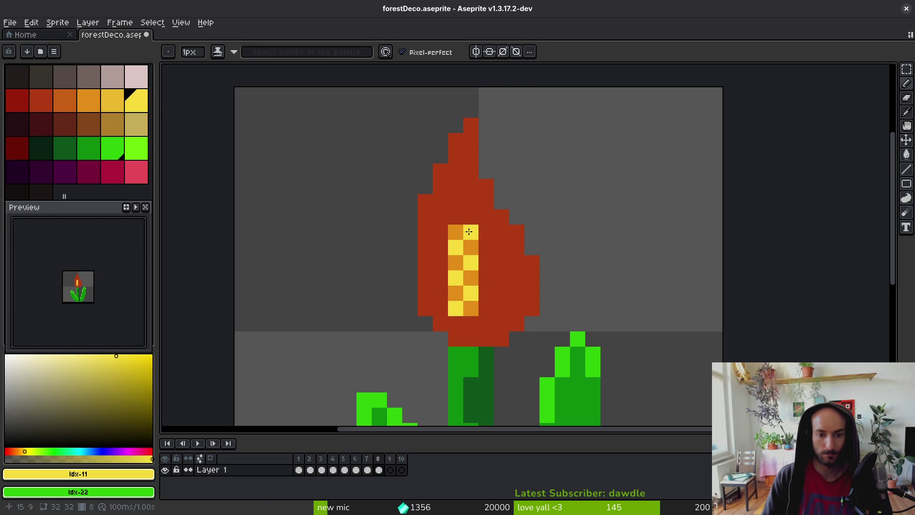
Sample the flower's red and repaint stray yellow pixels back to red.
{"action": "left_click", "coordinate": [456, 324], "text": "alt"}
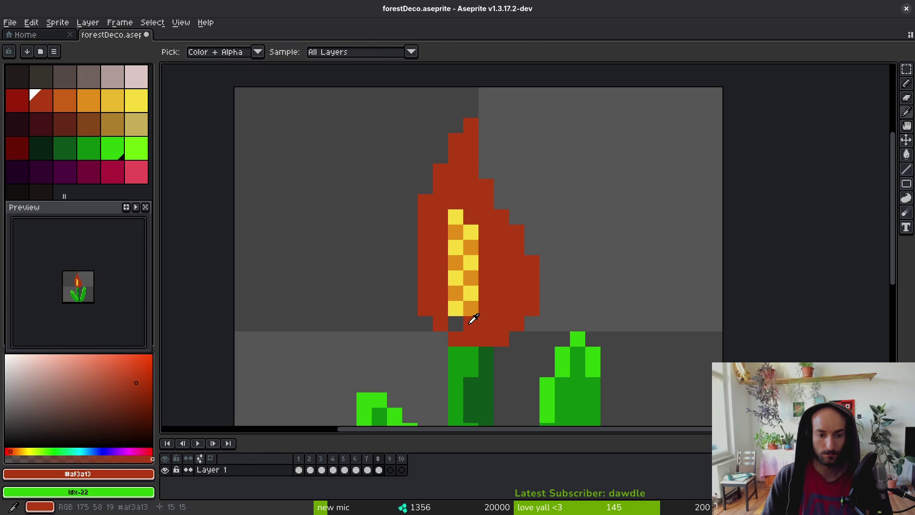
{"action": "left_click", "coordinate": [471, 323]}
{"action": "left_click", "coordinate": [455, 308]}
{"action": "scroll", "coordinate": [498, 315], "scroll_direction": "down", "scroll_amount": 5}
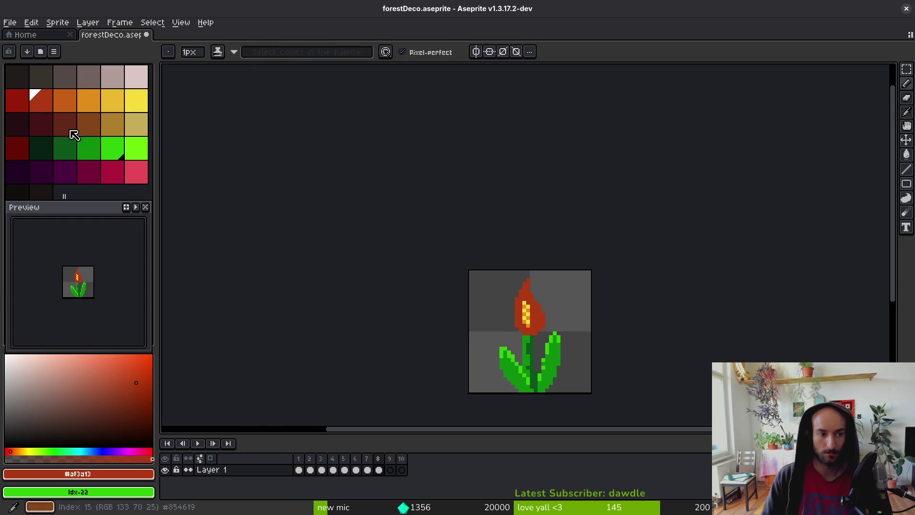
Pick dark red and shade around the yellow checkerboard strip.
{"action": "left_click", "coordinate": [17, 101]}
{"action": "scroll", "coordinate": [510, 318], "scroll_direction": "up", "scroll_amount": 2}
{"action": "scroll", "coordinate": [510, 319], "scroll_direction": "up", "scroll_amount": 5}
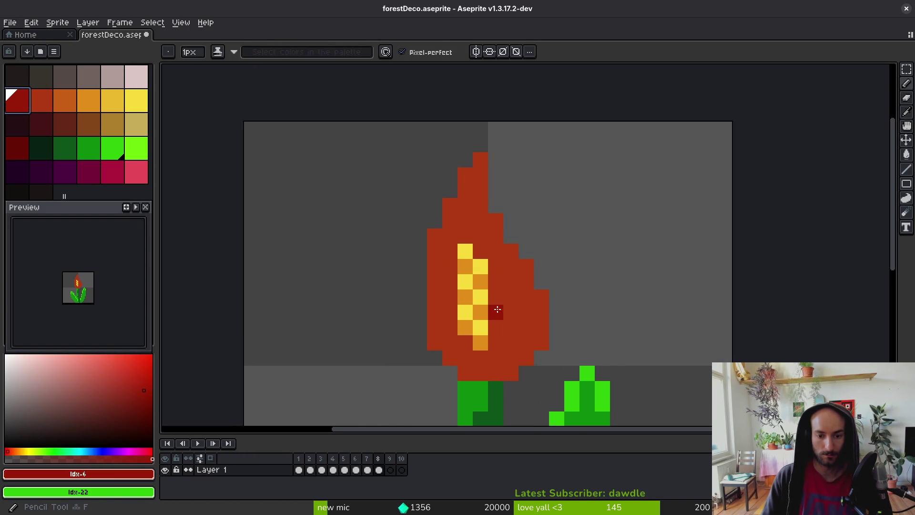
{"action": "mouse_move", "coordinate": [495, 270]}
{"action": "left_mouse_down"}
{"action": "mouse_move", "coordinate": [496, 307]}
{"action": "mouse_move", "coordinate": [449, 270]}
{"action": "mouse_move", "coordinate": [449, 255]}
{"action": "left_mouse_up"}
{"action": "left_click", "coordinate": [463, 316]}
{"action": "left_click", "coordinate": [480, 331]}
{"action": "left_click", "coordinate": [495, 255]}
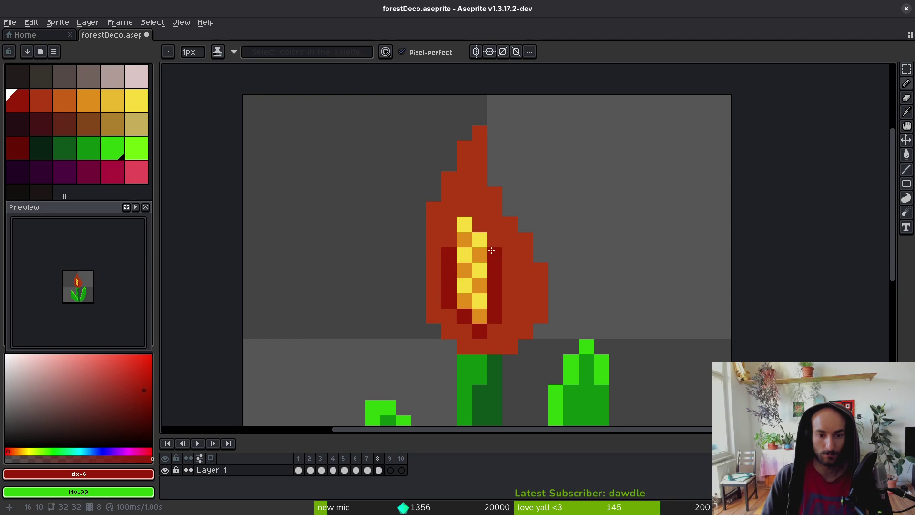
{"action": "left_click", "coordinate": [464, 210]}
{"action": "left_click", "coordinate": [449, 240]}
{"action": "left_click", "coordinate": [495, 255]}
Add more dark red shading pixels across the flame.
{"action": "left_click", "coordinate": [482, 211], "text": "alt"}
{"action": "scroll", "coordinate": [483, 211], "scroll_direction": "down", "scroll_amount": 4}
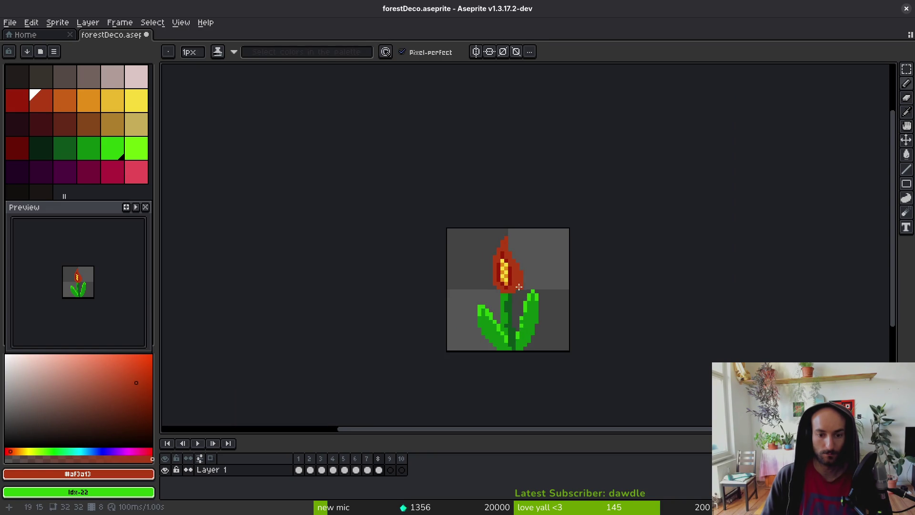
{"action": "scroll", "coordinate": [520, 290], "scroll_direction": "up", "scroll_amount": 2}
{"action": "left_click", "coordinate": [497, 252], "text": "alt"}
{"action": "scroll", "coordinate": [500, 262], "scroll_direction": "up", "scroll_amount": 2}
{"action": "left_click", "coordinate": [508, 242]}
{"action": "left_click", "coordinate": [477, 303]}
{"action": "left_click", "coordinate": [447, 333]}
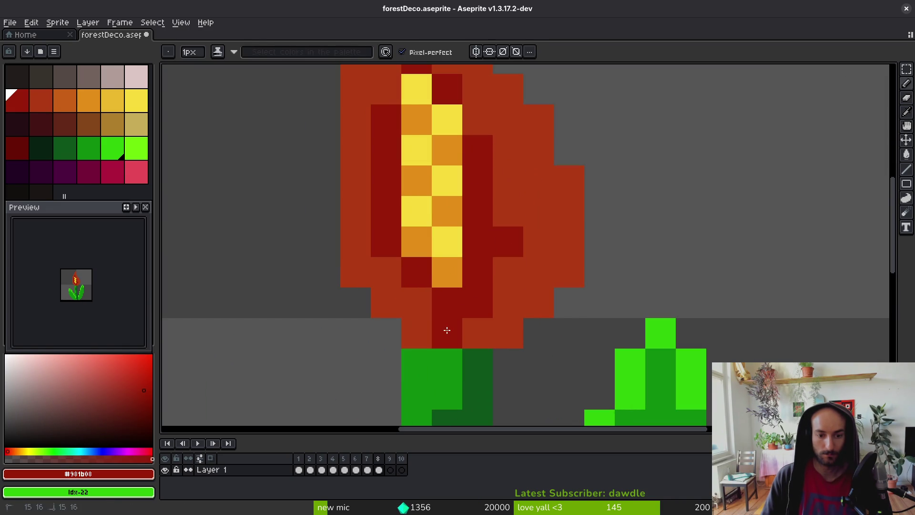
{"action": "left_click", "coordinate": [416, 303]}
{"action": "left_click", "coordinate": [381, 265]}
{"action": "left_click", "coordinate": [499, 220]}
{"action": "scroll", "coordinate": [503, 264], "scroll_direction": "down", "scroll_amount": 4}
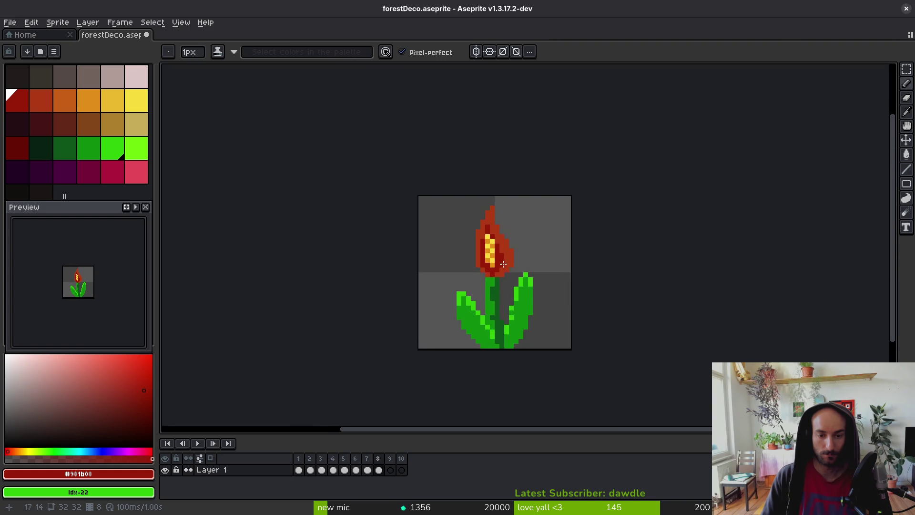
{"action": "scroll", "coordinate": [502, 265], "scroll_direction": "down", "scroll_amount": 3}
{"action": "scroll", "coordinate": [496, 257], "scroll_direction": "up", "scroll_amount": 5}
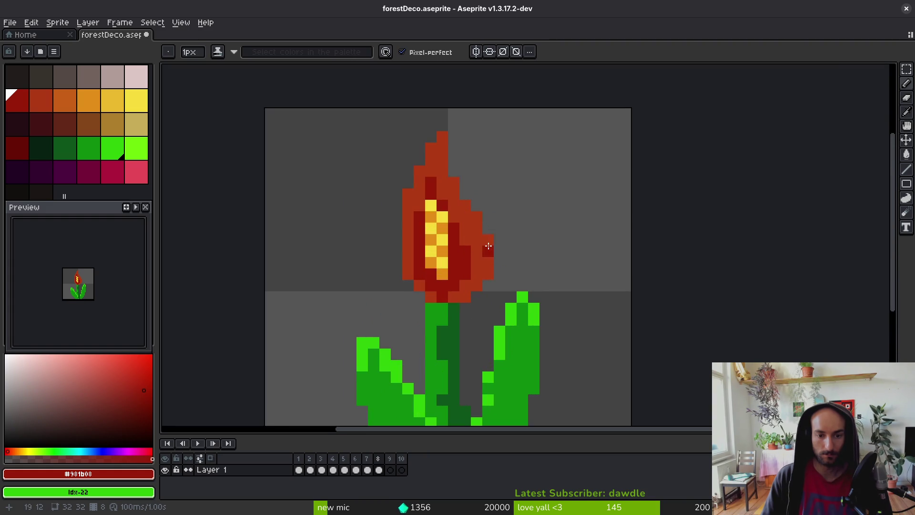
{"action": "scroll", "coordinate": [429, 186], "scroll_direction": "up", "scroll_amount": 2}
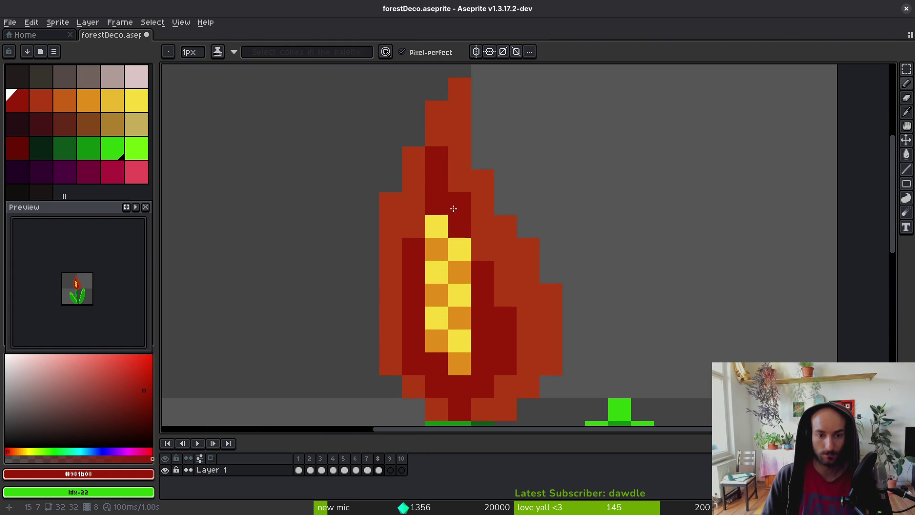
Darken pixels above the strip and on the right side, then repaint edge pixels base red.
{"action": "left_click", "coordinate": [482, 250]}
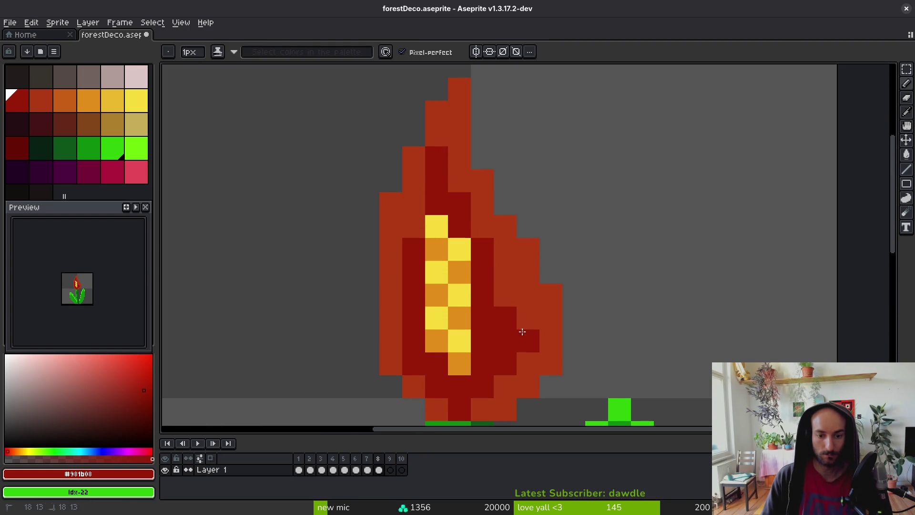
{"action": "left_click", "coordinate": [506, 295]}
{"action": "left_click", "coordinate": [528, 317]}
{"action": "scroll", "coordinate": [527, 334], "scroll_direction": "down", "scroll_amount": 6}
{"action": "scroll", "coordinate": [536, 328], "scroll_direction": "up", "scroll_amount": 4}
{"action": "scroll", "coordinate": [535, 328], "scroll_direction": "up", "scroll_amount": 1}
{"action": "left_click", "coordinate": [517, 238], "text": "alt"}
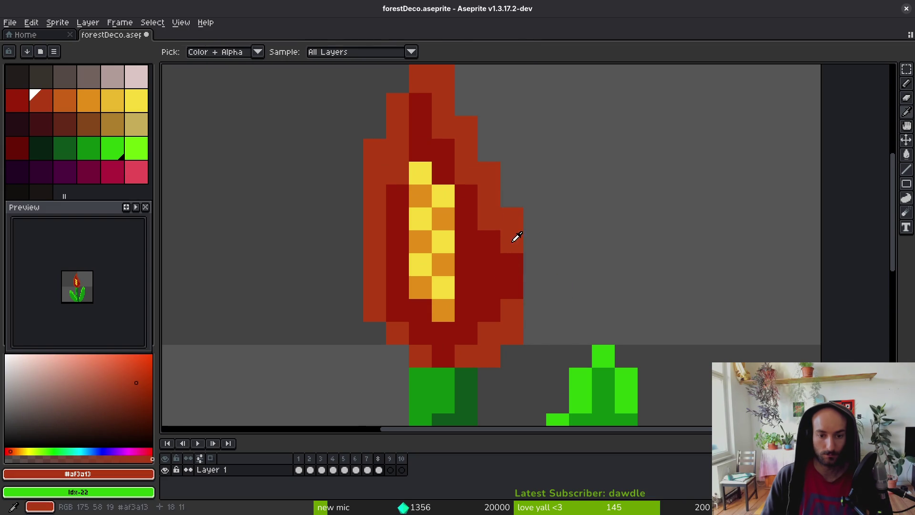
{"action": "left_click_drag", "start_coordinate": [512, 264], "coordinate": [510, 303]}
Save forestDeco.aseprite with Ctrl+S.
{"action": "scroll", "coordinate": [536, 329], "scroll_direction": "down", "scroll_amount": 5}
{"action": "key", "text": "ctrl+s"}
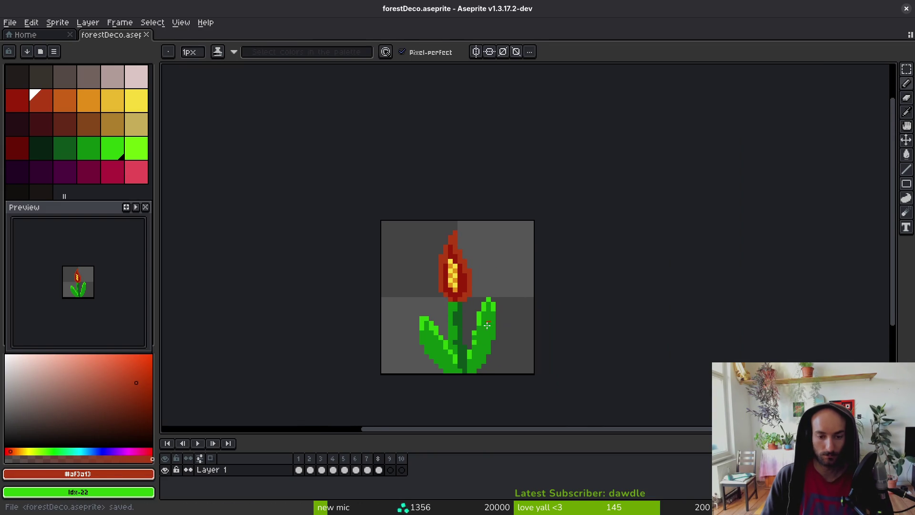
{"action": "scroll", "coordinate": [487, 324], "scroll_direction": "down", "scroll_amount": 1}
{"action": "left_click_drag", "start_coordinate": [384, 370], "coordinate": [348, 343]}
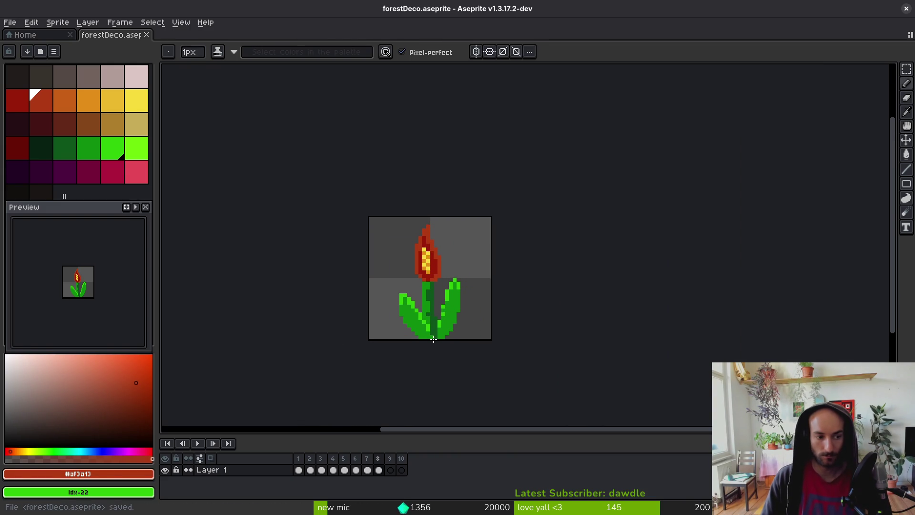
Save again, jump to frame 5, step ahead to frame 8, and select the Pencil.
{"action": "key", "text": "alt"}
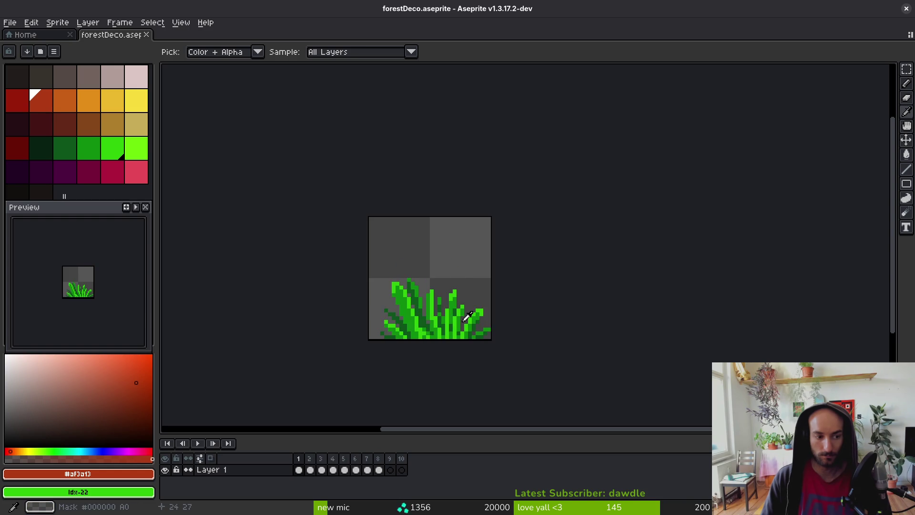
{"action": "key", "text": "ctrl+s"}
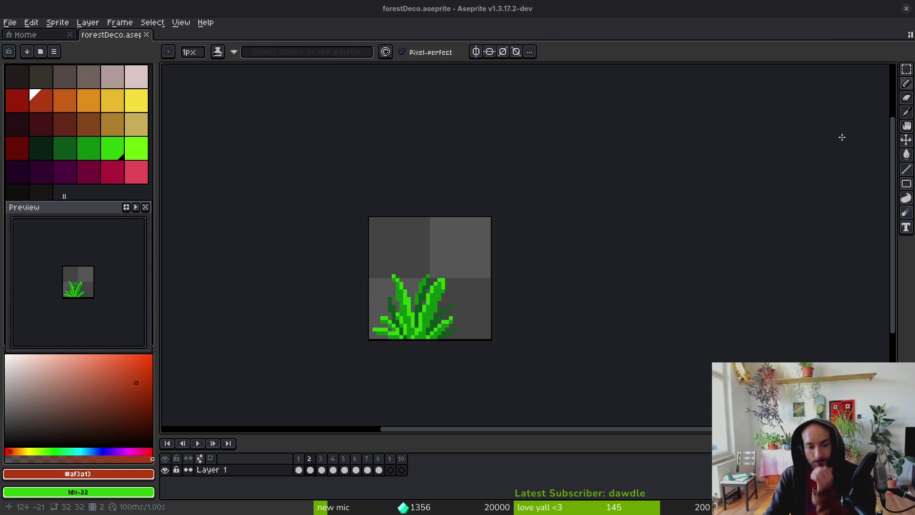
{"action": "left_click", "coordinate": [333, 470]}
{"action": "key", "text": "Right"}
{"action": "key", "text": "Right"}
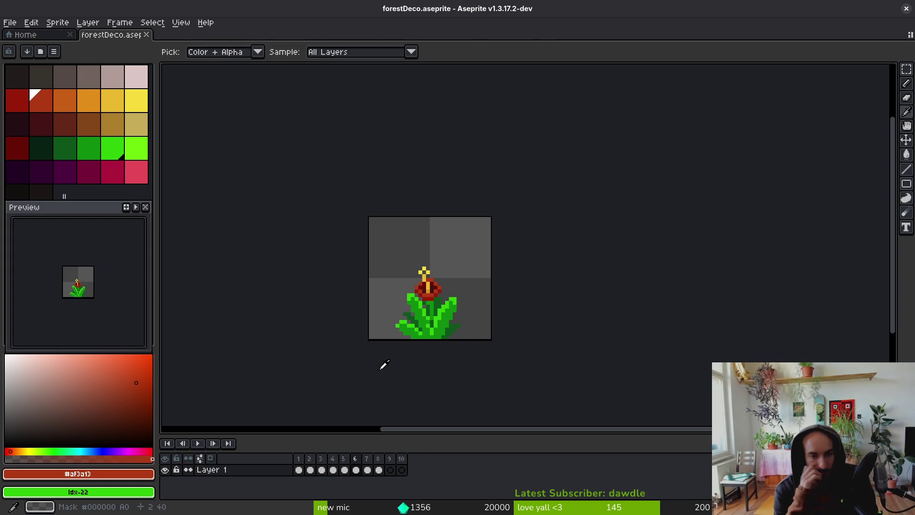
{"action": "key", "text": "Right"}
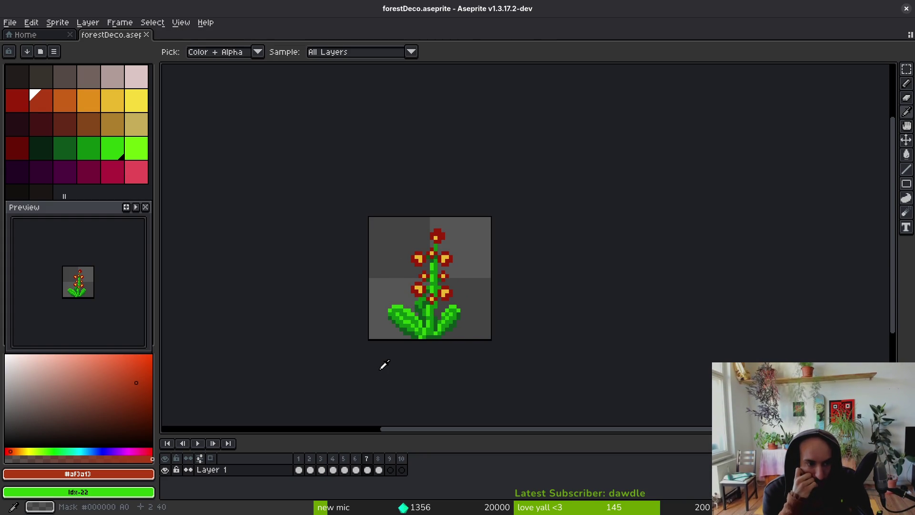
{"action": "key", "text": "Right"}
{"action": "key", "text": "b"}
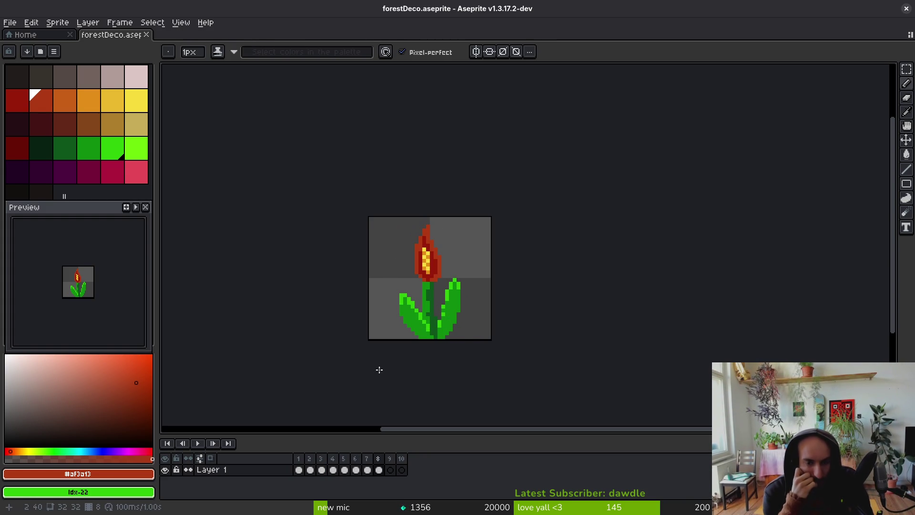
{"action": "scroll", "coordinate": [392, 284], "scroll_direction": "up", "scroll_amount": 2}
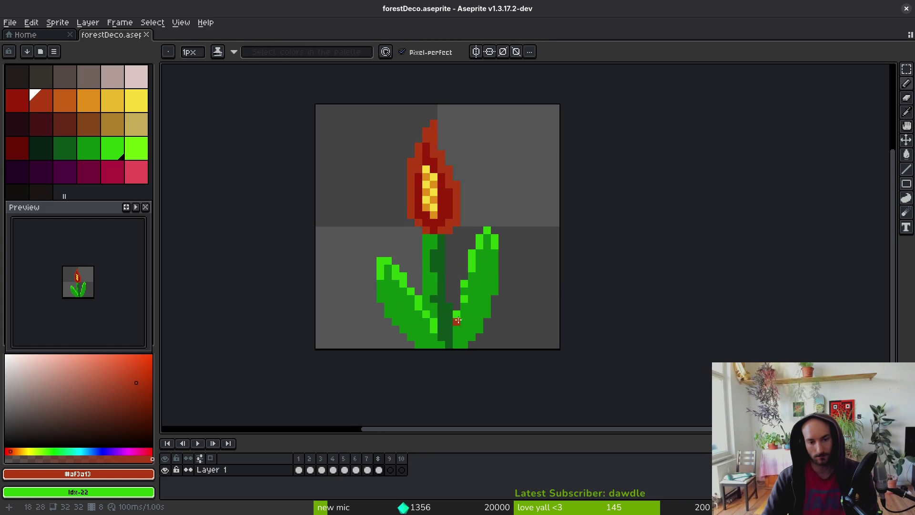
Paint a dark green shadow patch on the lower-left leaf, erasing stray dark pixels.
{"action": "scroll", "coordinate": [490, 260], "scroll_direction": "up", "scroll_amount": 2}
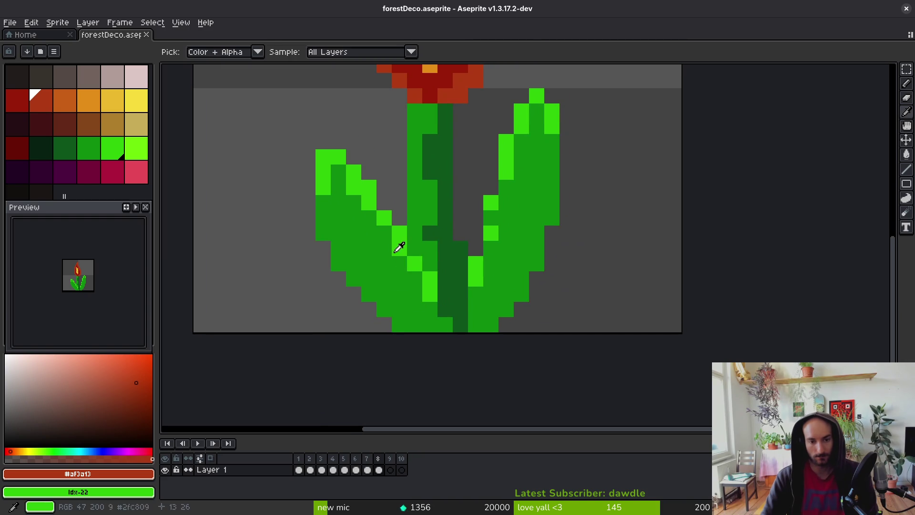
{"action": "left_click", "coordinate": [449, 245], "text": "alt"}
{"action": "mouse_move", "coordinate": [324, 219]}
{"action": "left_mouse_down"}
{"action": "mouse_move", "coordinate": [348, 262]}
{"action": "mouse_move", "coordinate": [429, 335]}
{"action": "mouse_move", "coordinate": [341, 265]}
{"action": "left_mouse_up"}
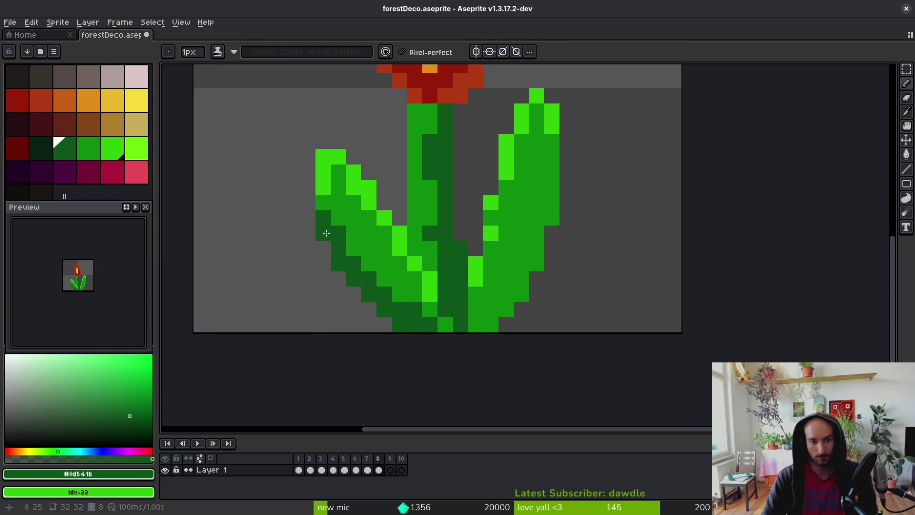
{"action": "key", "text": "ctrl+z"}
{"action": "key", "text": "ctrl+z"}
{"action": "key", "text": "ctrl+z"}
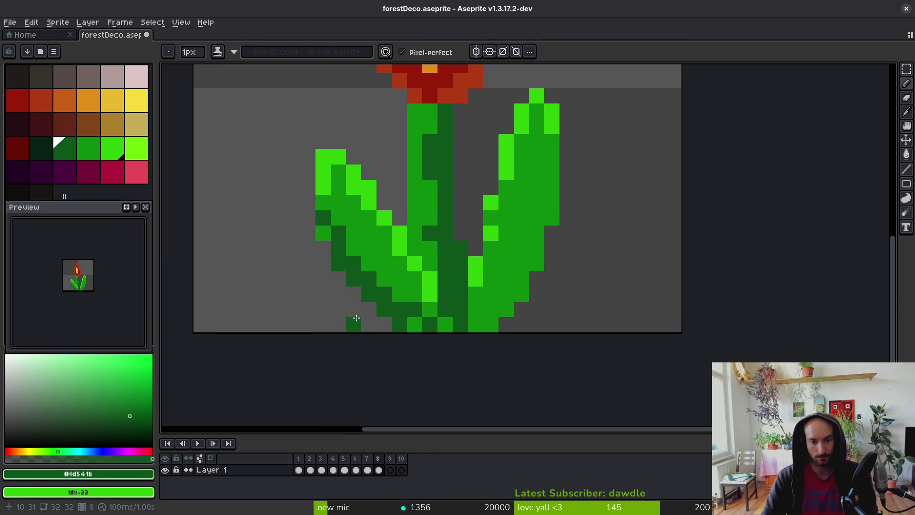
{"action": "mouse_move", "coordinate": [339, 289]}
{"action": "left_mouse_down"}
{"action": "mouse_move", "coordinate": [280, 272]}
{"action": "mouse_move", "coordinate": [332, 314]}
{"action": "mouse_move", "coordinate": [360, 309]}
{"action": "mouse_move", "coordinate": [293, 298]}
{"action": "mouse_move", "coordinate": [278, 278]}
{"action": "left_mouse_up"}
{"action": "key", "text": "e"}
{"action": "left_click_drag", "start_coordinate": [323, 323], "coordinate": [293, 310]}
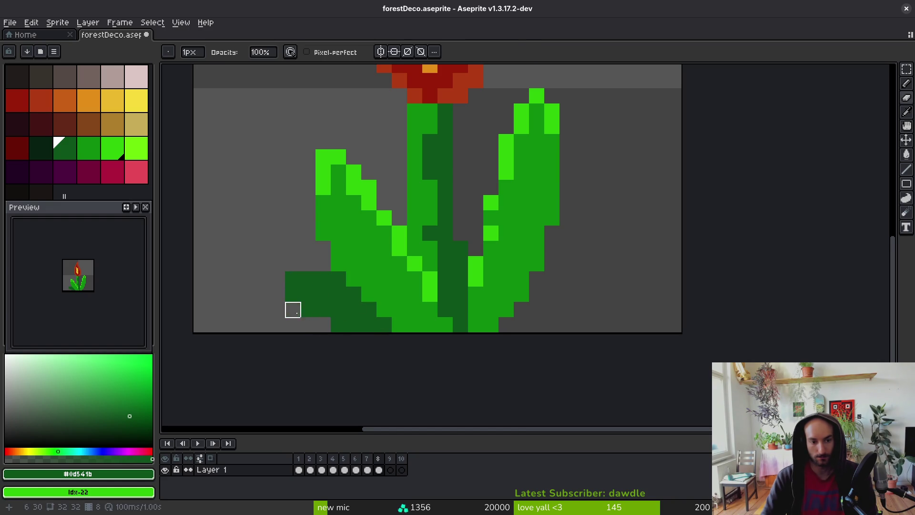
{"action": "left_click", "coordinate": [339, 280]}
{"action": "key", "text": "b"}
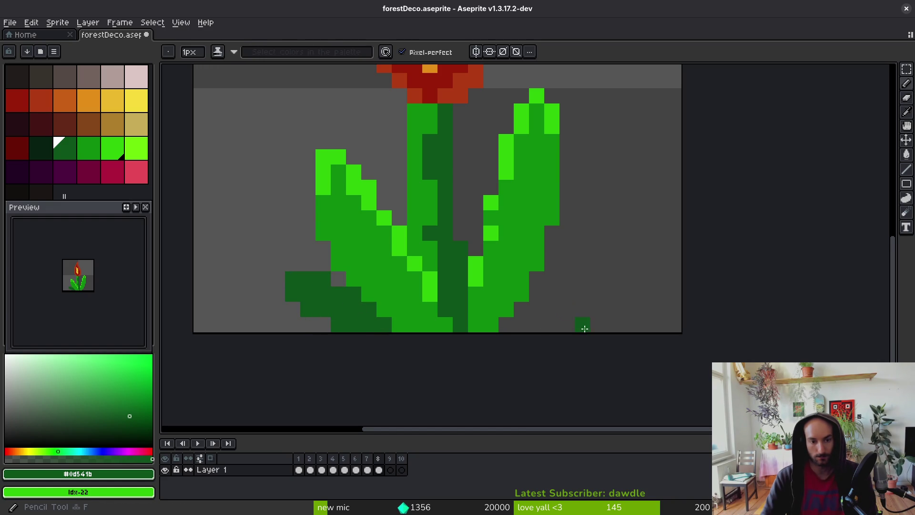
Add a new bright green leaf blade at right, filled medium green with bright highlights.
{"action": "left_click_drag", "start_coordinate": [542, 305], "coordinate": [534, 325]}
{"action": "scroll", "coordinate": [541, 310], "scroll_direction": "down", "scroll_amount": 5}
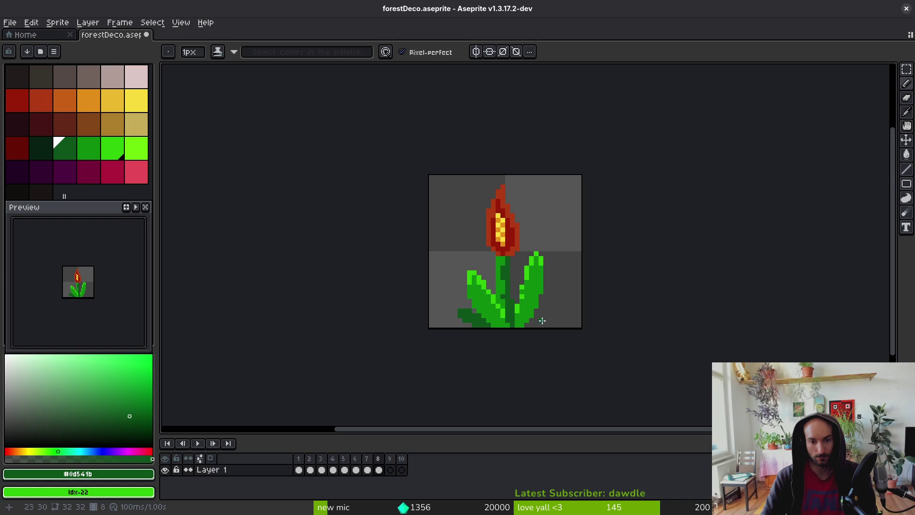
{"action": "scroll", "coordinate": [501, 314], "scroll_direction": "up", "scroll_amount": 4}
{"action": "scroll", "coordinate": [501, 349], "scroll_direction": "up", "scroll_amount": 3}
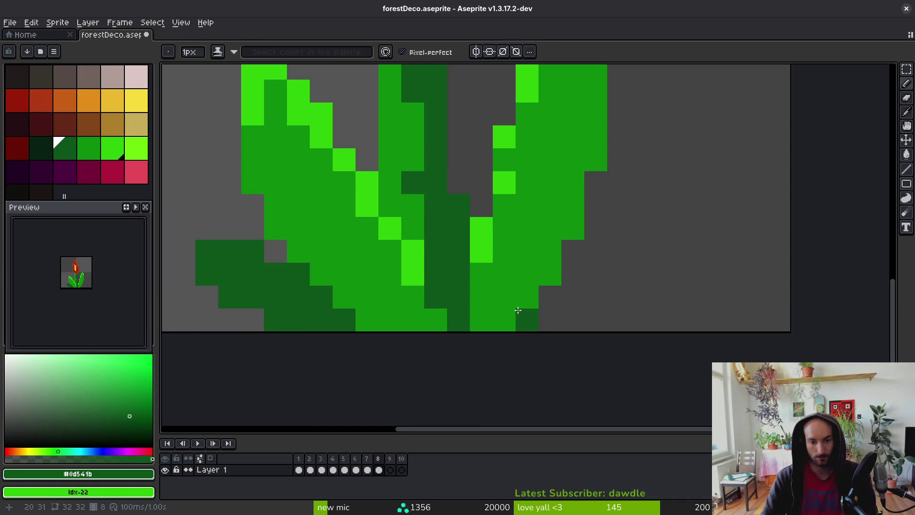
{"action": "left_click", "coordinate": [480, 245], "text": "alt"}
{"action": "mouse_move", "coordinate": [484, 309]}
{"action": "left_mouse_down"}
{"action": "mouse_move", "coordinate": [572, 205]}
{"action": "mouse_move", "coordinate": [619, 205]}
{"action": "mouse_move", "coordinate": [595, 274]}
{"action": "left_mouse_up"}
{"action": "left_click", "coordinate": [578, 225], "text": "alt"}
{"action": "left_click_drag", "start_coordinate": [550, 297], "coordinate": [582, 240]}
{"action": "left_click", "coordinate": [529, 310]}
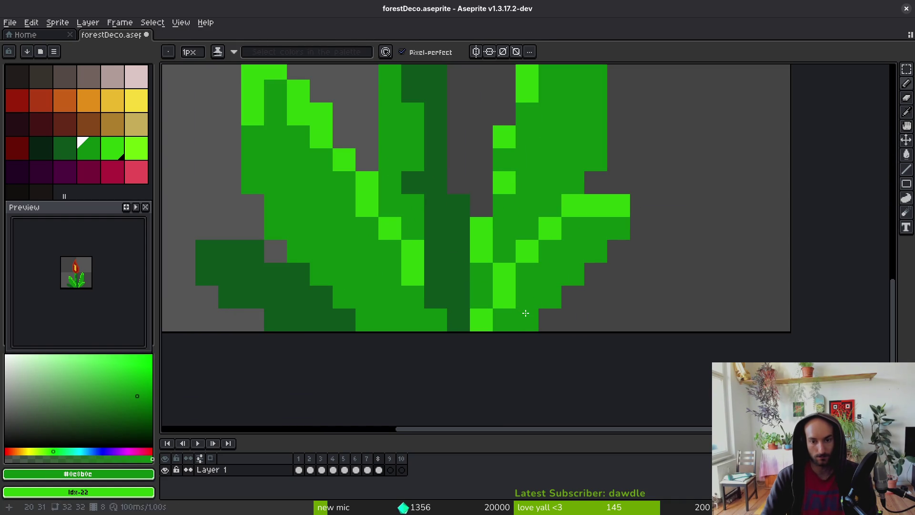
{"action": "left_click", "coordinate": [578, 204], "text": "alt"}
{"action": "left_click", "coordinate": [573, 229]}
{"action": "left_click", "coordinate": [577, 284]}
Draw a dark green shading line down the right leaf and extend it upward.
{"action": "scroll", "coordinate": [577, 285], "scroll_direction": "down", "scroll_amount": 8}
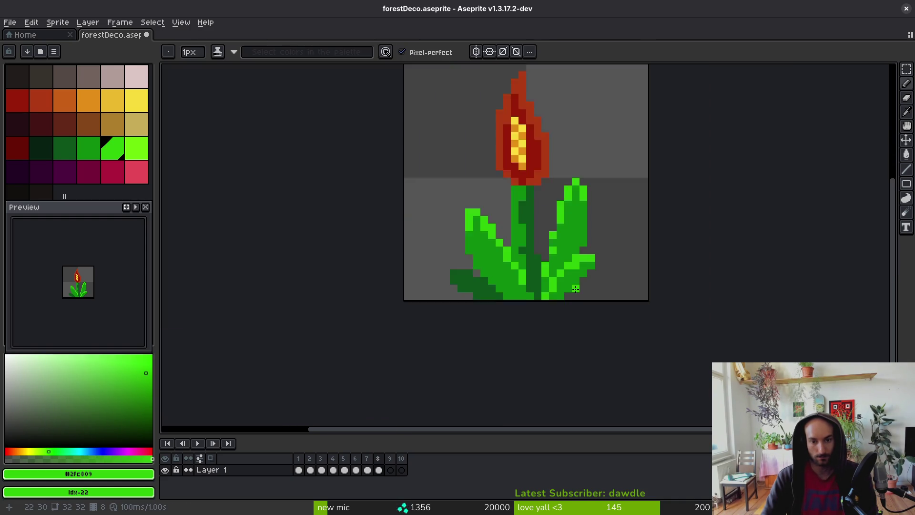
{"action": "scroll", "coordinate": [539, 229], "scroll_direction": "up", "scroll_amount": 6}
{"action": "left_click", "coordinate": [510, 333], "text": "alt"}
{"action": "left_click", "coordinate": [602, 282]}
{"action": "key", "text": "ctrl+z"}
{"action": "mouse_move", "coordinate": [605, 257]}
{"action": "left_mouse_down"}
{"action": "mouse_move", "coordinate": [613, 238]}
{"action": "mouse_move", "coordinate": [607, 265]}
{"action": "mouse_move", "coordinate": [541, 347]}
{"action": "left_mouse_up"}
{"action": "left_click_drag", "start_coordinate": [600, 258], "coordinate": [621, 212]}
{"action": "scroll", "coordinate": [622, 229], "scroll_direction": "down", "scroll_amount": 6}
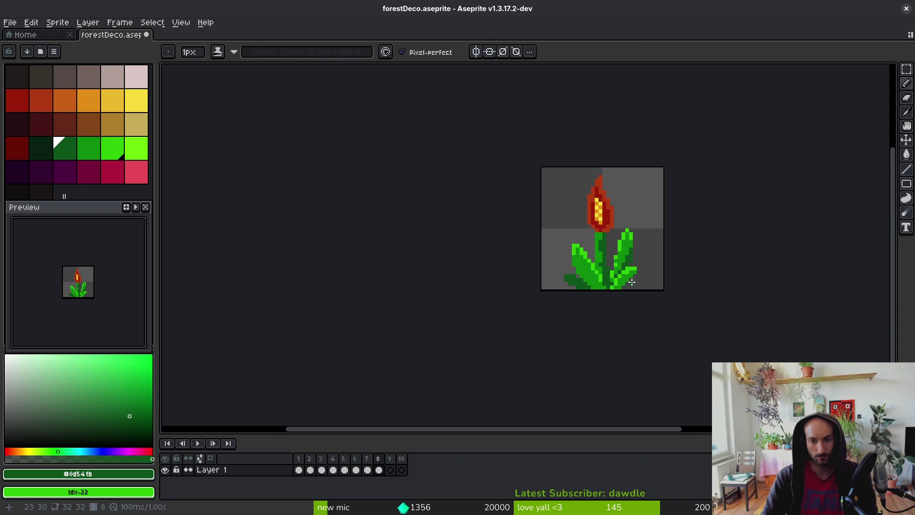
{"action": "scroll", "coordinate": [630, 267], "scroll_direction": "up", "scroll_amount": 5}
Touch up the right leaf with a mid-green pixel, darker diagonal pixels, and an erased edge pixel.
{"action": "left_click", "coordinate": [619, 194], "text": "alt"}
{"action": "left_click", "coordinate": [619, 208]}
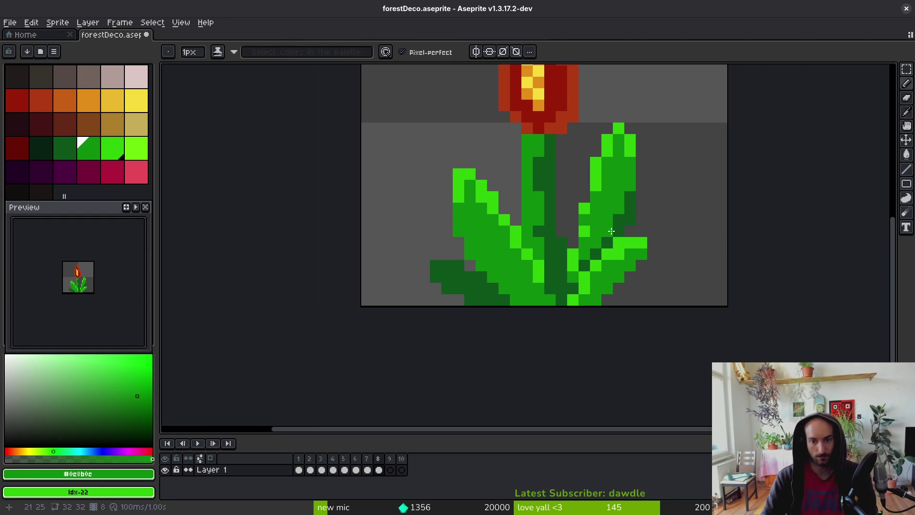
{"action": "left_click", "coordinate": [609, 241], "text": "alt"}
{"action": "scroll", "coordinate": [642, 266], "scroll_direction": "up", "scroll_amount": 3}
{"action": "left_click_drag", "start_coordinate": [593, 284], "coordinate": [547, 326]}
{"action": "left_click", "coordinate": [559, 329]}
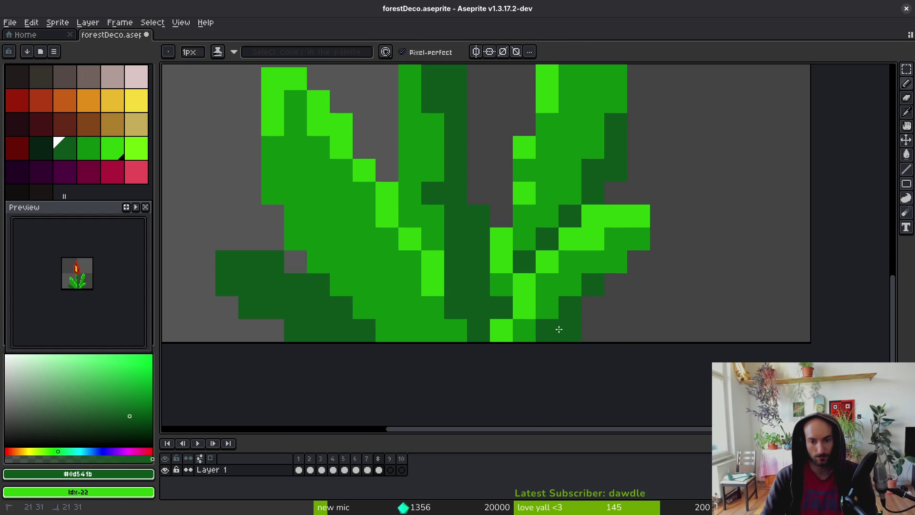
{"action": "left_click_drag", "start_coordinate": [609, 279], "coordinate": [624, 255]}
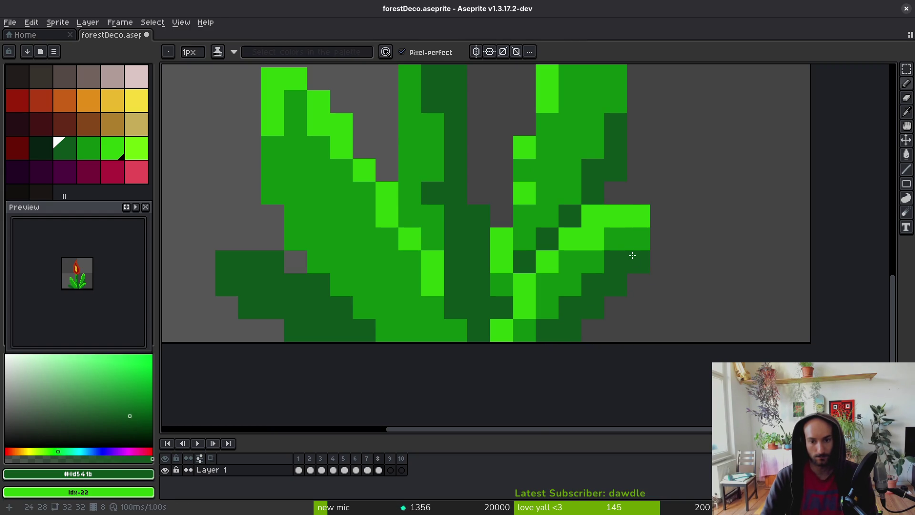
{"action": "left_click", "coordinate": [639, 288], "text": "alt"}
{"action": "left_click", "coordinate": [615, 284]}
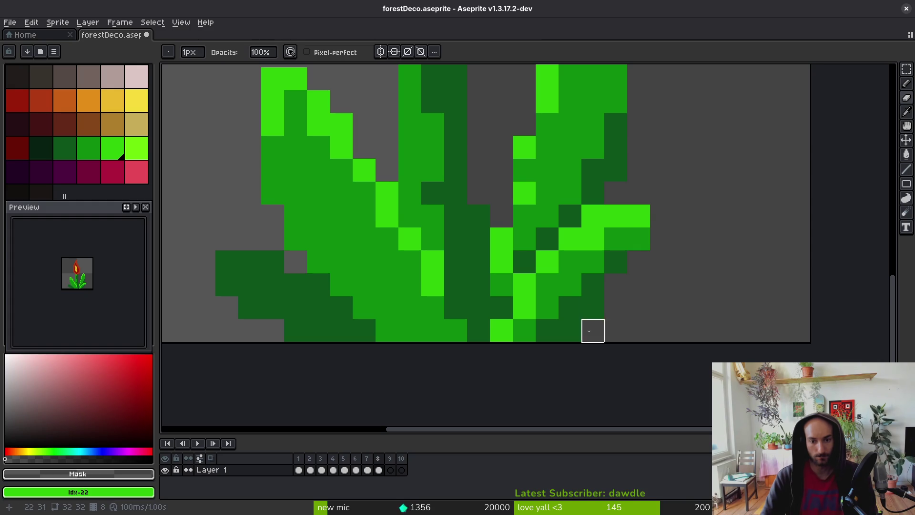
{"action": "scroll", "coordinate": [639, 285], "scroll_direction": "down", "scroll_amount": 3}
{"action": "scroll", "coordinate": [637, 319], "scroll_direction": "up", "scroll_amount": 3}
Shade the left leaf with a dark green diagonal, softening some pixels back to medium green.
{"action": "key", "text": "alt"}
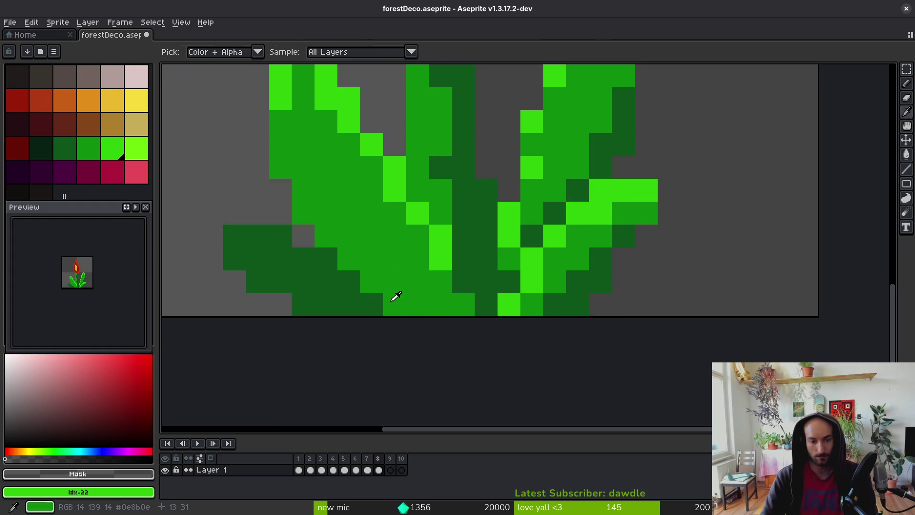
{"action": "scroll", "coordinate": [453, 292], "scroll_direction": "down", "scroll_amount": 1}
{"action": "scroll", "coordinate": [453, 291], "scroll_direction": "up", "scroll_amount": 1}
{"action": "left_click", "coordinate": [573, 320], "text": "alt"}
{"action": "mouse_move", "coordinate": [371, 256]}
{"action": "left_mouse_down"}
{"action": "mouse_move", "coordinate": [438, 349]}
{"action": "mouse_move", "coordinate": [484, 381]}
{"action": "left_mouse_up"}
{"action": "left_click", "coordinate": [451, 365], "text": "alt"}
{"action": "mouse_move", "coordinate": [407, 348]}
{"action": "left_mouse_down"}
{"action": "mouse_move", "coordinate": [346, 326]}
{"action": "mouse_move", "coordinate": [329, 326]}
{"action": "mouse_move", "coordinate": [323, 348]}
{"action": "left_mouse_up"}
{"action": "left_click", "coordinate": [483, 393]}
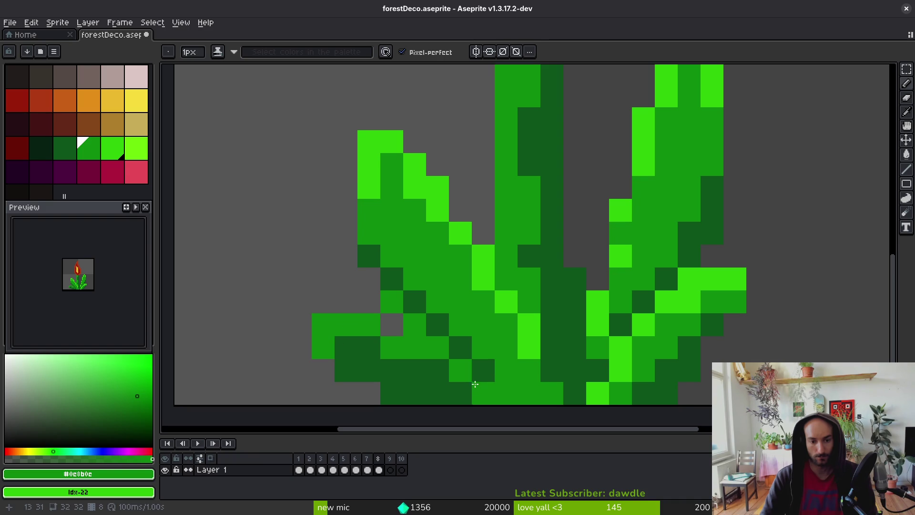
Add dark diagonal shading across the lower leaves and save forestDeco.aseprite.
{"action": "left_click", "coordinate": [448, 352], "text": "alt"}
{"action": "left_click_drag", "start_coordinate": [448, 353], "coordinate": [393, 304]}
{"action": "scroll", "coordinate": [438, 279], "scroll_direction": "down", "scroll_amount": 8}
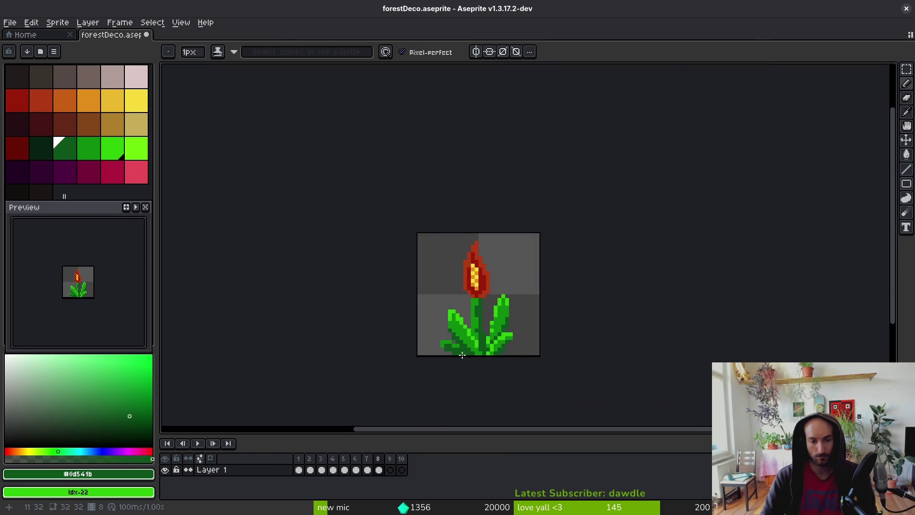
{"action": "scroll", "coordinate": [451, 329], "scroll_direction": "up", "scroll_amount": 3}
{"action": "left_click", "coordinate": [460, 344], "text": "alt"}
{"action": "scroll", "coordinate": [482, 357], "scroll_direction": "down", "scroll_amount": 2}
{"action": "scroll", "coordinate": [505, 367], "scroll_direction": "up", "scroll_amount": 4}
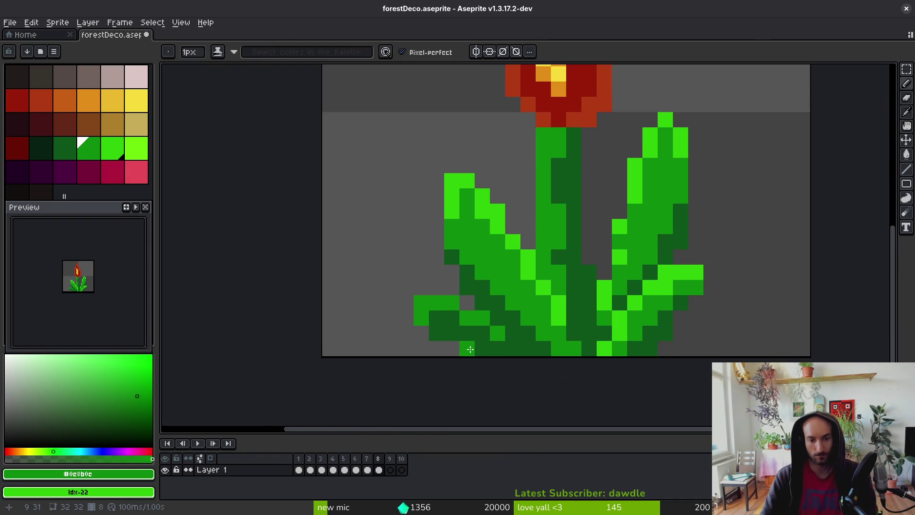
{"action": "scroll", "coordinate": [504, 355], "scroll_direction": "down", "scroll_amount": 4}
{"action": "scroll", "coordinate": [487, 350], "scroll_direction": "up", "scroll_amount": 3}
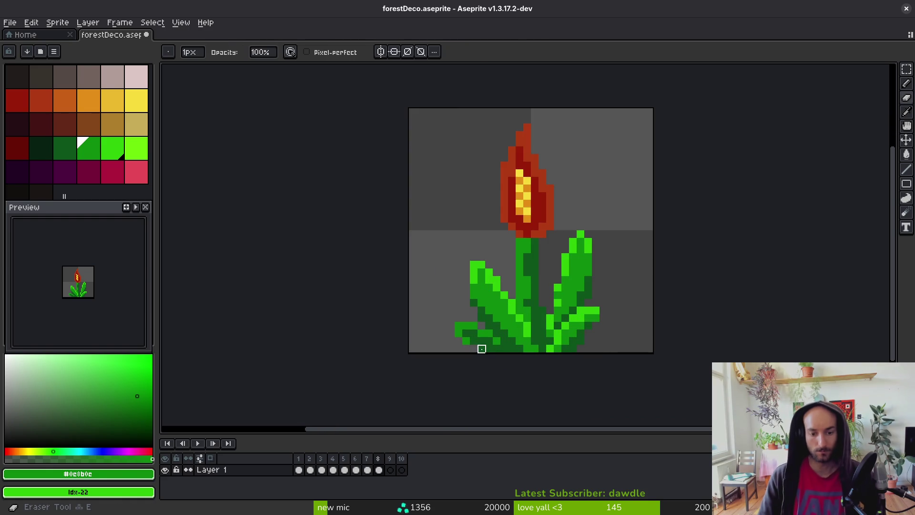
{"action": "scroll", "coordinate": [530, 362], "scroll_direction": "down", "scroll_amount": 2}
{"action": "scroll", "coordinate": [525, 370], "scroll_direction": "down", "scroll_amount": 2}
{"action": "key", "text": "ctrl+s"}
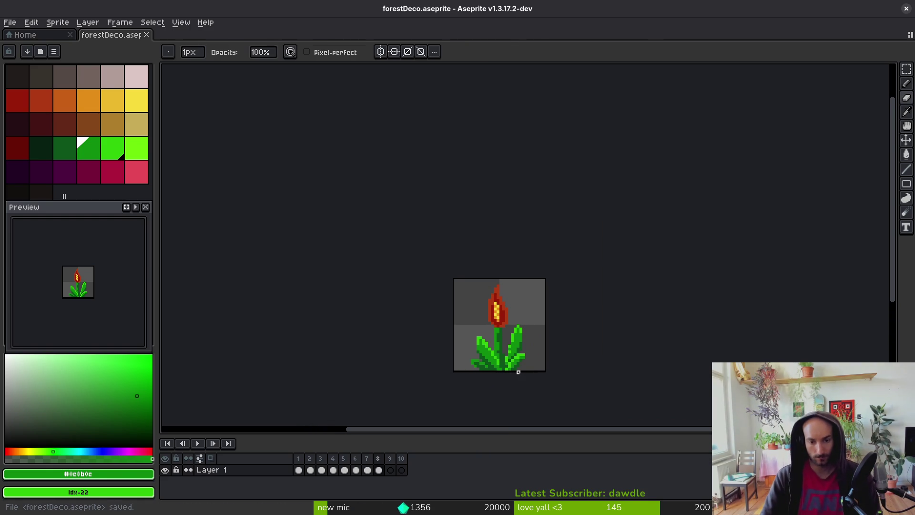
Rename the Loop tag over grass frames 1–4 to 'foilage'.
{"action": "mouse_move", "coordinate": [516, 369]}
{"action": "left_mouse_down"}
{"action": "mouse_move", "coordinate": [474, 382]}
{"action": "mouse_move", "coordinate": [459, 311]}
{"action": "mouse_move", "coordinate": [482, 305]}
{"action": "left_mouse_up"}
{"action": "key", "text": "v"}
{"action": "key", "text": "ctrl+e"}
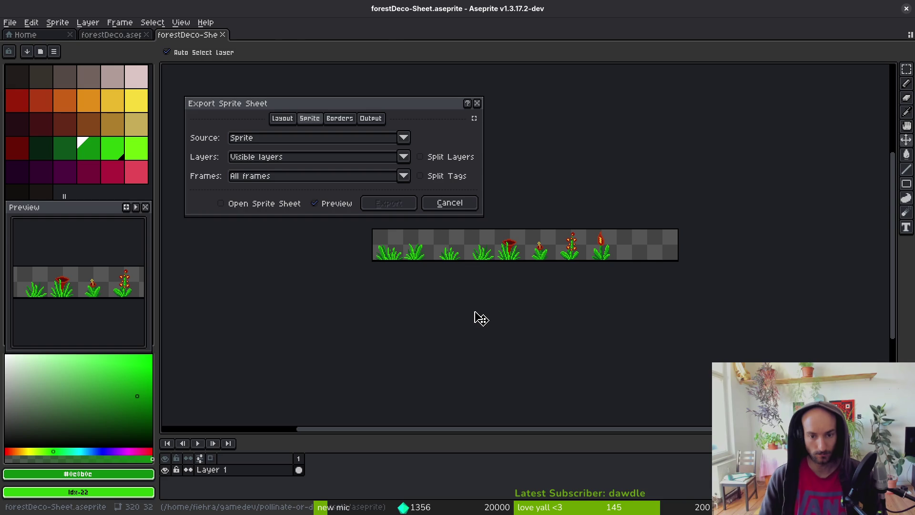
{"action": "key", "text": "Escape"}
{"action": "left_click_drag", "start_coordinate": [302, 460], "coordinate": [332, 459]}
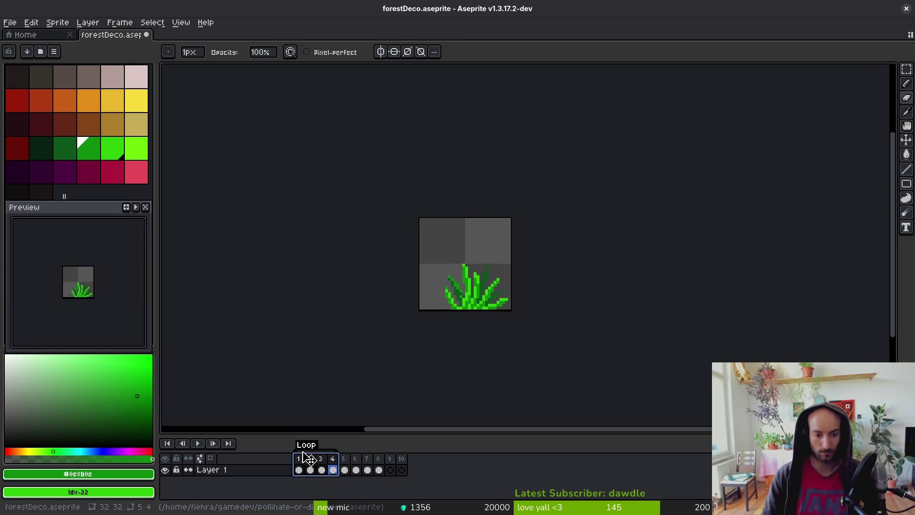
{"action": "double_click", "coordinate": [305, 452]}
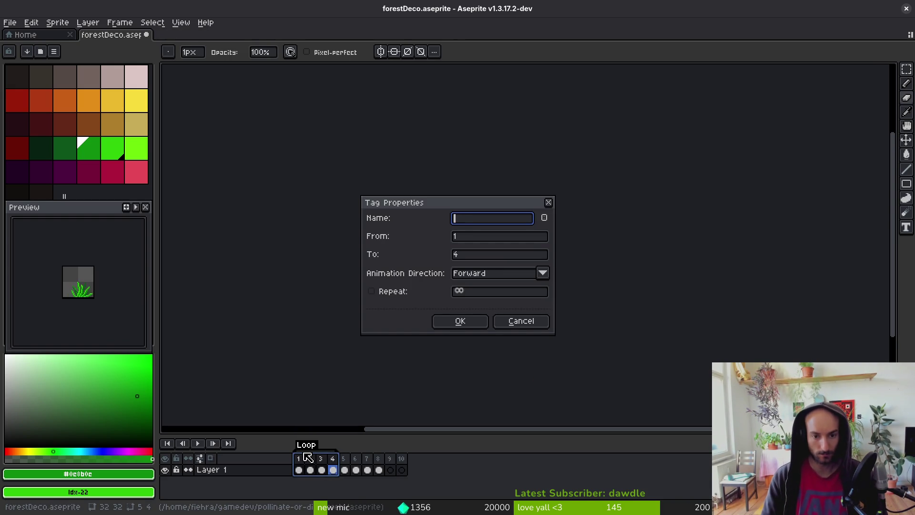
{"action": "type", "text": "foilage"}
{"action": "key", "text": "Return"}
Rename the Loop tag over flower frames 5–8 to 'flowers'.
{"action": "left_click_drag", "start_coordinate": [344, 469], "coordinate": [375, 466]}
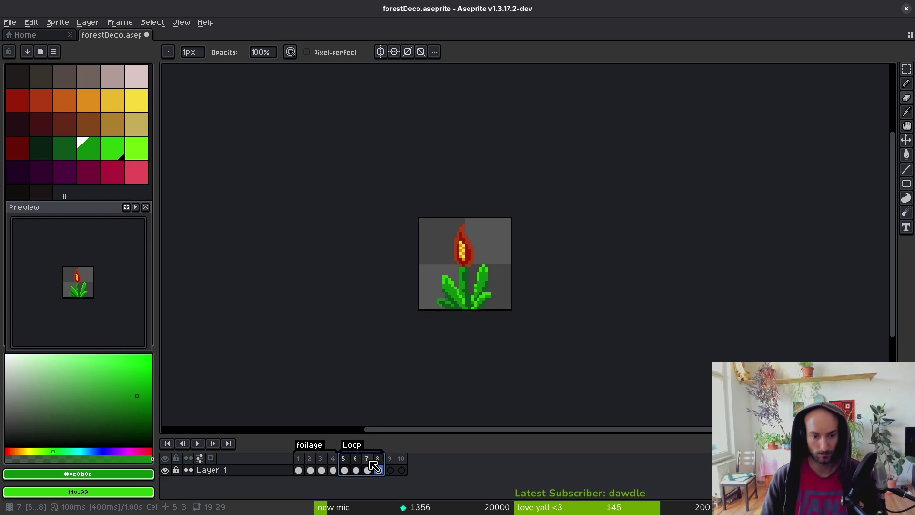
{"action": "key", "text": "alt+F2"}
{"action": "type", "text": "flowers"}
{"action": "key", "text": "Return"}
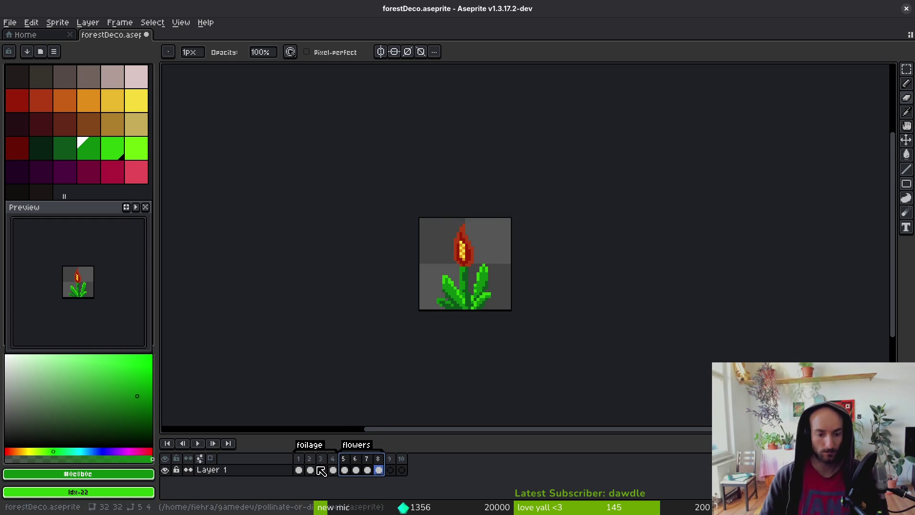
Export only the selected grass frames as forestDeco-Sheet, close it, and insert empty frames after them.
{"action": "left_click", "coordinate": [299, 470]}
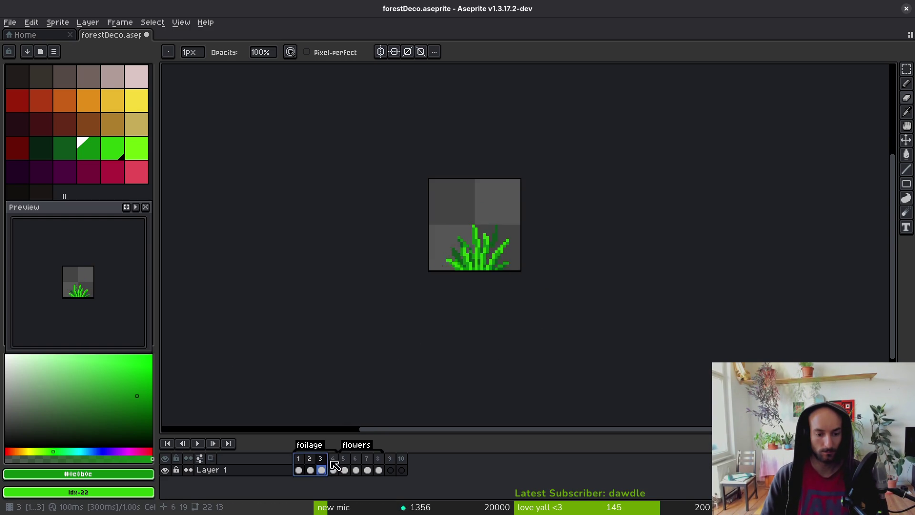
{"action": "key", "text": "ctrl+e"}
{"action": "left_click", "coordinate": [273, 184]}
{"action": "left_click", "coordinate": [268, 198]}
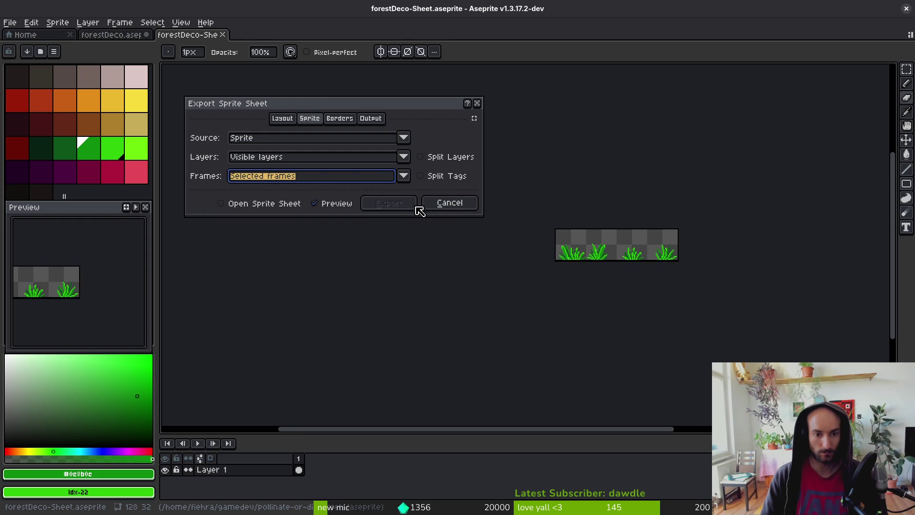
{"action": "left_click", "coordinate": [245, 202]}
{"action": "left_click", "coordinate": [388, 204]}
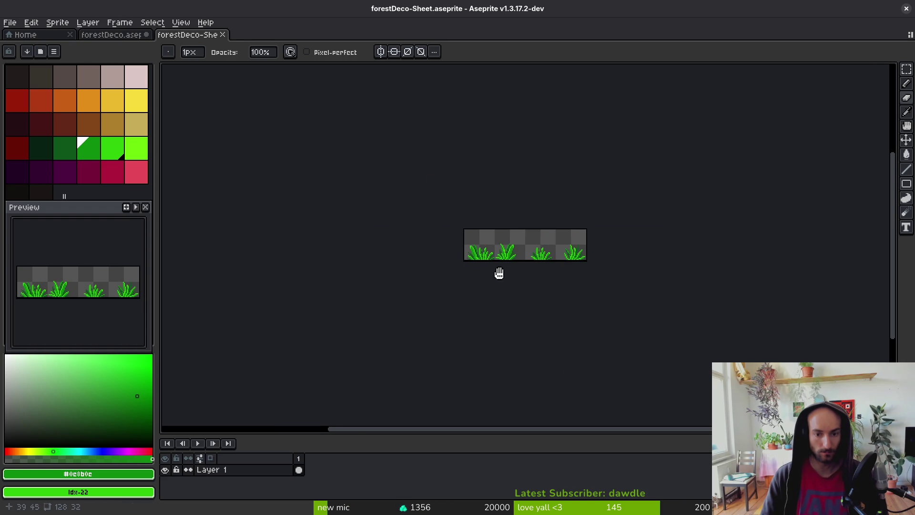
{"action": "scroll", "coordinate": [522, 265], "scroll_direction": "up", "scroll_amount": 2}
{"action": "scroll", "coordinate": [523, 266], "scroll_direction": "right", "scroll_amount": 1}
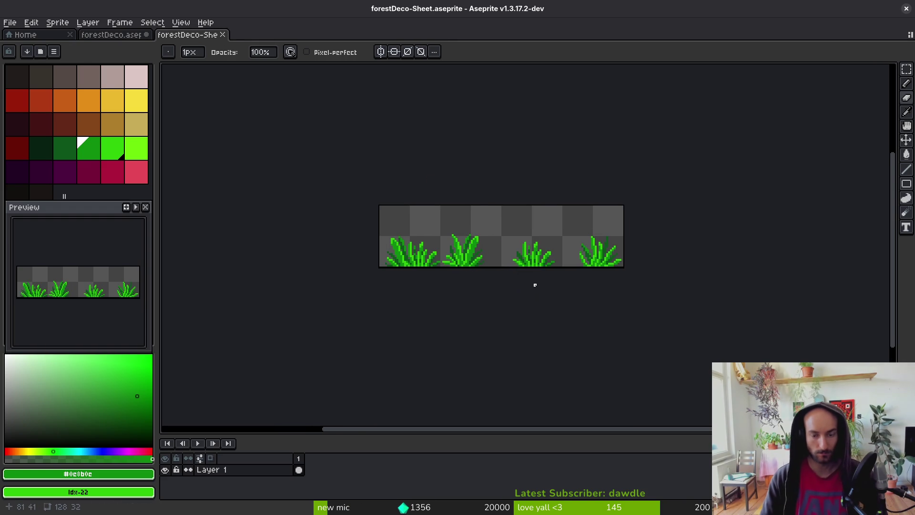
{"action": "left_click", "coordinate": [222, 35]}
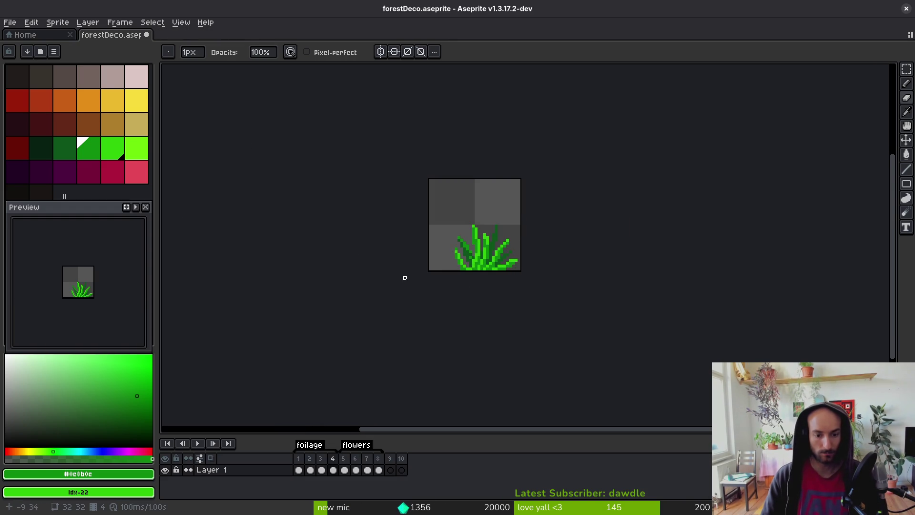
{"action": "key", "text": "alt+b"}
{"action": "key", "text": "alt+b"}
On empty frame 5, sample frame 4's grass green and draw the tuft's first blade.
{"action": "left_click", "coordinate": [336, 470]}
{"action": "left_click", "coordinate": [345, 470]}
{"action": "scroll", "coordinate": [482, 234], "scroll_direction": "up", "scroll_amount": 2}
{"action": "left_click", "coordinate": [125, 148]}
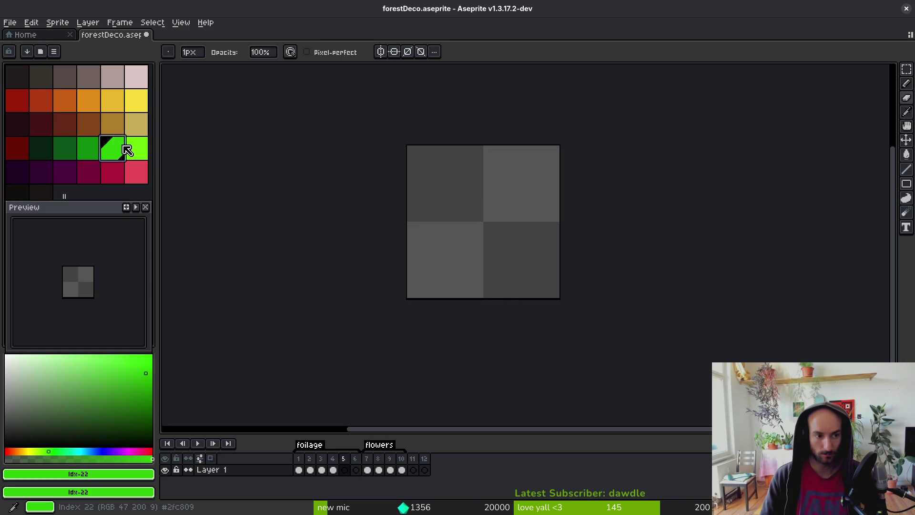
{"action": "key", "text": "Left"}
{"action": "left_click", "coordinate": [510, 277], "text": "alt"}
{"action": "key", "text": "Right"}
{"action": "scroll", "coordinate": [496, 234], "scroll_direction": "up", "scroll_amount": 2}
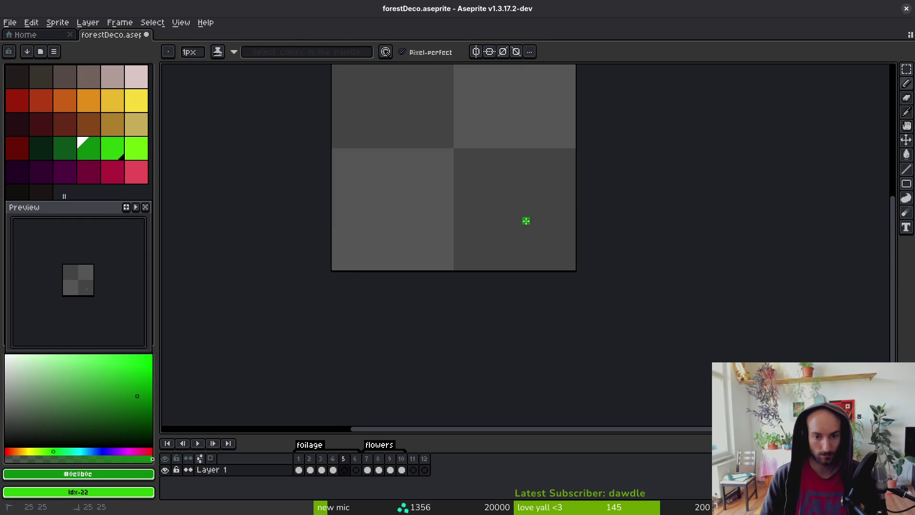
{"action": "left_click_drag", "start_coordinate": [473, 195], "coordinate": [498, 267]}
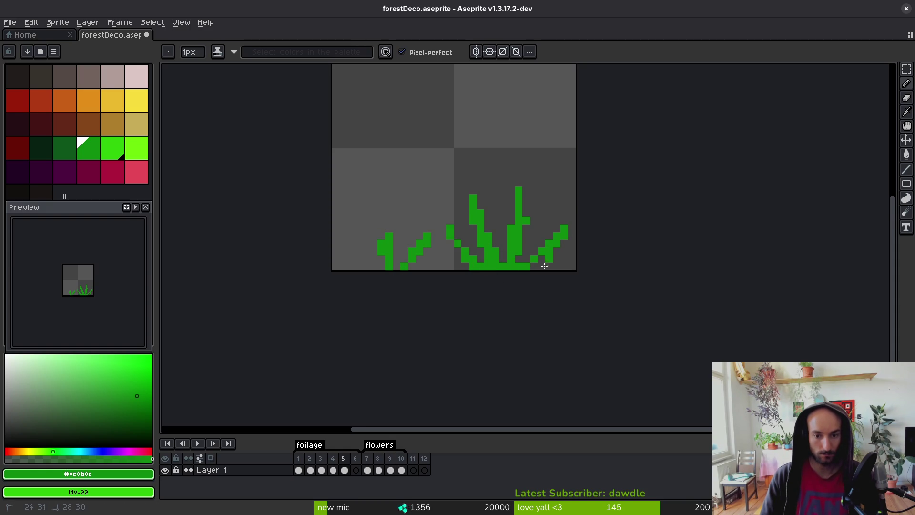
{"action": "scroll", "coordinate": [389, 264], "scroll_direction": "up", "scroll_amount": 4}
{"action": "mouse_move", "coordinate": [446, 225]}
{"action": "left_mouse_down"}
{"action": "mouse_move", "coordinate": [436, 212]}
{"action": "mouse_move", "coordinate": [313, 207]}
{"action": "mouse_move", "coordinate": [344, 272]}
{"action": "left_mouse_up"}
{"action": "key", "text": "ctrl+z"}
Shade the left blade with a dark green stroke and pixel.
{"action": "left_click", "coordinate": [70, 150]}
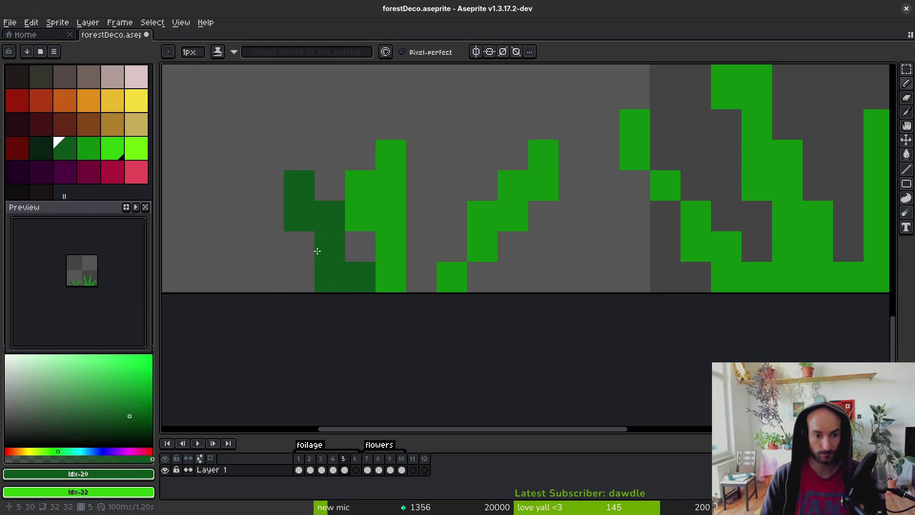
{"action": "scroll", "coordinate": [534, 257], "scroll_direction": "down", "scroll_amount": 1}
{"action": "left_click_drag", "start_coordinate": [587, 252], "coordinate": [650, 280]}
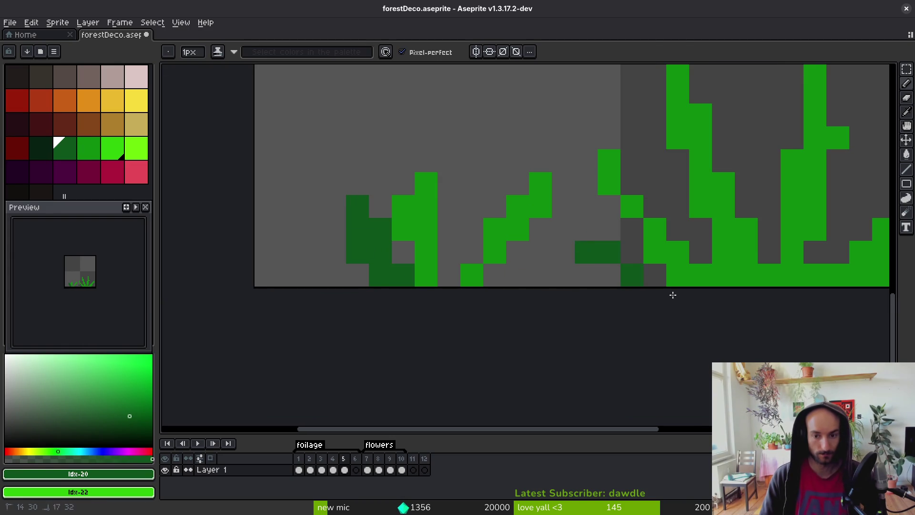
{"action": "left_click", "coordinate": [638, 210]}
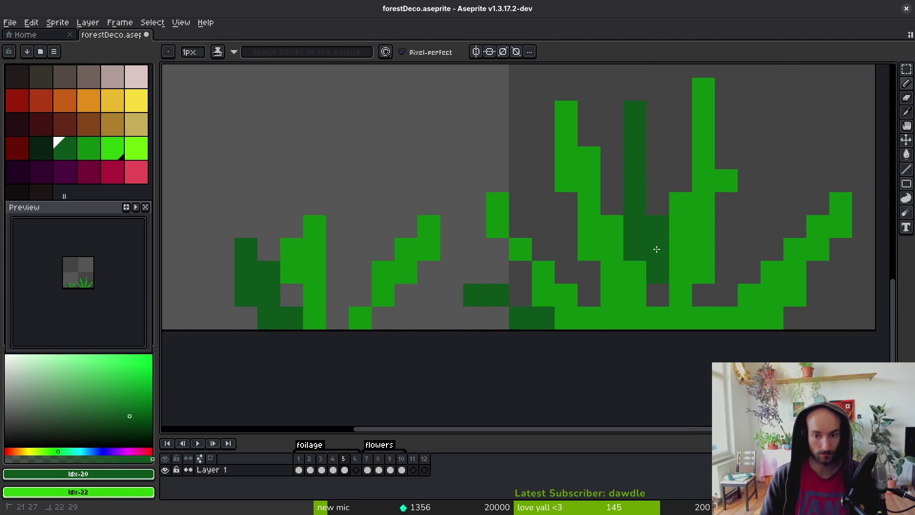
Draw another green blade column and extend the upper-right blade, erasing its extra pixels.
{"action": "left_click", "coordinate": [659, 318], "text": "alt"}
{"action": "scroll", "coordinate": [658, 320], "scroll_direction": "right", "scroll_amount": 3}
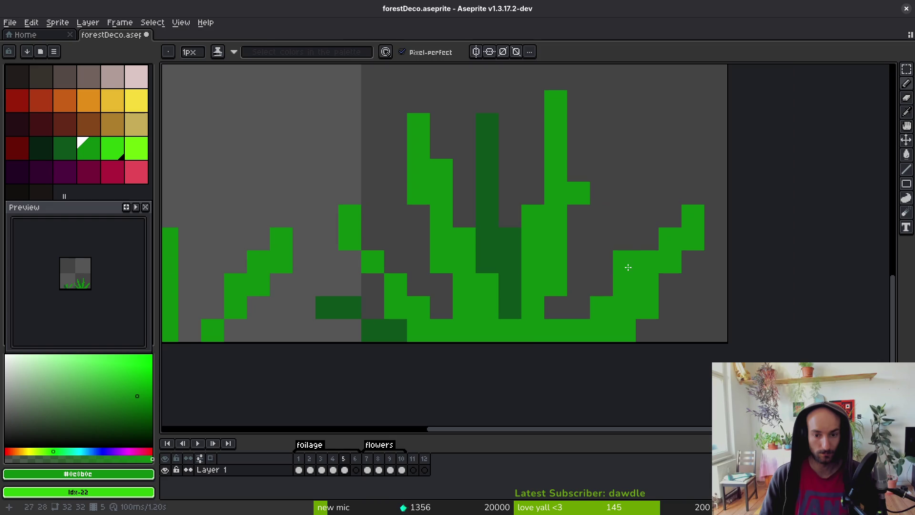
{"action": "left_click_drag", "start_coordinate": [579, 143], "coordinate": [570, 202]}
{"action": "mouse_move", "coordinate": [670, 193]}
{"action": "left_mouse_down"}
{"action": "mouse_move", "coordinate": [648, 239]}
{"action": "mouse_move", "coordinate": [694, 215]}
{"action": "left_mouse_up"}
{"action": "key", "text": "e"}
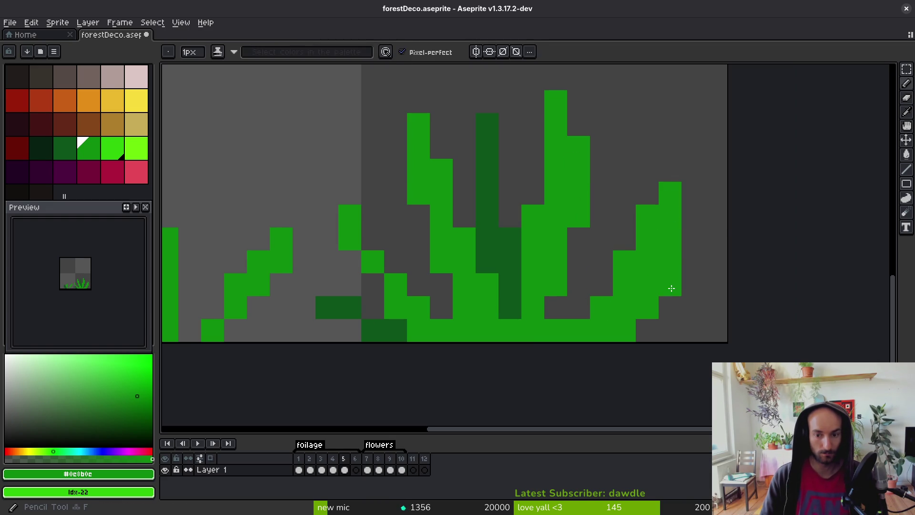
{"action": "left_click", "coordinate": [672, 262]}
{"action": "scroll", "coordinate": [658, 262], "scroll_direction": "down", "scroll_amount": 2}
{"action": "scroll", "coordinate": [682, 288], "scroll_direction": "up", "scroll_amount": 2}
Shift one grass blade a pixel left and add two diagonal green pixels to a blade.
{"action": "key", "text": "m"}
{"action": "left_click_drag", "start_coordinate": [742, 141], "coordinate": [627, 325]}
{"action": "left_click_drag", "start_coordinate": [683, 286], "coordinate": [665, 280]}
{"action": "key", "text": "ctrl+d"}
{"action": "scroll", "coordinate": [460, 287], "scroll_direction": "left", "scroll_amount": 4}
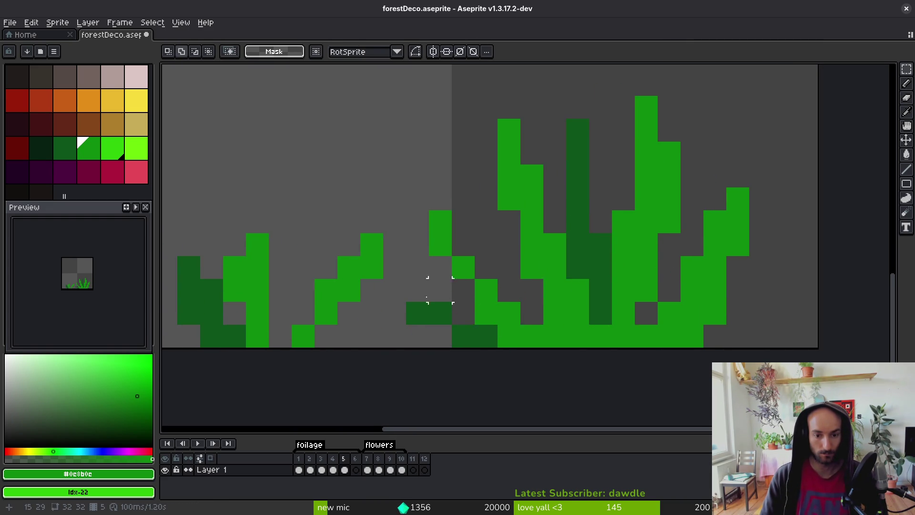
{"action": "key", "text": "i"}
{"action": "key", "text": "b"}
{"action": "left_click_drag", "start_coordinate": [614, 259], "coordinate": [591, 236]}
{"action": "scroll", "coordinate": [594, 286], "scroll_direction": "up", "scroll_amount": 1}
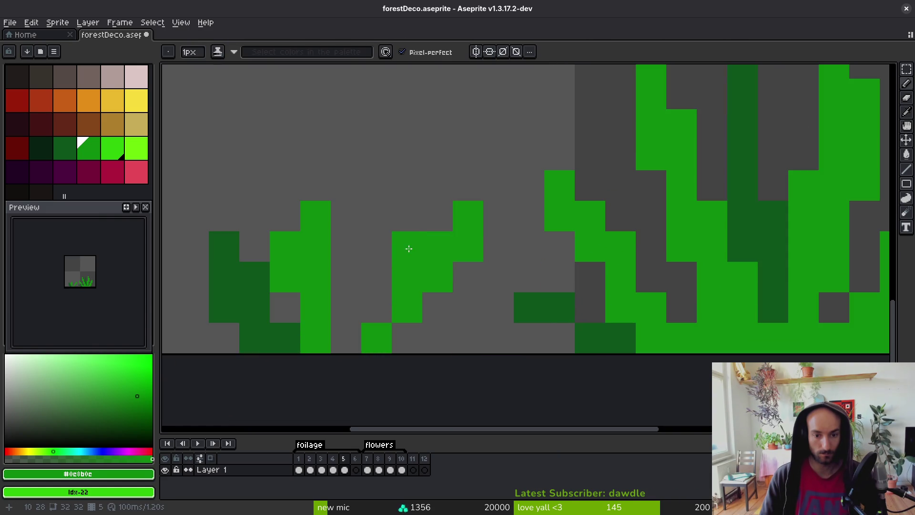
Move the small grass blade one pixel left and clean up its tip.
{"action": "key", "text": "m"}
{"action": "left_click_drag", "start_coordinate": [511, 170], "coordinate": [372, 347]}
{"action": "left_click_drag", "start_coordinate": [441, 296], "coordinate": [411, 296]}
{"action": "key", "text": "ctrl+d"}
{"action": "scroll", "coordinate": [379, 293], "scroll_direction": "left", "scroll_amount": 4}
{"action": "key", "text": "b"}
{"action": "mouse_move", "coordinate": [396, 239]}
{"action": "left_mouse_down"}
{"action": "mouse_move", "coordinate": [395, 268]}
{"action": "mouse_move", "coordinate": [426, 268]}
{"action": "left_mouse_up"}
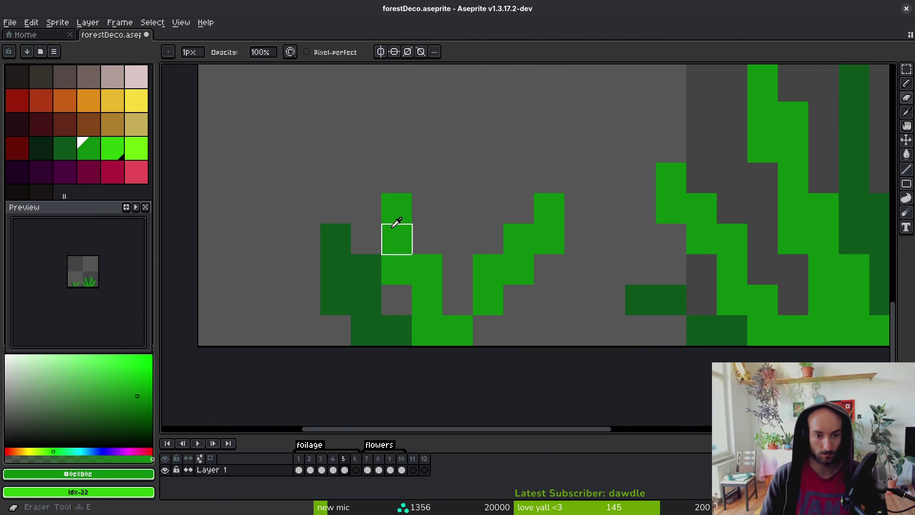
Lengthen the grass blade three pixels upward and clean up the stray lower-left dark green pixels.
{"action": "left_click_drag", "start_coordinate": [397, 224], "coordinate": [380, 163]}
{"action": "left_click", "coordinate": [366, 148]}
{"action": "key", "text": "e"}
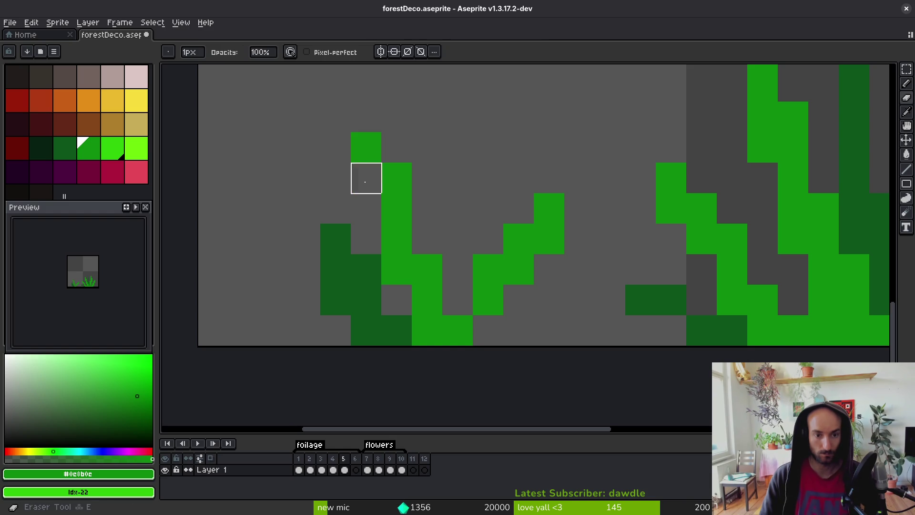
{"action": "scroll", "coordinate": [422, 256], "scroll_direction": "down", "scroll_amount": 5}
{"action": "scroll", "coordinate": [423, 256], "scroll_direction": "up", "scroll_amount": 5}
{"action": "left_click", "coordinate": [341, 265], "text": "alt"}
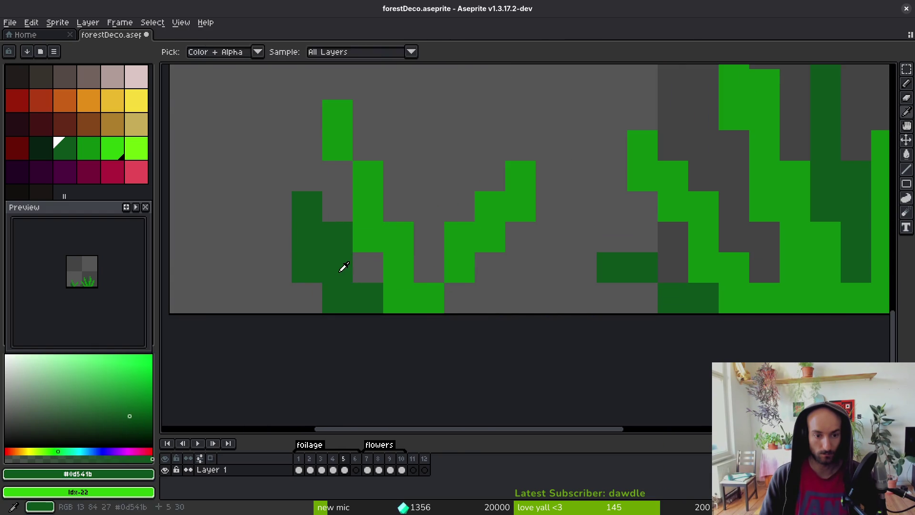
{"action": "key", "text": "b"}
{"action": "key", "text": "e"}
{"action": "left_click_drag", "start_coordinate": [307, 267], "coordinate": [338, 297]}
{"action": "key", "text": "b"}
Draw a dark green shading strand up the blade, add a base pixel and erase a stray one.
{"action": "left_click_drag", "start_coordinate": [429, 146], "coordinate": [433, 275]}
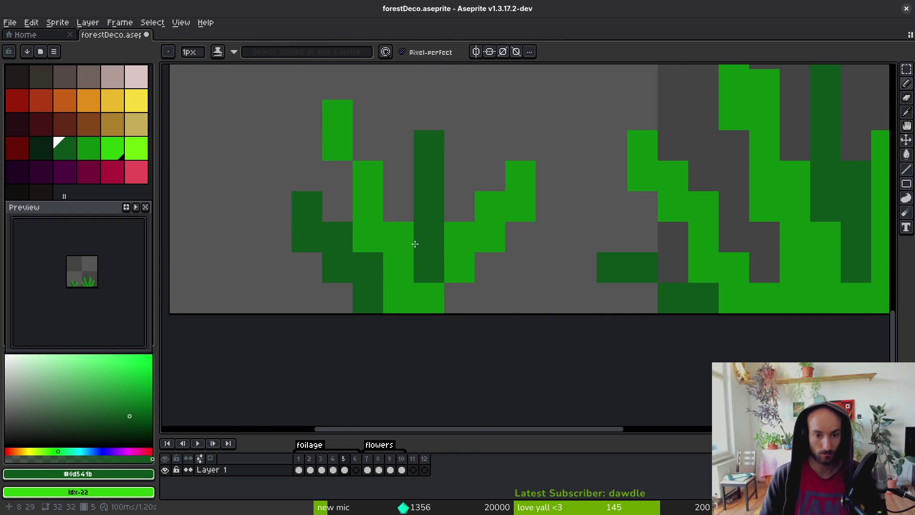
{"action": "scroll", "coordinate": [543, 288], "scroll_direction": "down", "scroll_amount": 3}
{"action": "scroll", "coordinate": [558, 310], "scroll_direction": "up", "scroll_amount": 3}
{"action": "left_click", "coordinate": [476, 317]}
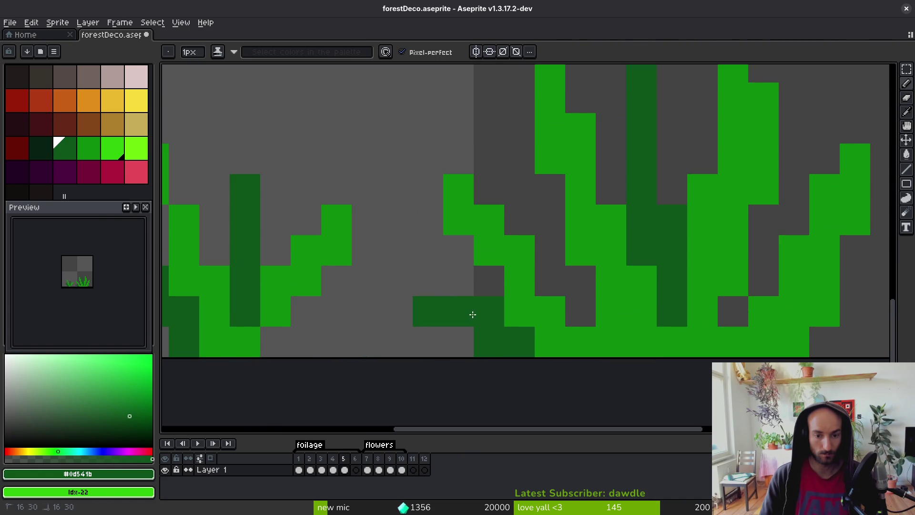
{"action": "key", "text": "e"}
{"action": "scroll", "coordinate": [487, 332], "scroll_direction": "down", "scroll_amount": 3}
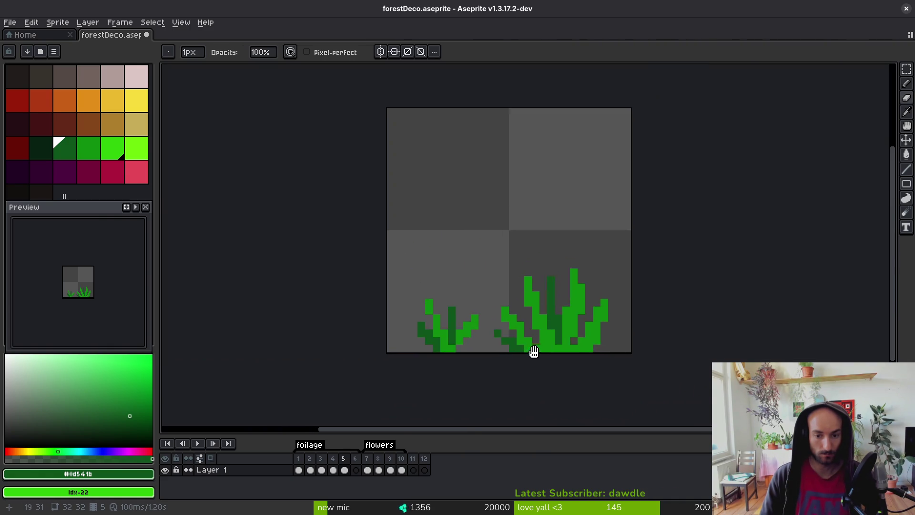
{"action": "scroll", "coordinate": [536, 352], "scroll_direction": "up", "scroll_amount": 3}
{"action": "key", "text": "b"}
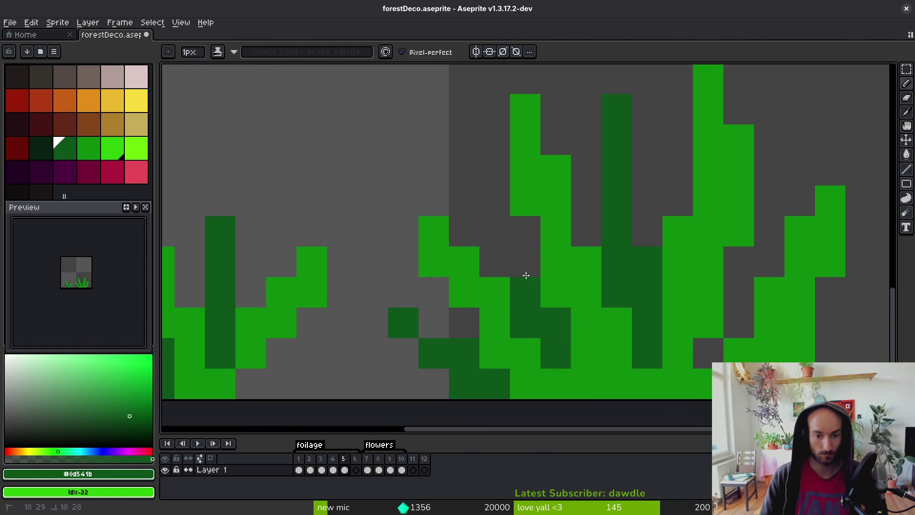
{"action": "key", "text": "e"}
{"action": "left_click", "coordinate": [491, 199]}
{"action": "key", "text": "b"}
{"action": "scroll", "coordinate": [490, 205], "scroll_direction": "down", "scroll_amount": 5}
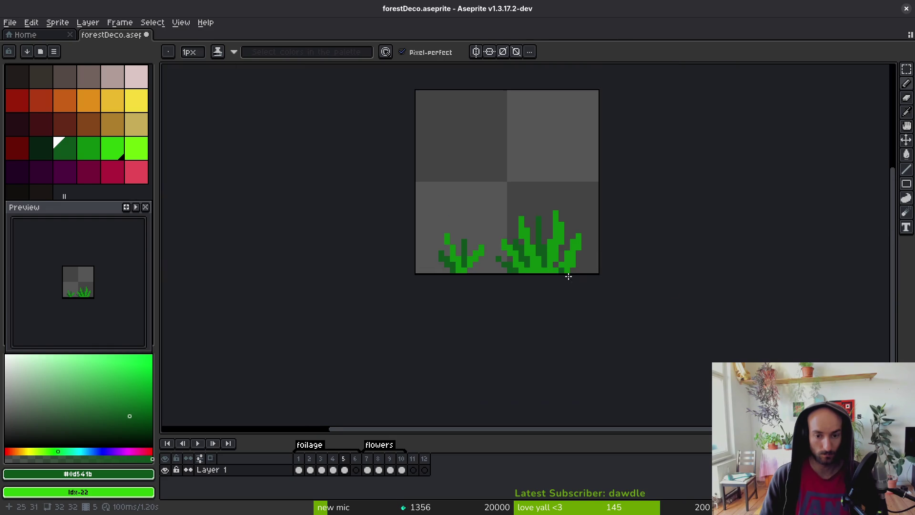
{"action": "scroll", "coordinate": [445, 288], "scroll_direction": "up", "scroll_amount": 4}
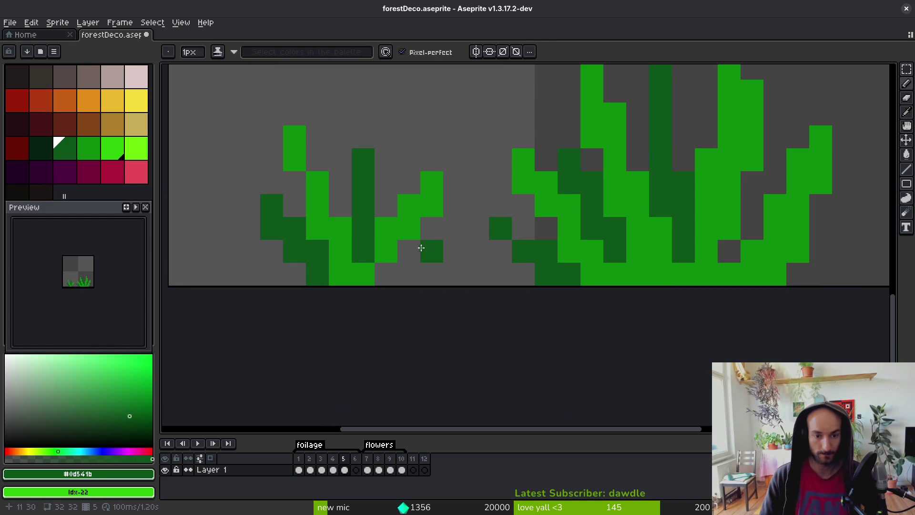
Shift part of the left grass clump one pixel right and down, then add a green pixel.
{"action": "key", "text": "m"}
{"action": "left_click_drag", "start_coordinate": [445, 170], "coordinate": [374, 287]}
{"action": "left_click_drag", "start_coordinate": [404, 247], "coordinate": [439, 280]}
{"action": "key", "text": "ctrl+d"}
{"action": "key", "text": "b"}
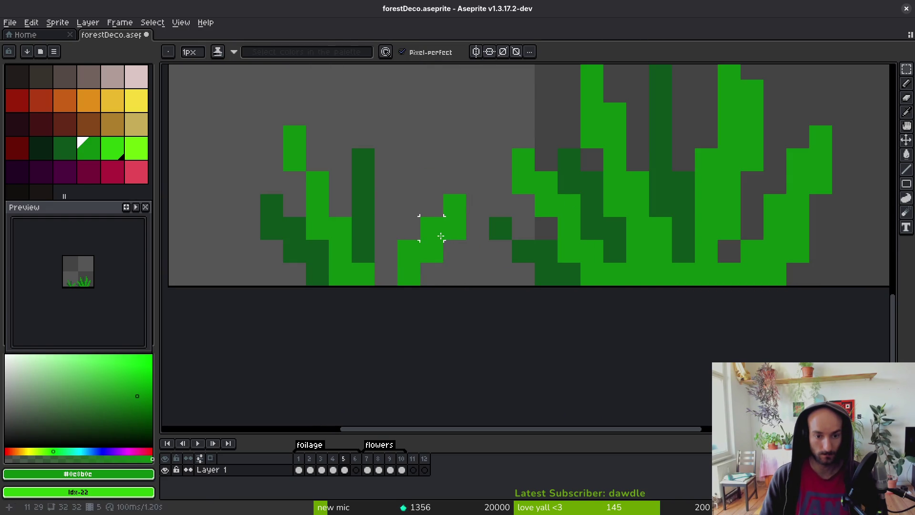
{"action": "left_click", "coordinate": [444, 268]}
Move the left clump two pixels right and fill the gap at the tuft base.
{"action": "key", "text": "m"}
{"action": "mouse_move", "coordinate": [249, 112]}
{"action": "left_mouse_down"}
{"action": "mouse_move", "coordinate": [374, 285]}
{"action": "mouse_move", "coordinate": [406, 268]}
{"action": "left_mouse_up"}
{"action": "key", "text": "ctrl+d"}
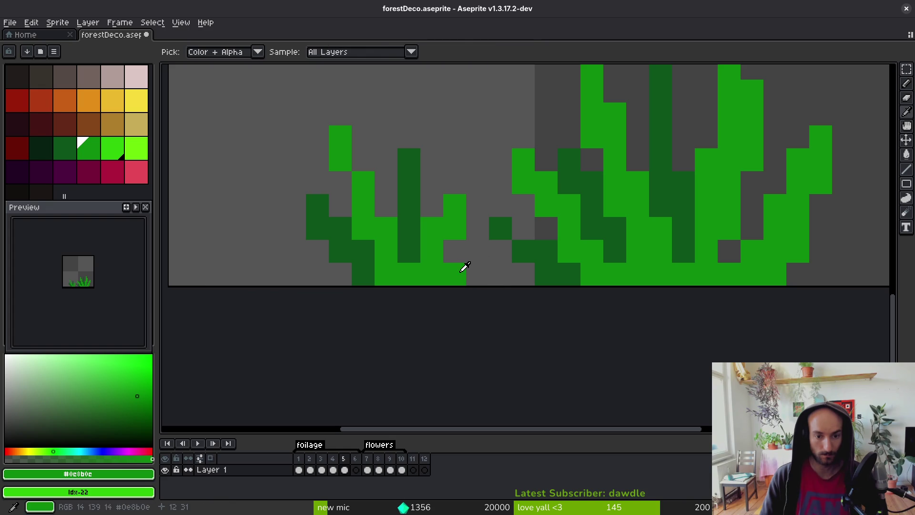
{"action": "key", "text": "b"}
{"action": "left_click", "coordinate": [470, 273]}
{"action": "scroll", "coordinate": [500, 272], "scroll_direction": "down", "scroll_amount": 1}
Add bright green highlight pixels on the left blade and along the grass down to the base.
{"action": "left_click", "coordinate": [117, 153]}
{"action": "left_click", "coordinate": [553, 283]}
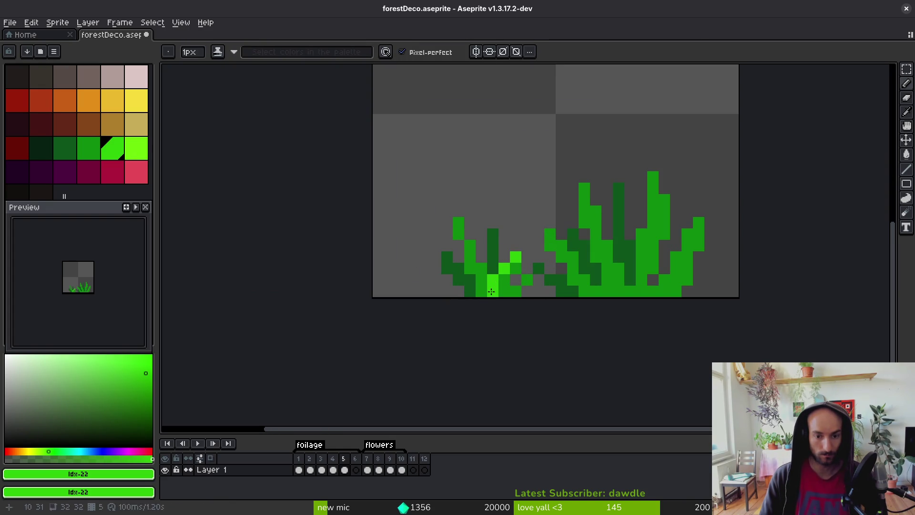
{"action": "left_click_drag", "start_coordinate": [458, 211], "coordinate": [471, 239]}
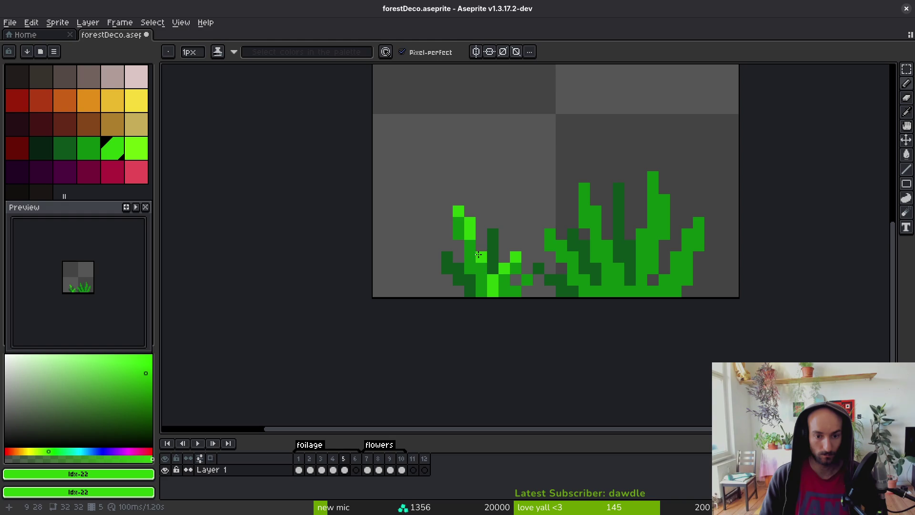
{"action": "scroll", "coordinate": [566, 308], "scroll_direction": "down", "scroll_amount": 5}
{"action": "scroll", "coordinate": [566, 309], "scroll_direction": "up", "scroll_amount": 10}
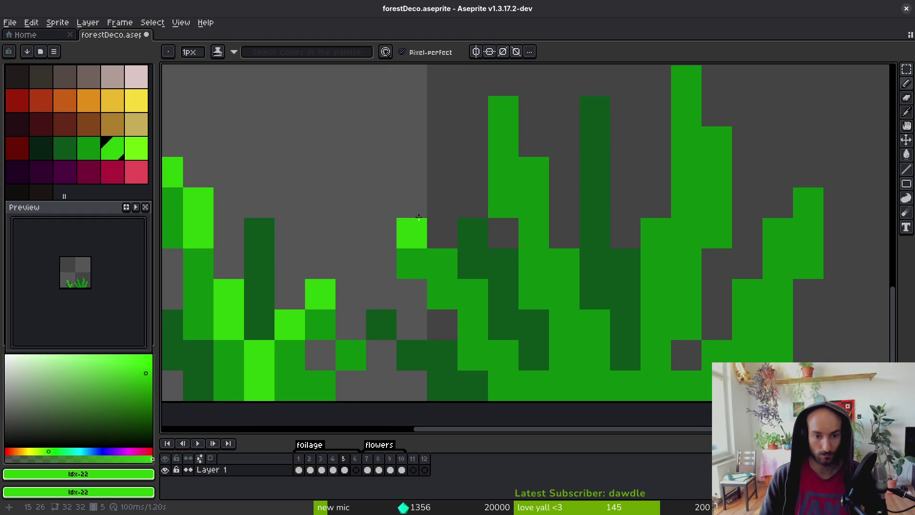
{"action": "left_click", "coordinate": [444, 262]}
{"action": "left_click", "coordinate": [473, 294]}
{"action": "left_click", "coordinate": [503, 357]}
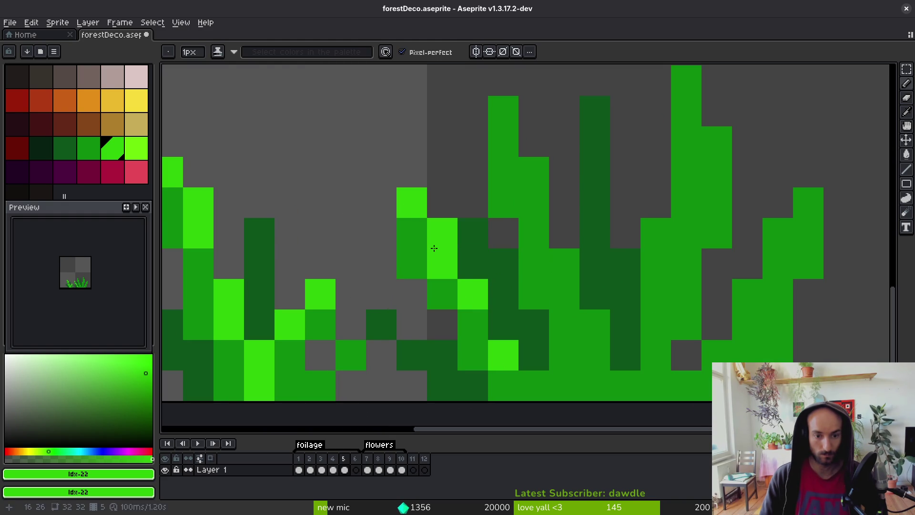
{"action": "left_click", "coordinate": [434, 246]}
{"action": "scroll", "coordinate": [434, 247], "scroll_direction": "down", "scroll_amount": 3}
{"action": "scroll", "coordinate": [470, 266], "scroll_direction": "up", "scroll_amount": 2}
{"action": "scroll", "coordinate": [470, 266], "scroll_direction": "up", "scroll_amount": 1}
Highlight the vertical and diagonal right-hand blades of the tuft in bright green.
{"action": "left_click_drag", "start_coordinate": [410, 168], "coordinate": [456, 305]}
{"action": "left_click", "coordinate": [479, 351]}
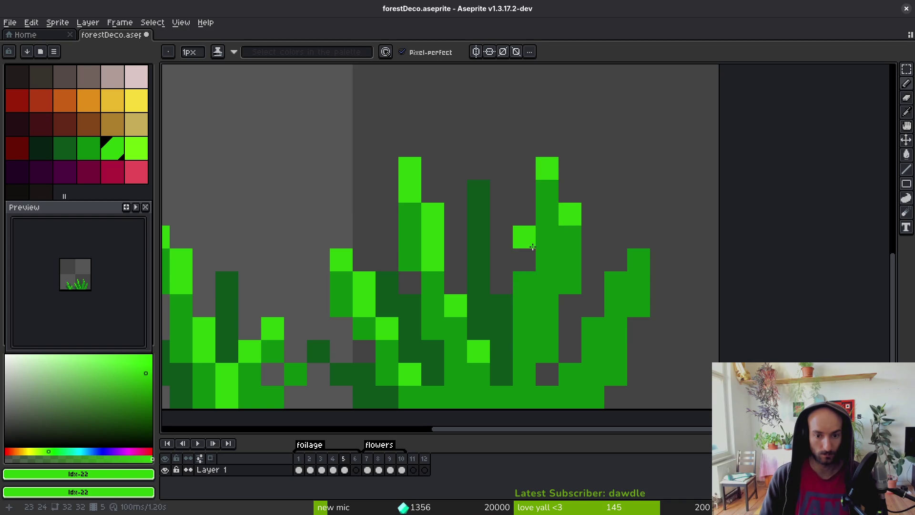
{"action": "left_click_drag", "start_coordinate": [524, 260], "coordinate": [525, 329]}
{"action": "mouse_move", "coordinate": [638, 260]}
{"action": "left_mouse_down"}
{"action": "mouse_move", "coordinate": [599, 330]}
{"action": "mouse_move", "coordinate": [592, 239]}
{"action": "left_mouse_up"}
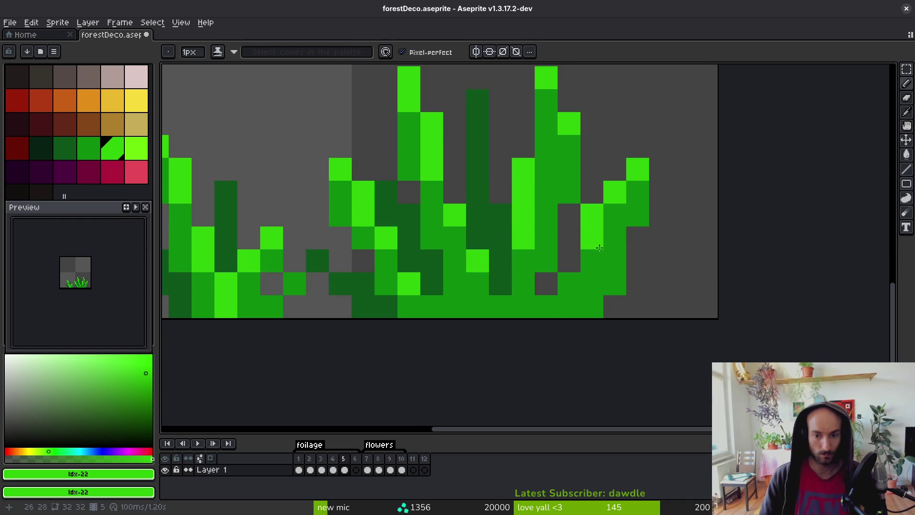
{"action": "left_click", "coordinate": [569, 284]}
{"action": "left_click", "coordinate": [546, 306]}
{"action": "key", "text": "e"}
{"action": "key", "text": "b"}
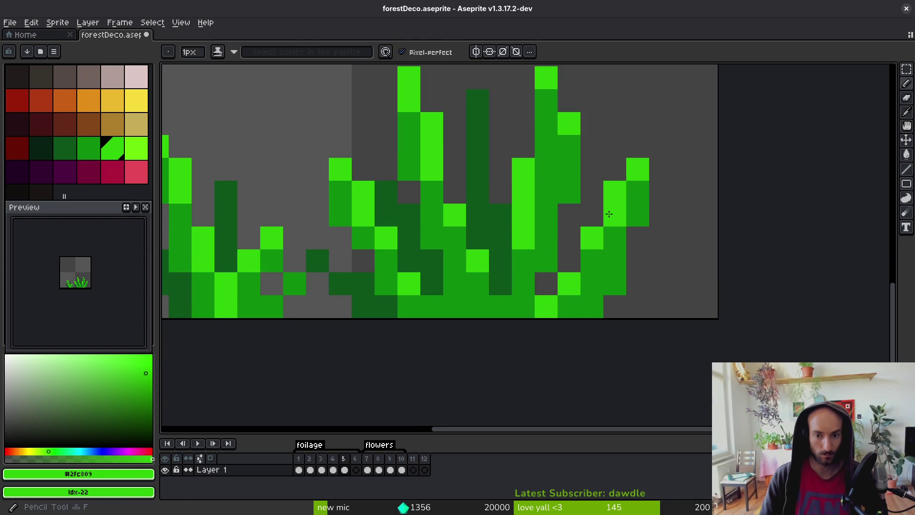
{"action": "scroll", "coordinate": [629, 262], "scroll_direction": "down", "scroll_amount": 4}
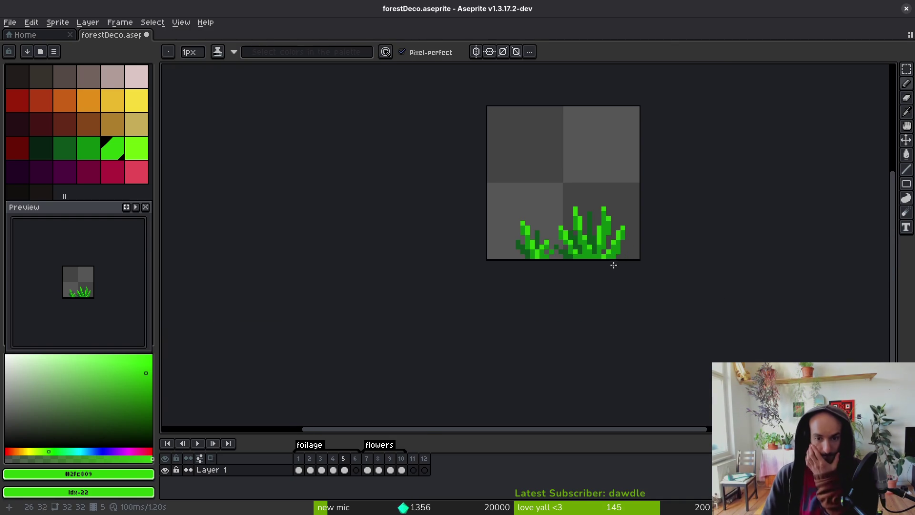
{"action": "scroll", "coordinate": [615, 262], "scroll_direction": "up", "scroll_amount": 5}
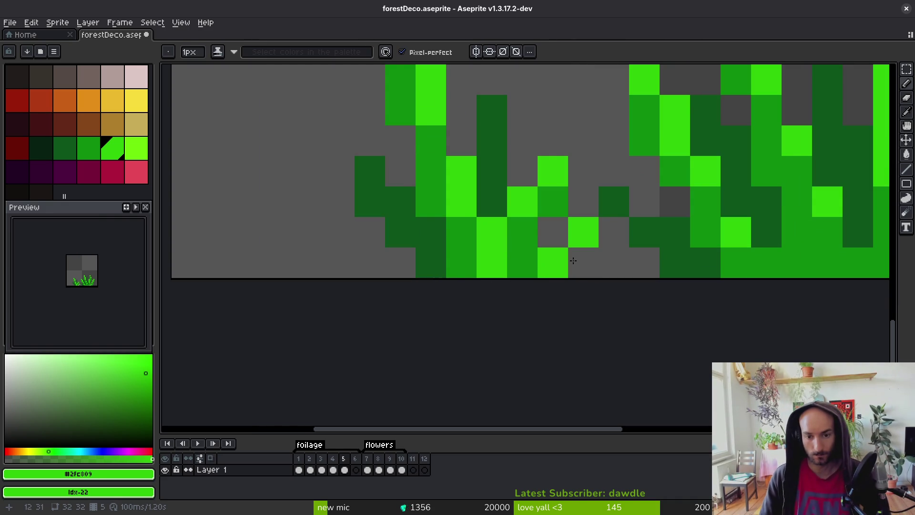
Sample the mid green from the frame 5 grass as the drawing colour.
{"action": "left_click", "coordinate": [562, 266], "text": "alt"}
{"action": "scroll", "coordinate": [590, 307], "scroll_direction": "down", "scroll_amount": 5}
{"action": "scroll", "coordinate": [590, 307], "scroll_direction": "down", "scroll_amount": 2}
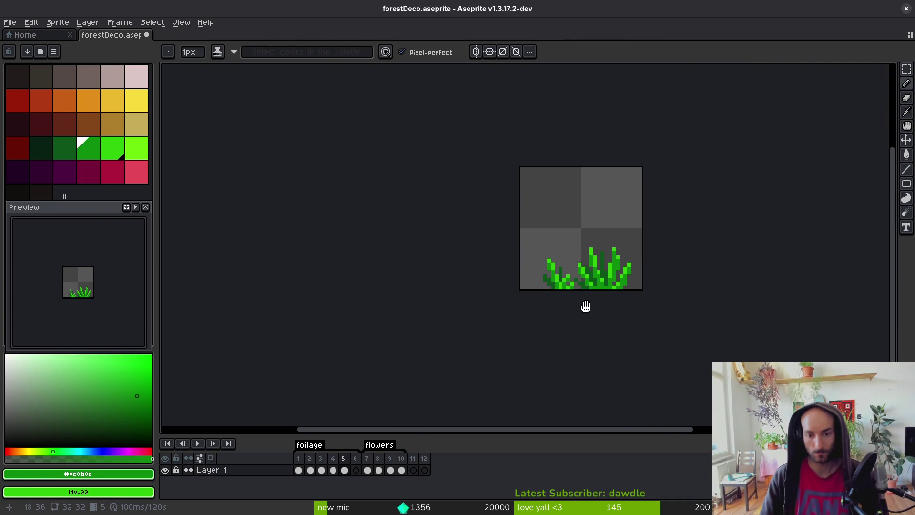
{"action": "key", "text": "Right"}
{"action": "key", "text": "Left"}
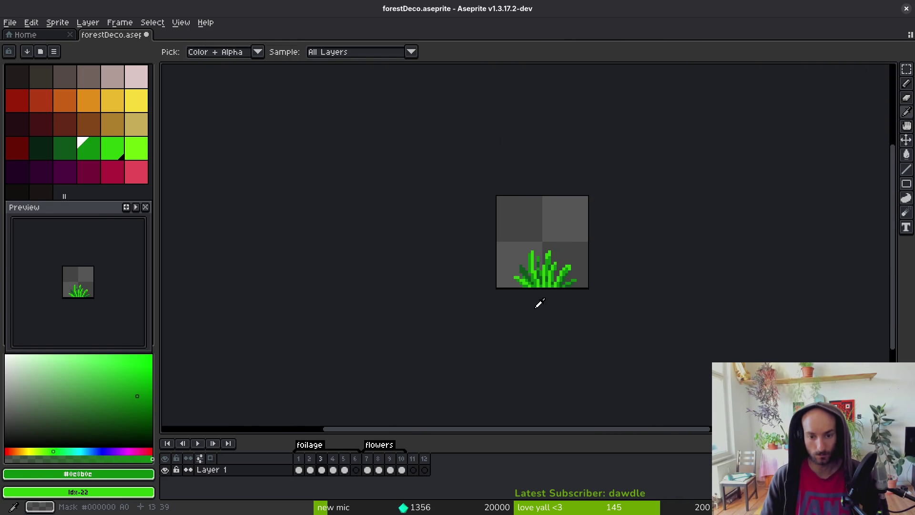
{"action": "scroll", "coordinate": [557, 266], "scroll_direction": "up", "scroll_amount": 3}
Move the right grass clump three pixels right and the left clump five pixels left.
{"action": "key", "text": "m"}
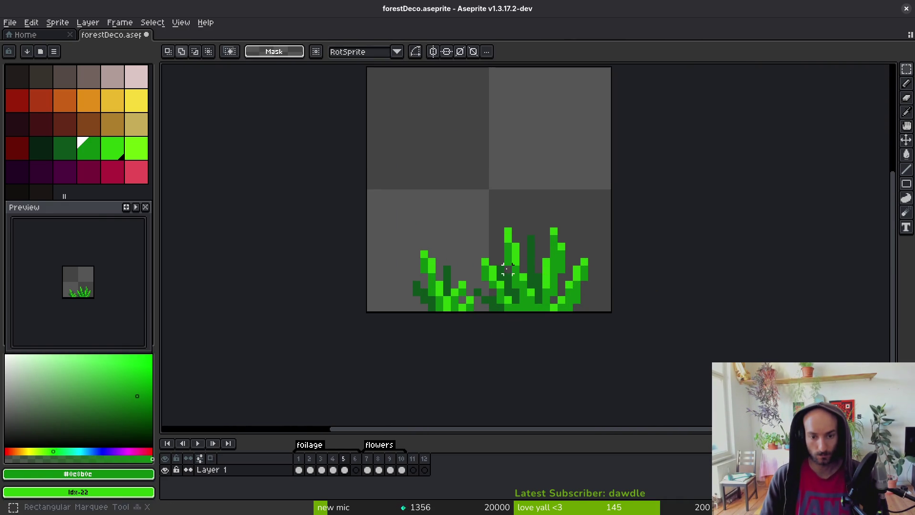
{"action": "scroll", "coordinate": [524, 275], "scroll_direction": "up", "scroll_amount": 2}
{"action": "mouse_move", "coordinate": [503, 156]}
{"action": "left_mouse_down"}
{"action": "mouse_move", "coordinate": [666, 319]}
{"action": "mouse_move", "coordinate": [735, 342]}
{"action": "left_mouse_up"}
{"action": "left_click_drag", "start_coordinate": [665, 317], "coordinate": [714, 320]}
{"action": "mouse_move", "coordinate": [520, 342]}
{"action": "left_mouse_down"}
{"action": "mouse_move", "coordinate": [486, 280]}
{"action": "mouse_move", "coordinate": [275, 187]}
{"action": "left_mouse_up"}
{"action": "key", "text": "Left"}
{"action": "key", "text": "Left"}
{"action": "key", "text": "Left"}
{"action": "key", "text": "ctrl+d"}
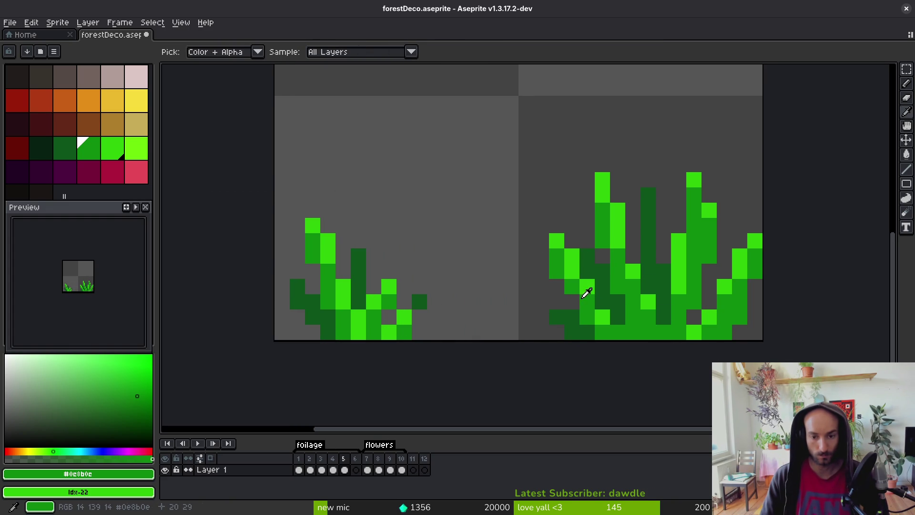
Draw two tall mid-green stalks in the gap between the clumps.
{"action": "key", "text": "b"}
{"action": "left_click", "coordinate": [450, 149]}
{"action": "left_click", "coordinate": [450, 133]}
{"action": "mouse_move", "coordinate": [460, 168]}
{"action": "left_mouse_down"}
{"action": "mouse_move", "coordinate": [479, 329]}
{"action": "mouse_move", "coordinate": [454, 170]}
{"action": "left_mouse_up"}
{"action": "left_click_drag", "start_coordinate": [525, 303], "coordinate": [542, 177]}
Add two dark green stalks in the gap, one diagonal and one running down-left.
{"action": "left_click", "coordinate": [420, 300], "text": "alt"}
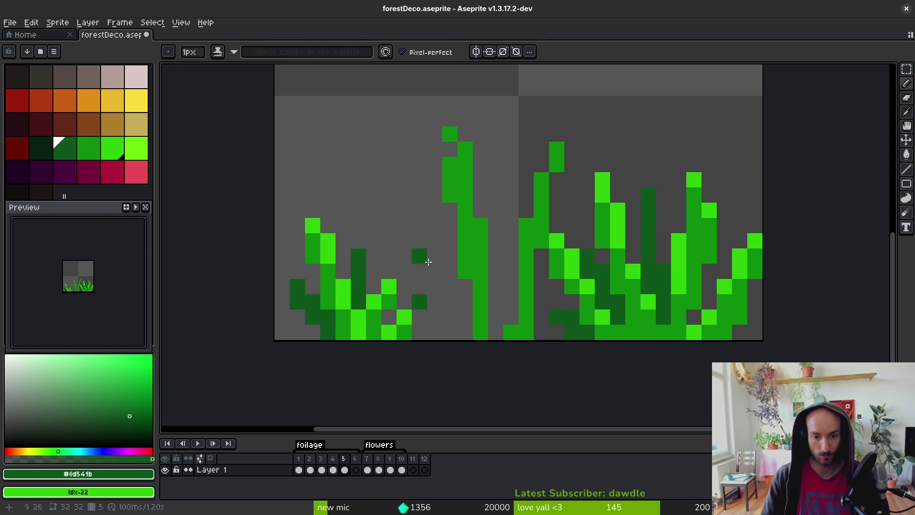
{"action": "left_click_drag", "start_coordinate": [419, 243], "coordinate": [459, 351]}
{"action": "key", "text": "alt"}
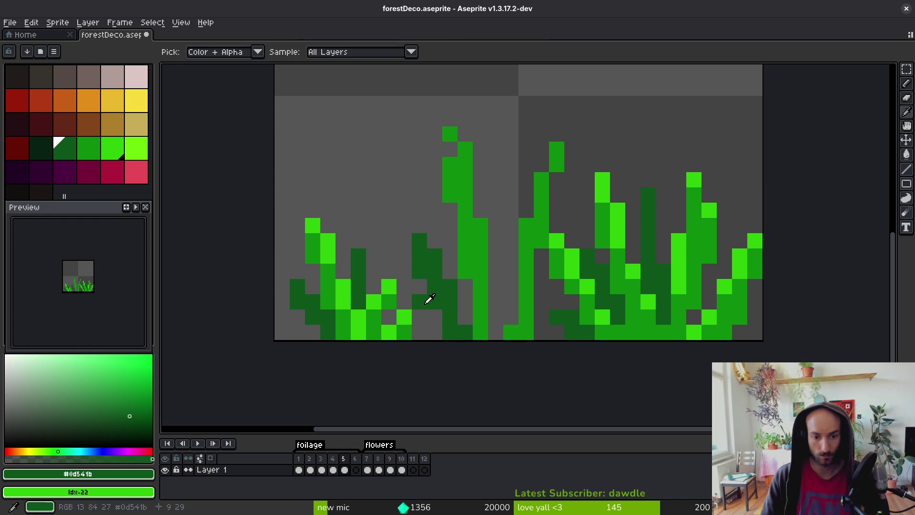
{"action": "left_click", "coordinate": [461, 316]}
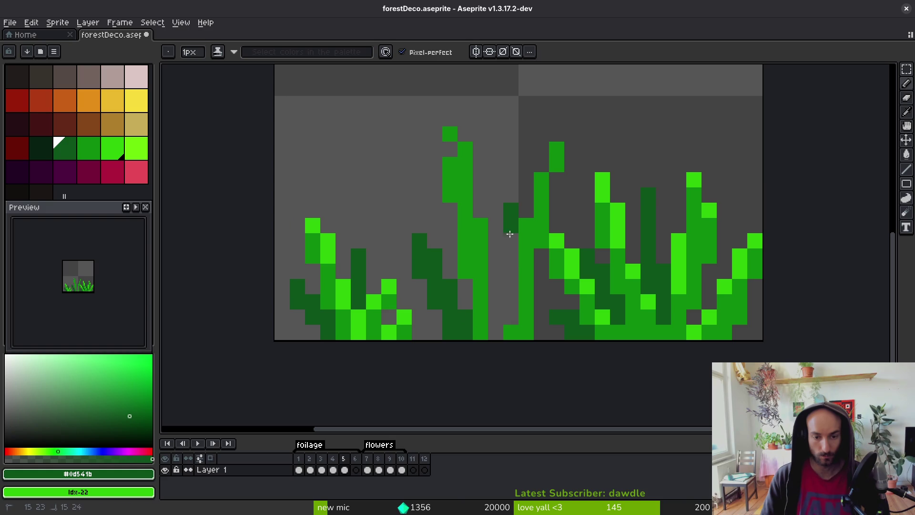
{"action": "left_click_drag", "start_coordinate": [511, 214], "coordinate": [500, 304]}
{"action": "left_click", "coordinate": [562, 253], "text": "alt"}
Highlight the new central stalks in bright green and repaint a few pixels in mid green.
{"action": "left_click_drag", "start_coordinate": [556, 150], "coordinate": [510, 313]}
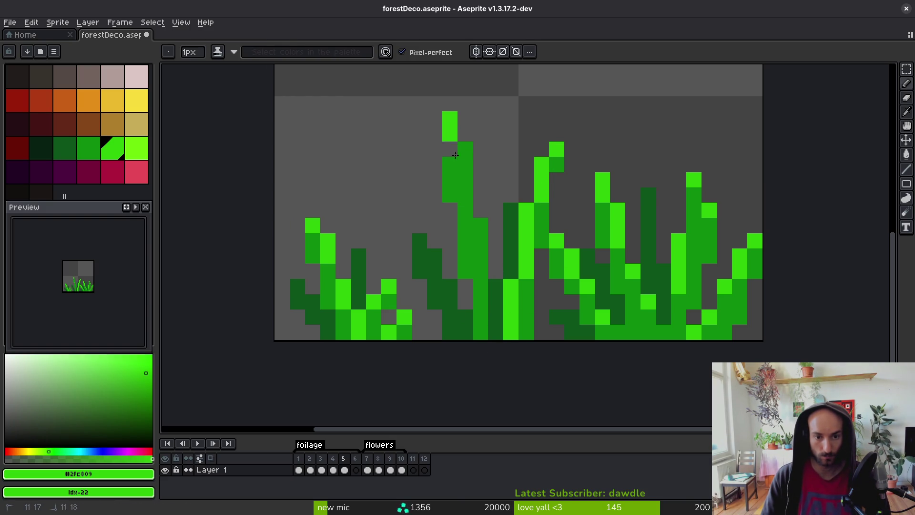
{"action": "left_click_drag", "start_coordinate": [449, 128], "coordinate": [482, 252]}
{"action": "left_click_drag", "start_coordinate": [470, 160], "coordinate": [486, 257]}
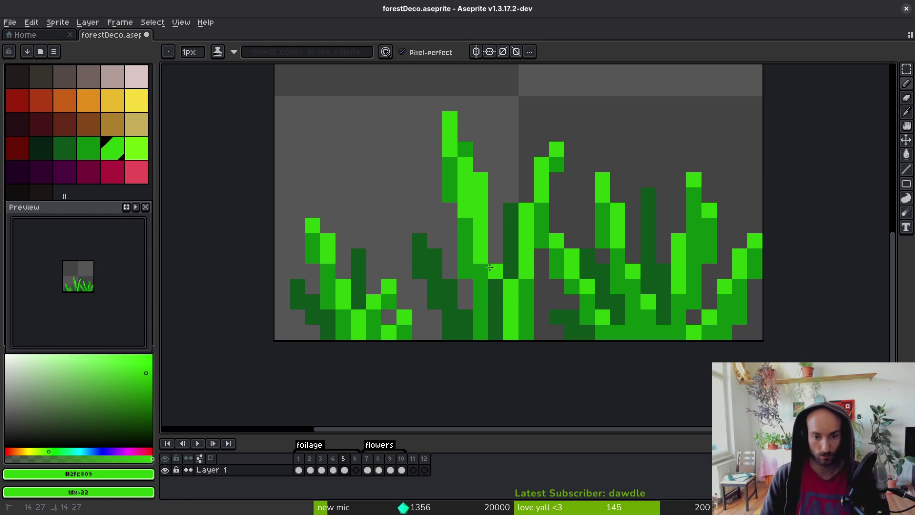
{"action": "left_click", "coordinate": [524, 303], "text": "alt"}
{"action": "left_click", "coordinate": [497, 324]}
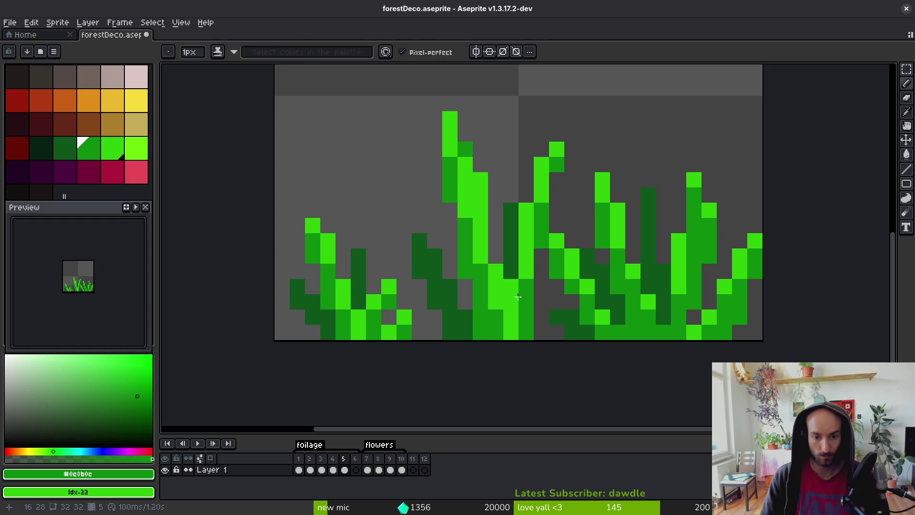
{"action": "left_click", "coordinate": [510, 269], "text": "alt"}
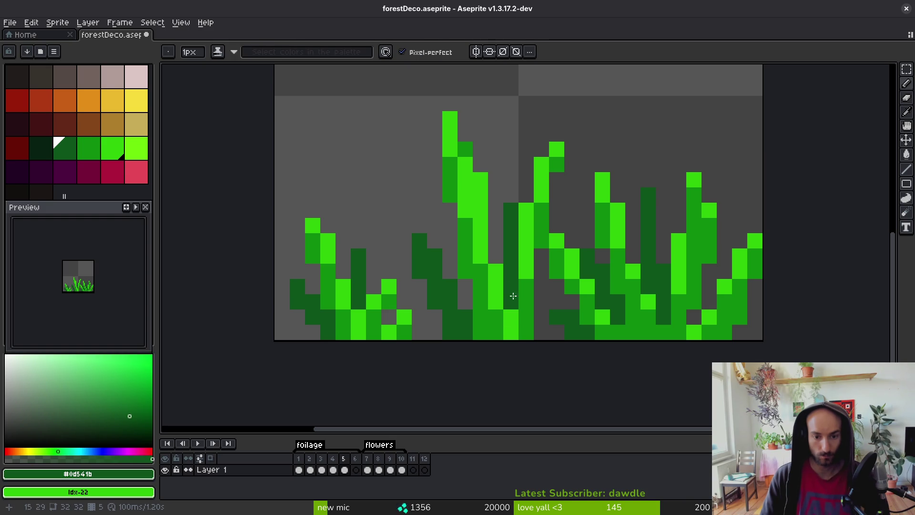
{"action": "key", "text": "ctrl+z"}
{"action": "left_click", "coordinate": [465, 194], "text": "alt"}
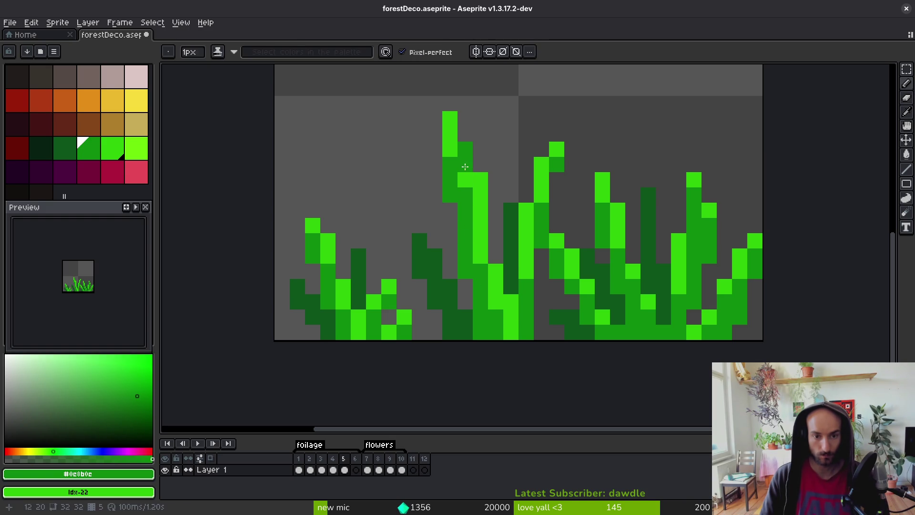
{"action": "left_click", "coordinate": [450, 150]}
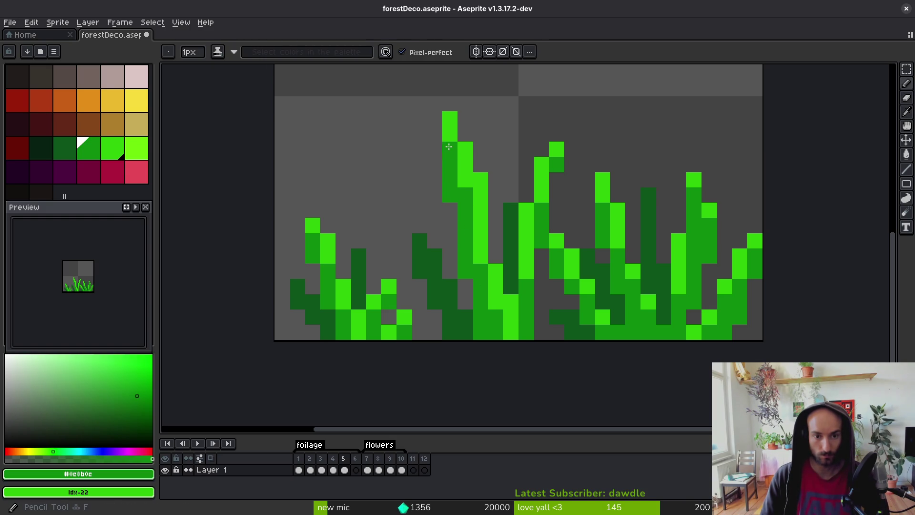
Erase the left stalk's top pixel and add a dark green shadow pixel on the right stalk.
{"action": "key", "text": "e"}
{"action": "left_click", "coordinate": [450, 119]}
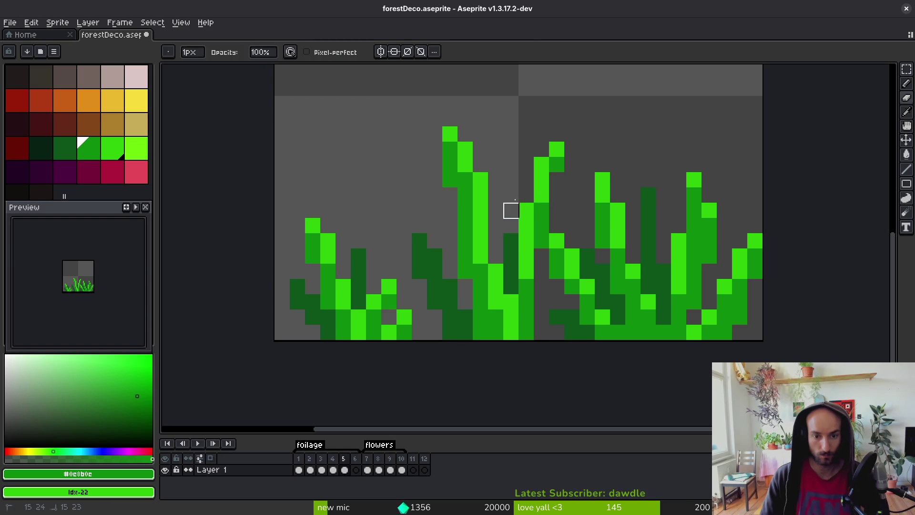
{"action": "key", "text": "i"}
{"action": "left_click", "coordinate": [511, 236]}
{"action": "key", "text": "b"}
{"action": "left_click_drag", "start_coordinate": [496, 239], "coordinate": [498, 183]}
{"action": "key", "text": "ctrl+z"}
{"action": "left_click", "coordinate": [512, 193]}
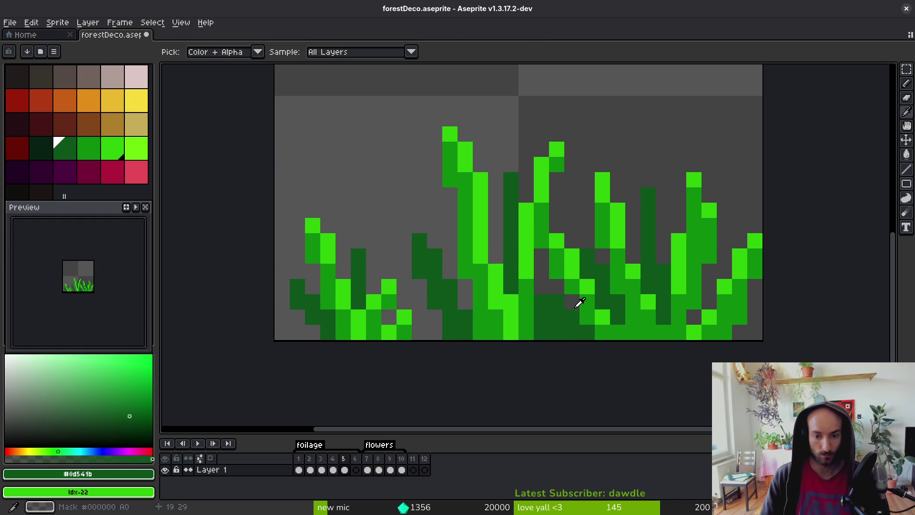
Add bright green pixels at the clump base and recolour two middle-stalk pixels in mid green.
{"action": "left_click", "coordinate": [557, 297], "text": "alt"}
{"action": "left_click", "coordinate": [572, 257], "text": "alt"}
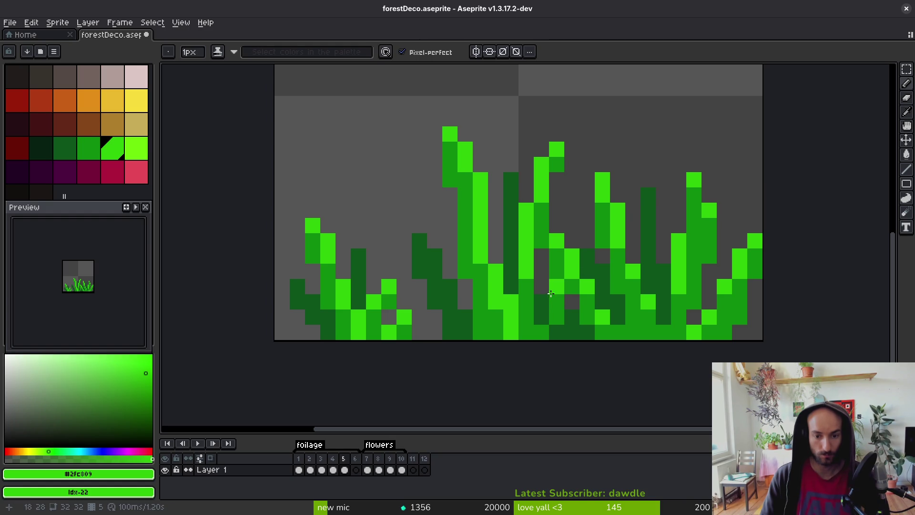
{"action": "left_click_drag", "start_coordinate": [541, 298], "coordinate": [538, 340]}
{"action": "left_click", "coordinate": [568, 326], "text": "alt"}
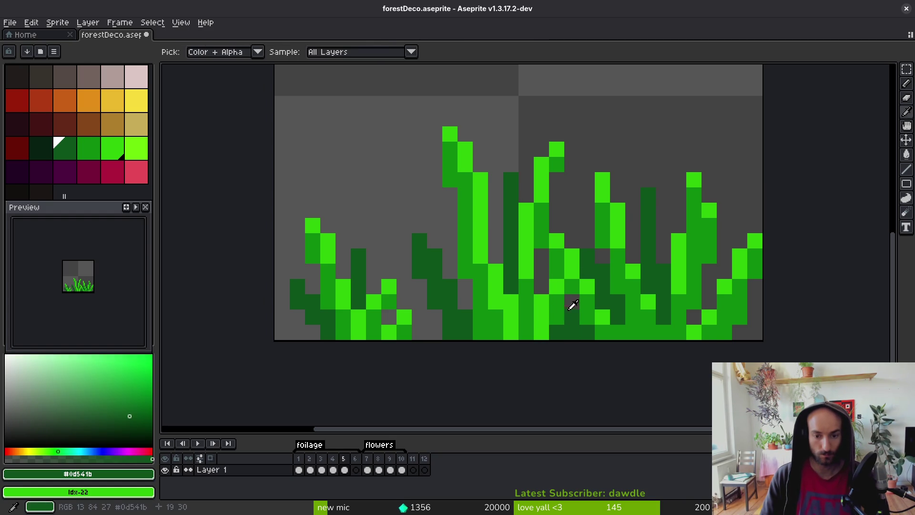
{"action": "left_click", "coordinate": [573, 286], "text": "alt"}
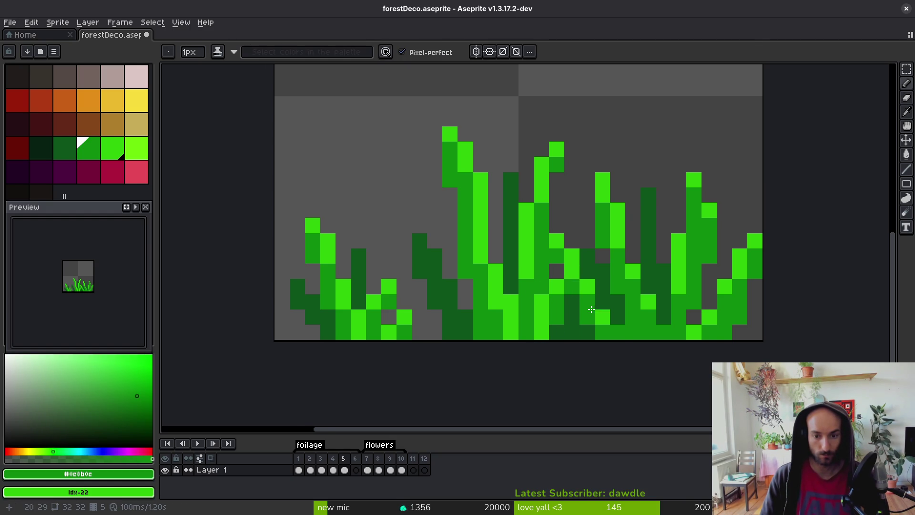
{"action": "left_click_drag", "start_coordinate": [579, 264], "coordinate": [555, 250]}
{"action": "left_click", "coordinate": [532, 269], "text": "alt"}
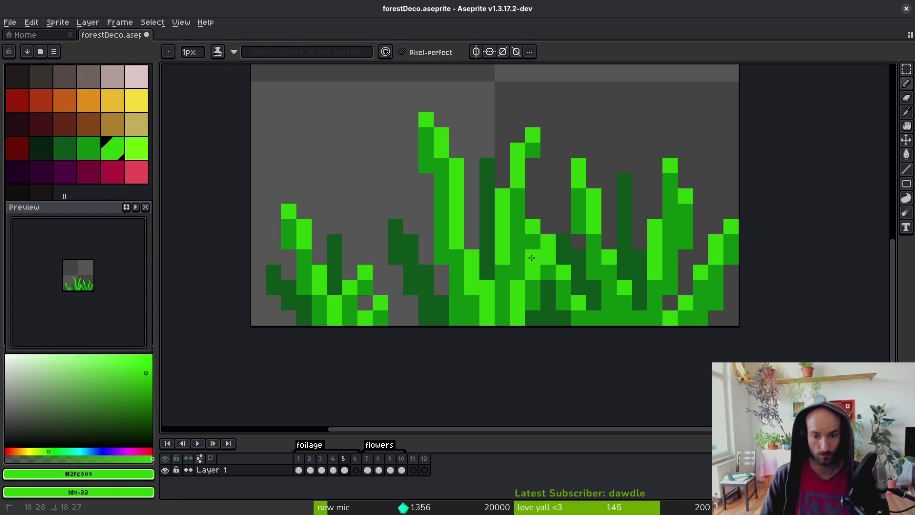
{"action": "key", "text": "e"}
{"action": "left_click_drag", "start_coordinate": [535, 240], "coordinate": [533, 228]}
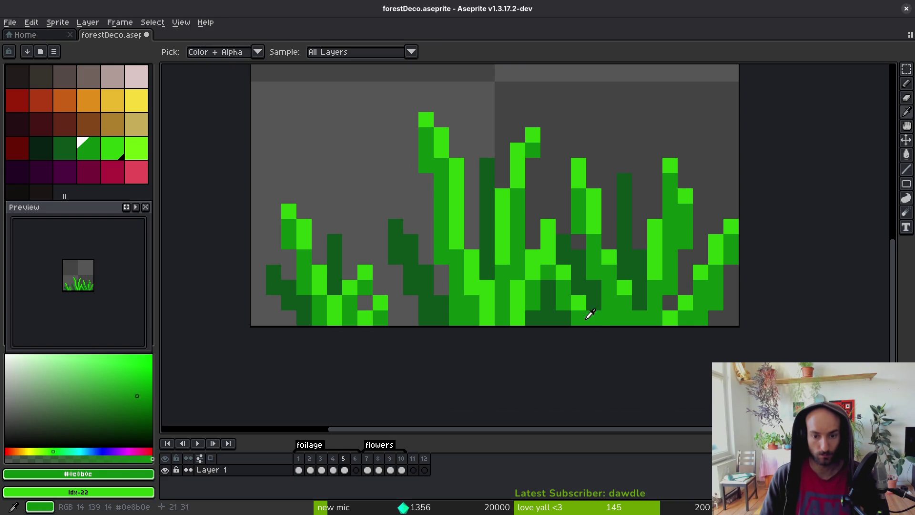
{"action": "left_click", "coordinate": [577, 289], "text": "alt"}
{"action": "left_click", "coordinate": [574, 300]}
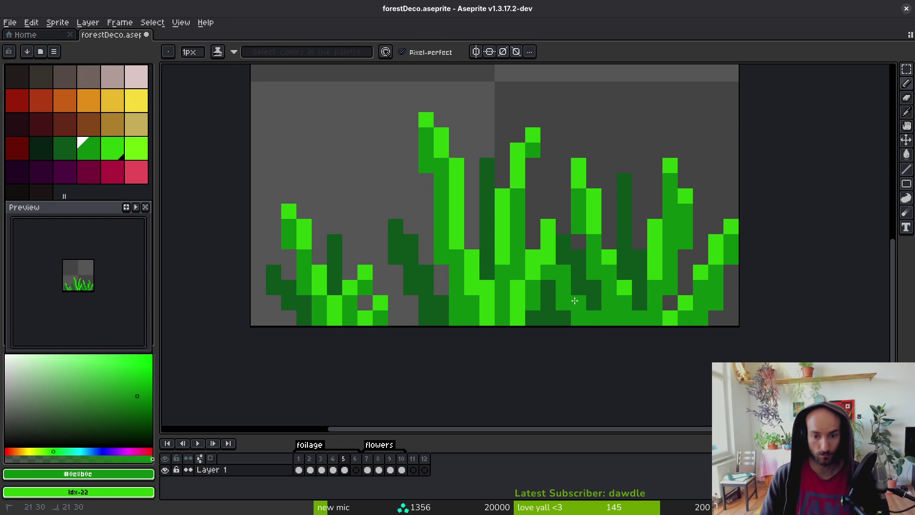
{"action": "left_click", "coordinate": [546, 288], "text": "alt"}
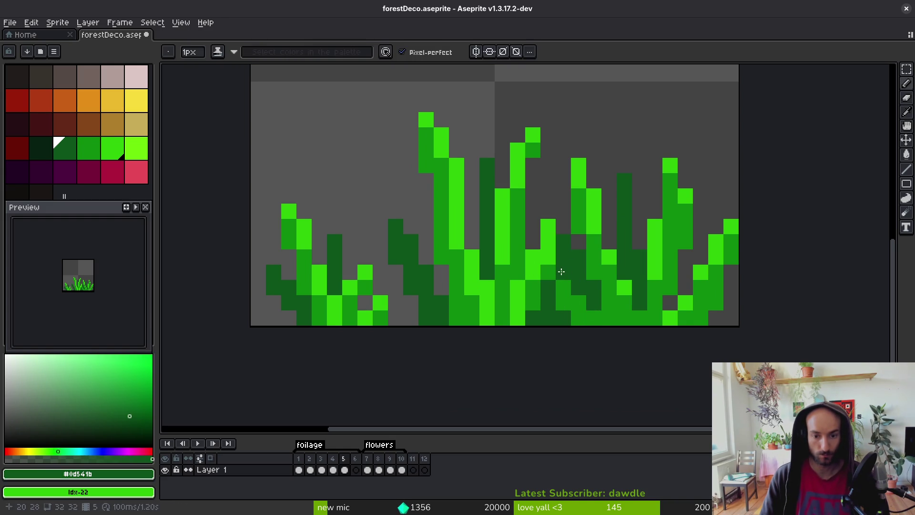
Save forestDeco.aseprite.
{"action": "scroll", "coordinate": [561, 306], "scroll_direction": "down", "scroll_amount": 5}
{"action": "scroll", "coordinate": [626, 337], "scroll_direction": "down", "scroll_amount": 2}
{"action": "key", "text": "ctrl+s"}
{"action": "scroll", "coordinate": [519, 337], "scroll_direction": "down", "scroll_amount": 2}
{"action": "key", "text": "ctrl+s"}
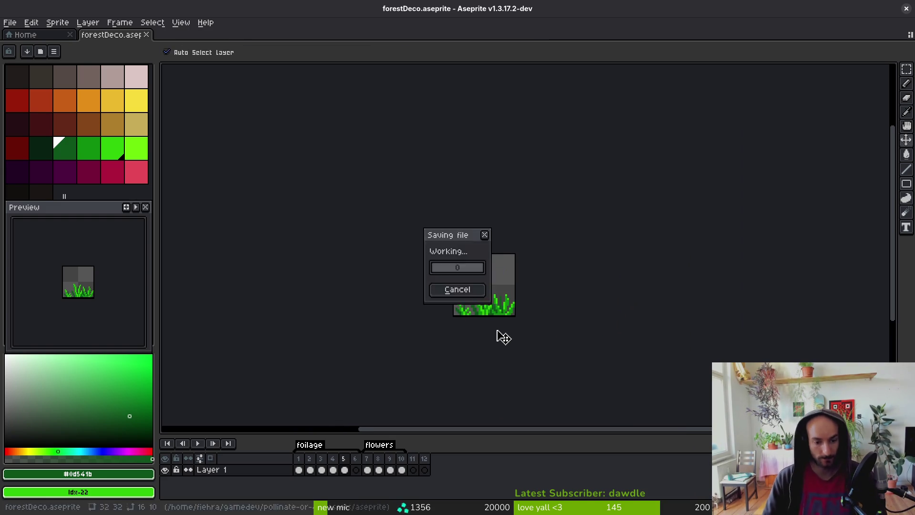
In frame 6, draw the first mid-green grass stalks, undoing one bad stroke.
{"action": "key", "text": "Right"}
{"action": "scroll", "coordinate": [498, 324], "scroll_direction": "up", "scroll_amount": 3}
{"action": "left_click", "coordinate": [466, 307]}
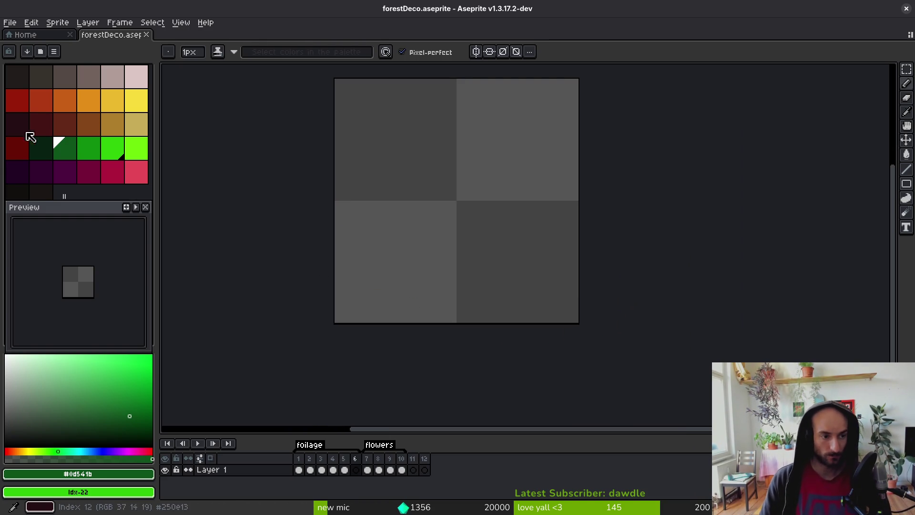
{"action": "left_click", "coordinate": [88, 148]}
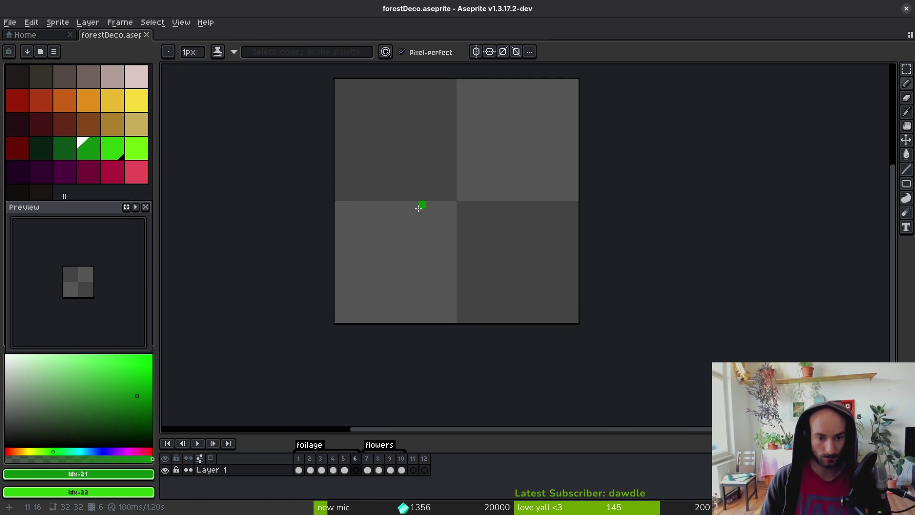
{"action": "left_click_drag", "start_coordinate": [418, 205], "coordinate": [406, 285]}
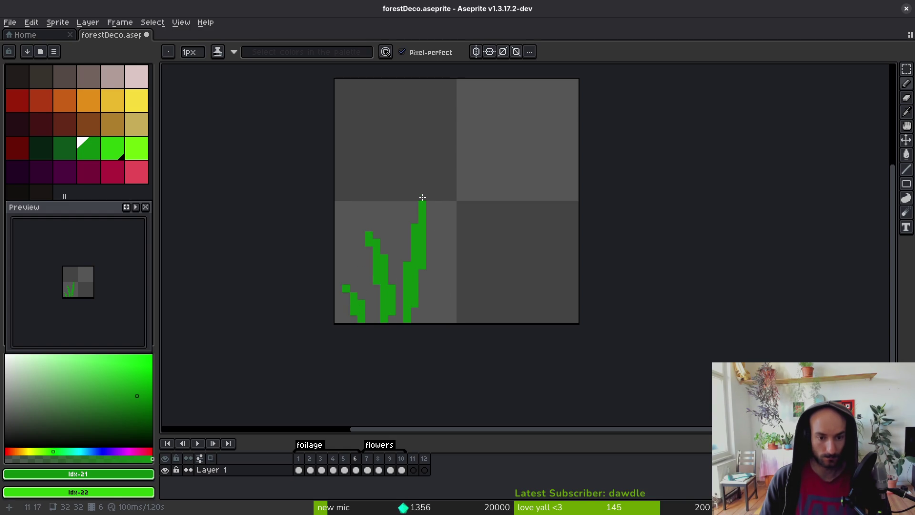
{"action": "key", "text": "ctrl+z"}
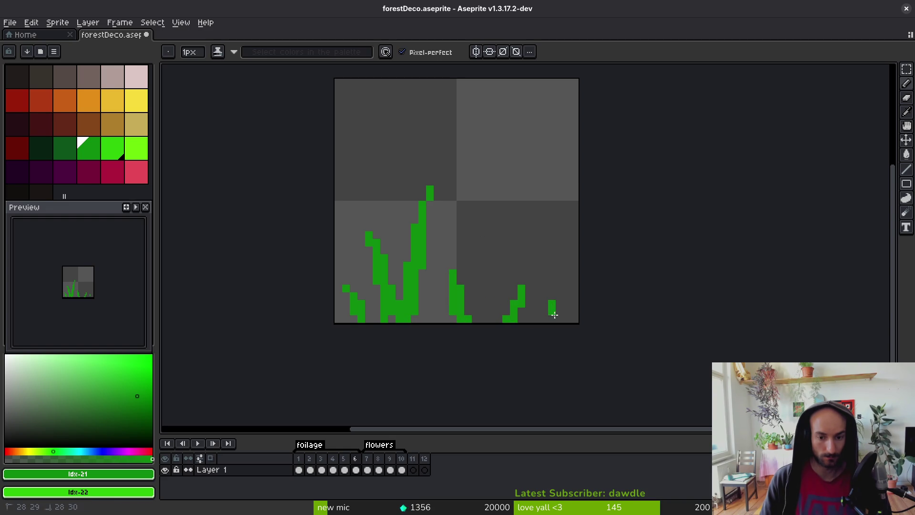
Try another stalk stroke, undo it, and shift a short stalk piece left.
{"action": "scroll", "coordinate": [524, 317], "scroll_direction": "up", "scroll_amount": 3}
{"action": "left_click_drag", "start_coordinate": [445, 232], "coordinate": [437, 310]}
{"action": "key", "text": "ctrl+z"}
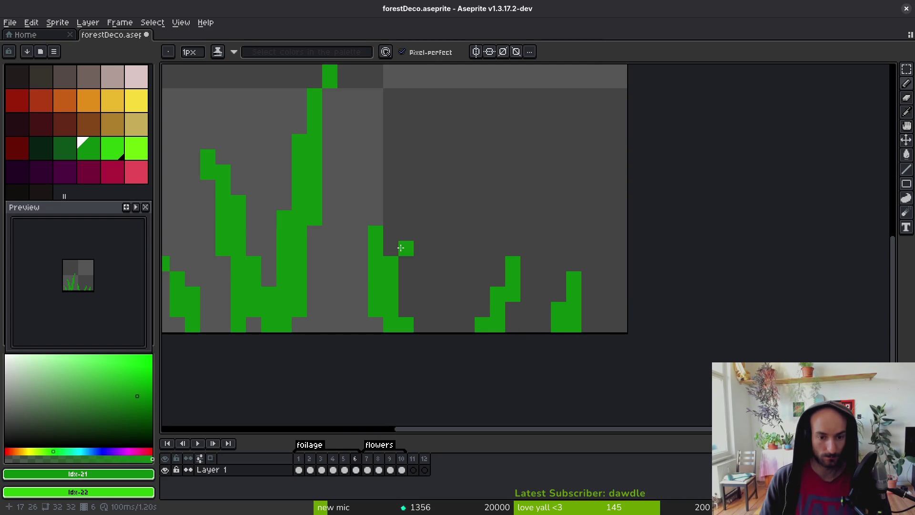
{"action": "key", "text": "m"}
{"action": "mouse_move", "coordinate": [351, 210]}
{"action": "left_mouse_down"}
{"action": "mouse_move", "coordinate": [431, 333]}
{"action": "mouse_move", "coordinate": [386, 330]}
{"action": "left_mouse_up"}
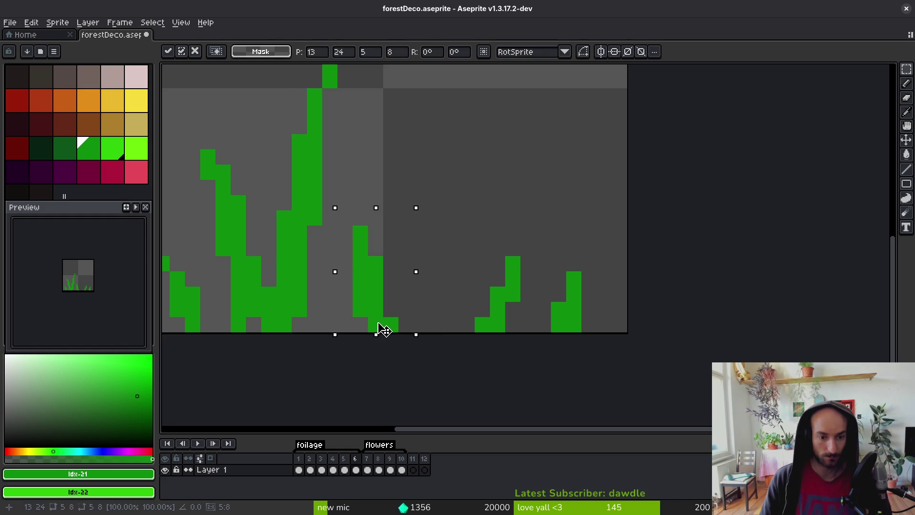
Rotate the copied blade 180°, commit it, and pencil a medium-green stroke beside it.
{"action": "key", "text": "ctrl+r"}
{"action": "key", "text": "ctrl+r"}
{"action": "left_click_drag", "start_coordinate": [388, 296], "coordinate": [350, 299]}
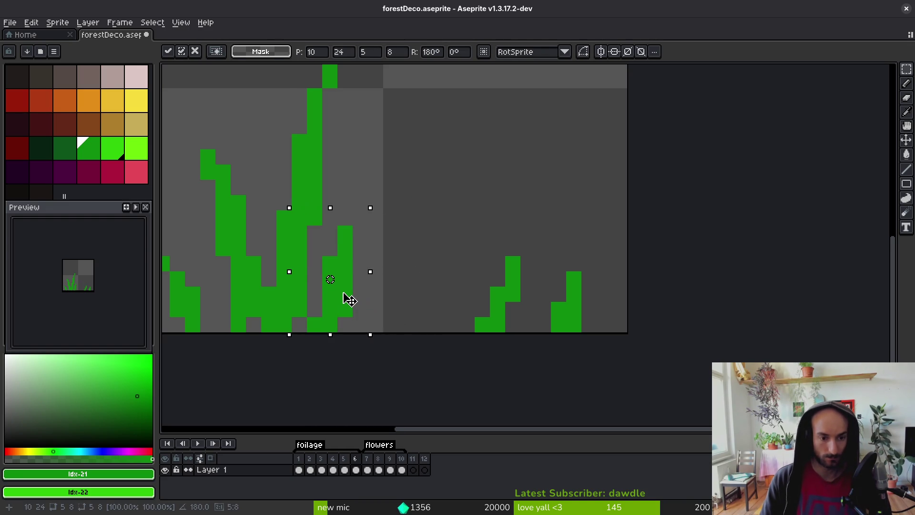
{"action": "key", "text": "Return"}
{"action": "key", "text": "b"}
{"action": "left_click", "coordinate": [347, 301], "text": "alt"}
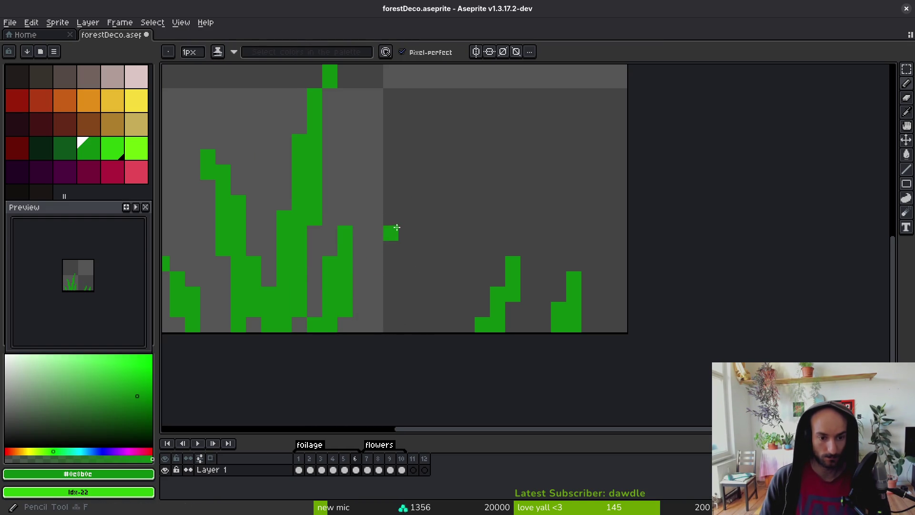
{"action": "left_click_drag", "start_coordinate": [390, 188], "coordinate": [377, 289]}
Draw and thicken a new diagonal blade on the right, then erase its stray left-edge pixels.
{"action": "scroll", "coordinate": [367, 315], "scroll_direction": "down", "scroll_amount": 3}
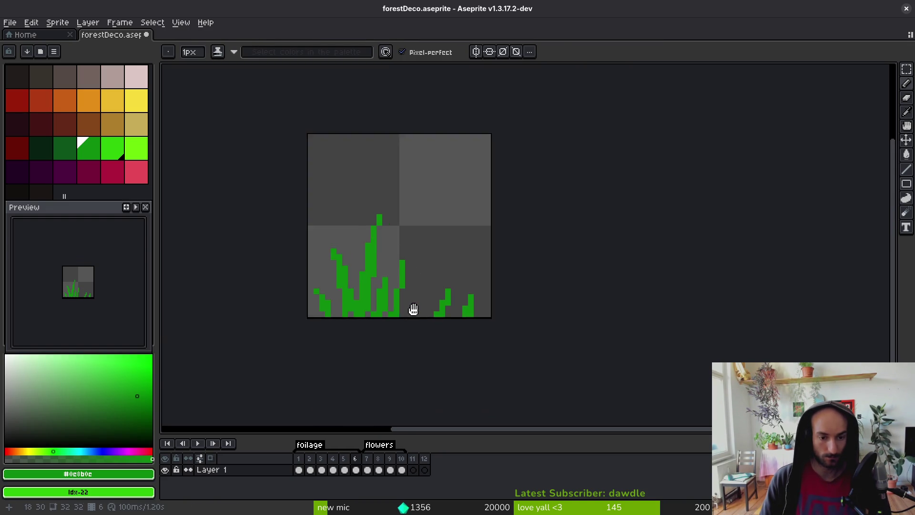
{"action": "scroll", "coordinate": [398, 275], "scroll_direction": "up", "scroll_amount": 3}
{"action": "left_click_drag", "start_coordinate": [452, 210], "coordinate": [396, 360]}
{"action": "left_click", "coordinate": [405, 361]}
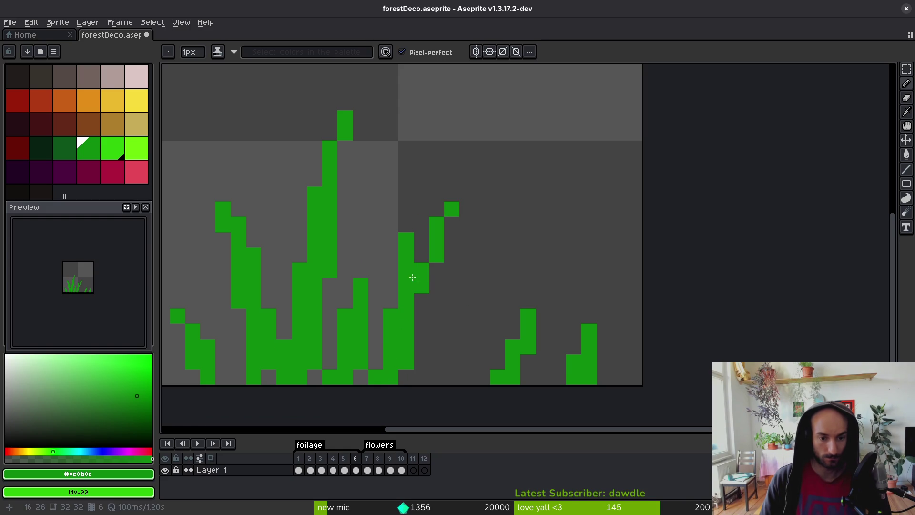
{"action": "left_click_drag", "start_coordinate": [421, 240], "coordinate": [421, 271]}
{"action": "key", "text": "e"}
{"action": "left_click", "coordinate": [407, 240]}
{"action": "left_click", "coordinate": [406, 255]}
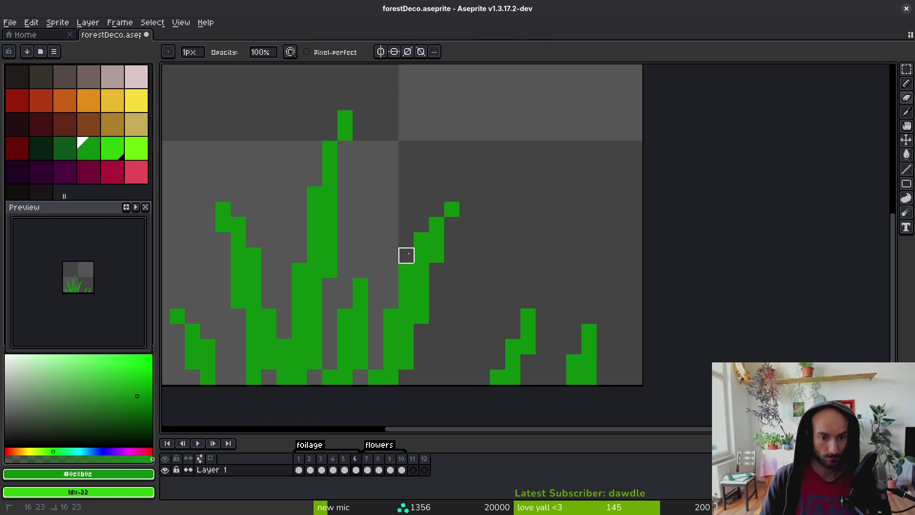
{"action": "scroll", "coordinate": [413, 281], "scroll_direction": "down", "scroll_amount": 3}
{"action": "scroll", "coordinate": [434, 272], "scroll_direction": "up", "scroll_amount": 2}
Eyedrop bright green and highlight the tall left blades' edges and tips.
{"action": "key", "text": "i"}
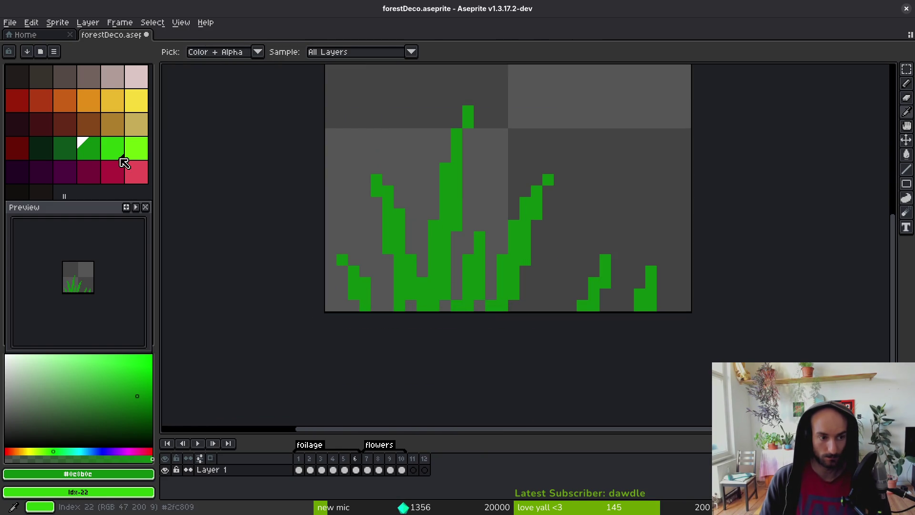
{"action": "left_click", "coordinate": [112, 149]}
{"action": "key", "text": "f"}
{"action": "left_click", "coordinate": [468, 111]}
{"action": "left_click_drag", "start_coordinate": [457, 122], "coordinate": [422, 283]}
{"action": "left_click", "coordinate": [378, 179]}
{"action": "mouse_move", "coordinate": [380, 177]}
{"action": "left_mouse_down"}
{"action": "mouse_move", "coordinate": [410, 260]}
{"action": "mouse_move", "coordinate": [406, 244]}
{"action": "left_mouse_up"}
{"action": "scroll", "coordinate": [375, 269], "scroll_direction": "up", "scroll_amount": 2}
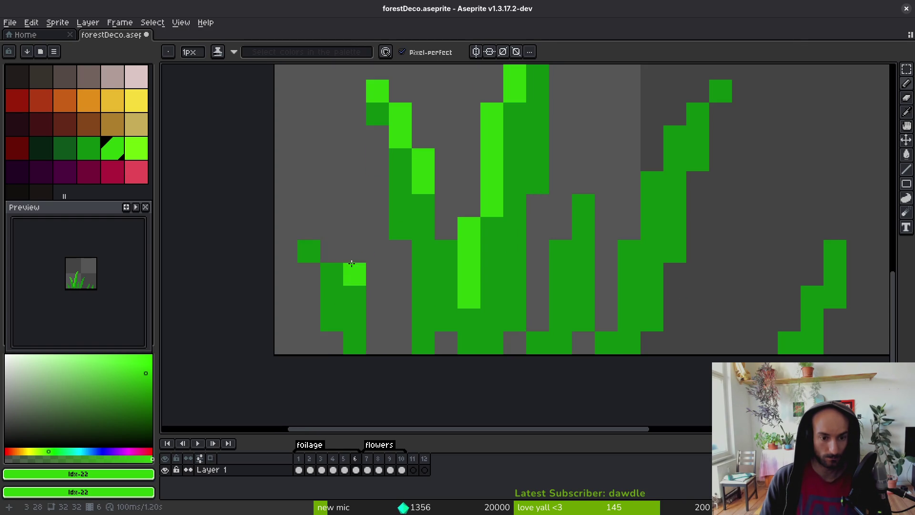
Brighten the small left blade, nudge it one pixel right, and add bright-green highlight pixels.
{"action": "left_click_drag", "start_coordinate": [332, 229], "coordinate": [378, 333]}
{"action": "key", "text": "m"}
{"action": "left_click_drag", "start_coordinate": [286, 224], "coordinate": [384, 348]}
{"action": "left_click_drag", "start_coordinate": [358, 319], "coordinate": [377, 320]}
{"action": "key", "text": "b"}
{"action": "left_click", "coordinate": [433, 286], "text": "alt"}
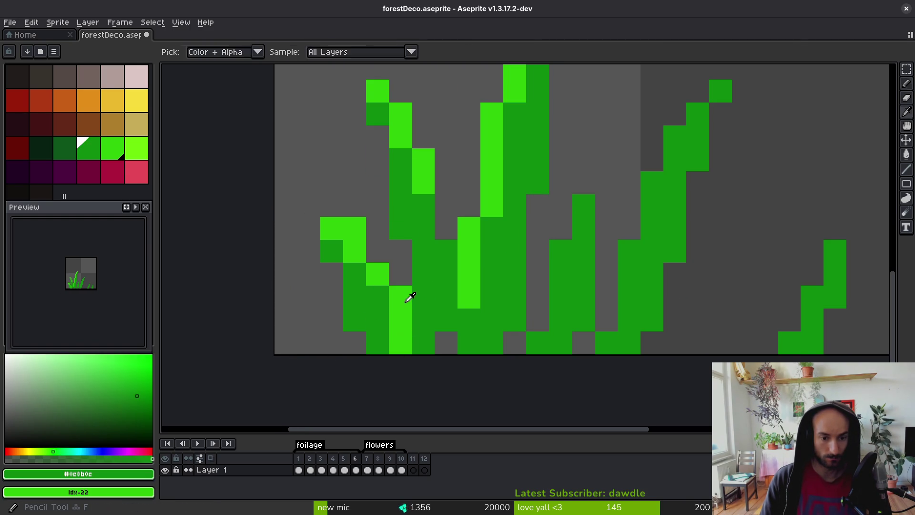
{"action": "left_click", "coordinate": [407, 296], "text": "alt"}
{"action": "left_click", "coordinate": [381, 296]}
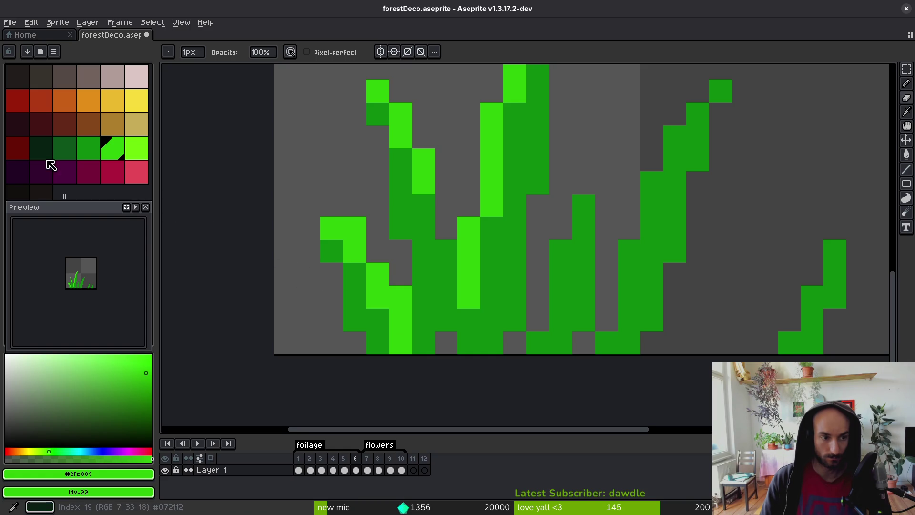
Add dark-green shadow pixels on the left blade and a shaded column at the blade bases.
{"action": "left_click", "coordinate": [65, 148]}
{"action": "key", "text": "b"}
{"action": "left_click", "coordinate": [409, 300]}
{"action": "left_click", "coordinate": [379, 159]}
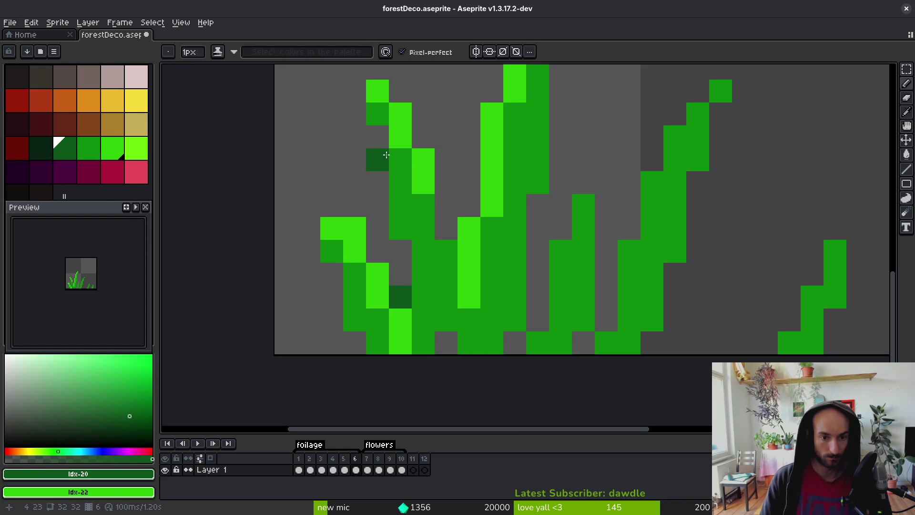
{"action": "left_click", "coordinate": [378, 138]}
{"action": "left_click", "coordinate": [400, 229]}
{"action": "left_click_drag", "start_coordinate": [423, 275], "coordinate": [447, 343]}
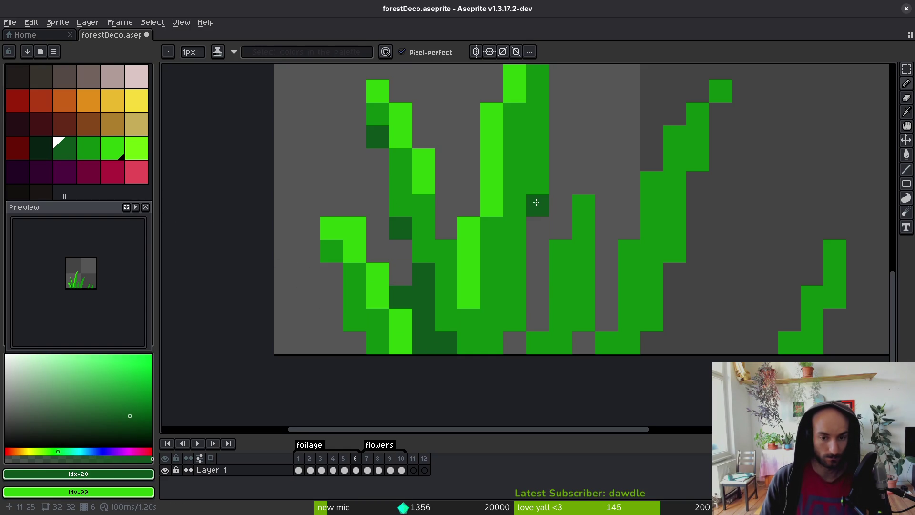
Shade a blade's inner side with a dark diagonal and darken pixels near the bases.
{"action": "left_click_drag", "start_coordinate": [583, 160], "coordinate": [539, 310]}
{"action": "left_click", "coordinate": [538, 321]}
{"action": "left_click", "coordinate": [514, 320]}
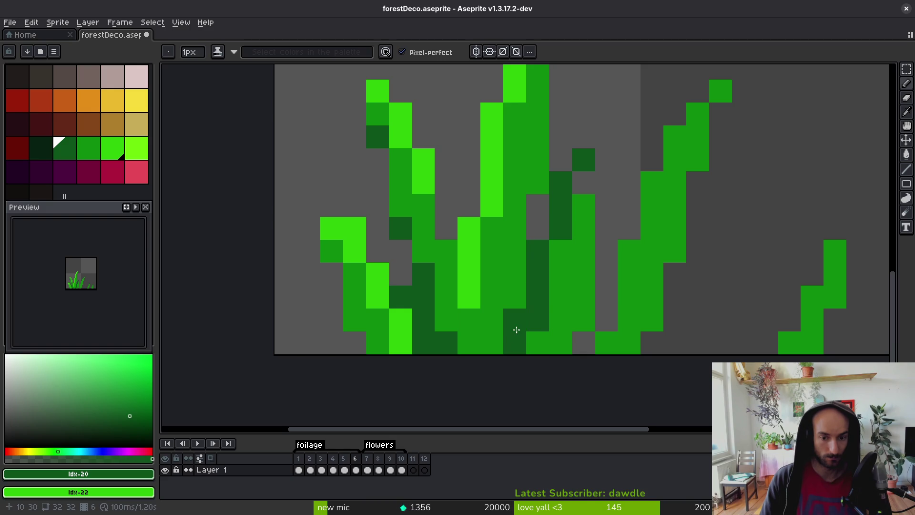
{"action": "left_click", "coordinate": [538, 343]}
{"action": "scroll", "coordinate": [595, 351], "scroll_direction": "down", "scroll_amount": 3}
{"action": "scroll", "coordinate": [590, 312], "scroll_direction": "up", "scroll_amount": 4}
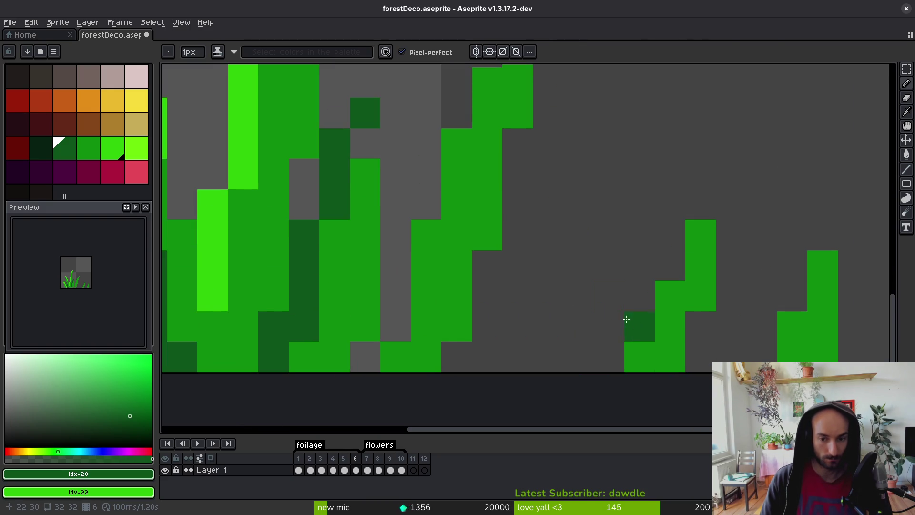
{"action": "scroll", "coordinate": [587, 286], "scroll_direction": "right", "scroll_amount": 2}
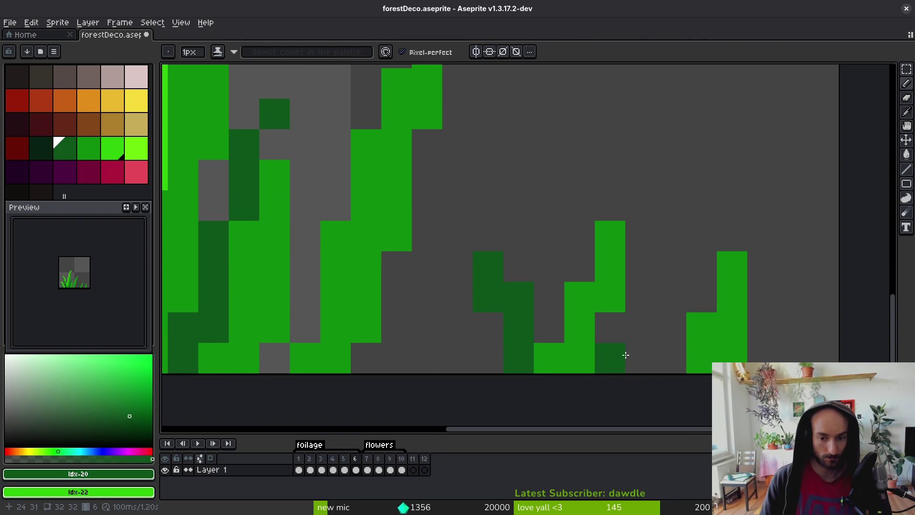
Shade the small right blades dark green and nudge the right blade one pixel left.
{"action": "left_click_drag", "start_coordinate": [652, 349], "coordinate": [633, 354]}
{"action": "key", "text": "m"}
{"action": "left_click_drag", "start_coordinate": [770, 216], "coordinate": [681, 367]}
{"action": "left_click_drag", "start_coordinate": [729, 348], "coordinate": [699, 347]}
{"action": "key", "text": "ctrl+d"}
{"action": "left_click", "coordinate": [113, 147]}
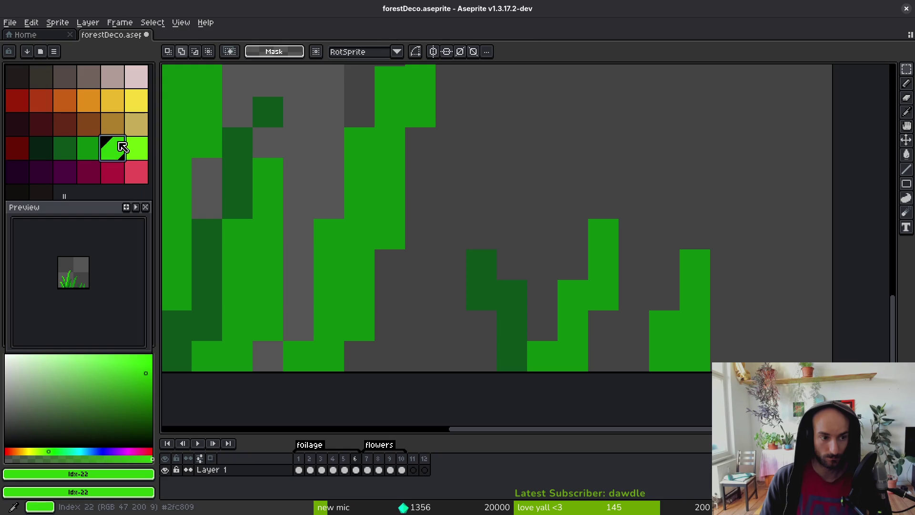
Add bright-green highlight pixels to the right blade tips, undoing misplaced ones.
{"action": "key", "text": "b"}
{"action": "left_click", "coordinate": [695, 265]}
{"action": "left_click", "coordinate": [664, 326]}
{"action": "left_click", "coordinate": [664, 356]}
{"action": "left_click", "coordinate": [573, 234]}
{"action": "key", "text": "ctrl+z"}
{"action": "left_click", "coordinate": [604, 234]}
{"action": "left_click", "coordinate": [573, 295]}
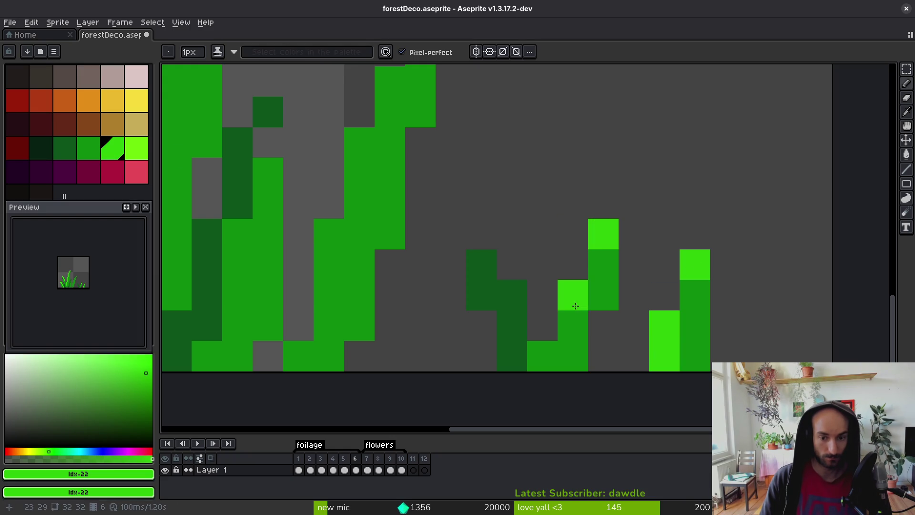
{"action": "left_click", "coordinate": [542, 325]}
{"action": "key", "text": "ctrl+z"}
{"action": "left_click", "coordinate": [542, 326]}
{"action": "left_click", "coordinate": [573, 357]}
{"action": "key", "text": "ctrl+0"}
{"action": "scroll", "coordinate": [557, 387], "scroll_direction": "up", "scroll_amount": 4}
Highlight the curved right blade bright green from its tip down to the base.
{"action": "left_click", "coordinate": [545, 142]}
{"action": "left_click", "coordinate": [521, 165]}
{"action": "left_click", "coordinate": [509, 191]}
{"action": "left_click_drag", "start_coordinate": [509, 193], "coordinate": [499, 210]}
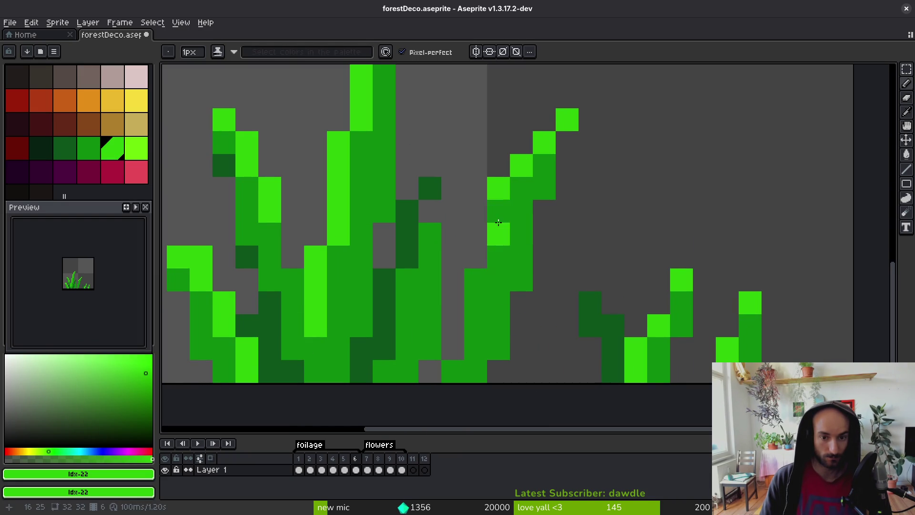
{"action": "left_click", "coordinate": [475, 280]}
{"action": "mouse_move", "coordinate": [476, 302]}
{"action": "left_mouse_down"}
{"action": "mouse_move", "coordinate": [453, 329]}
{"action": "mouse_move", "coordinate": [452, 372]}
{"action": "left_mouse_up"}
{"action": "left_click", "coordinate": [478, 259]}
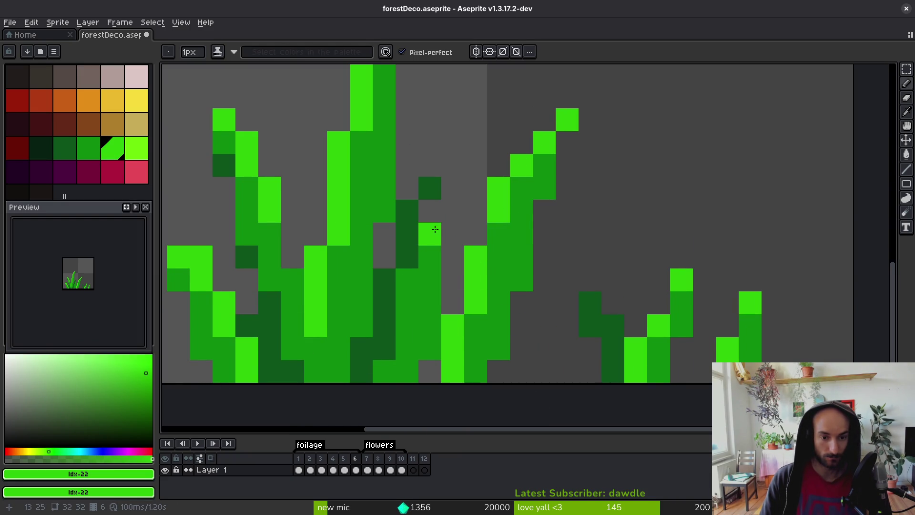
{"action": "scroll", "coordinate": [441, 329], "scroll_direction": "down", "scroll_amount": 5}
{"action": "scroll", "coordinate": [440, 329], "scroll_direction": "up", "scroll_amount": 5}
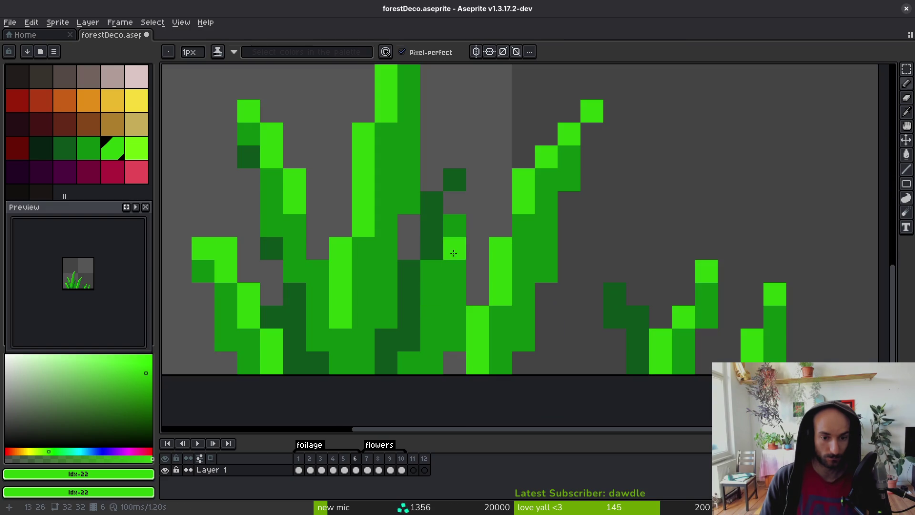
Bucket-fill one blade section dark green, then repaint some dark blade pixels medium green.
{"action": "left_click", "coordinate": [457, 202], "text": "alt"}
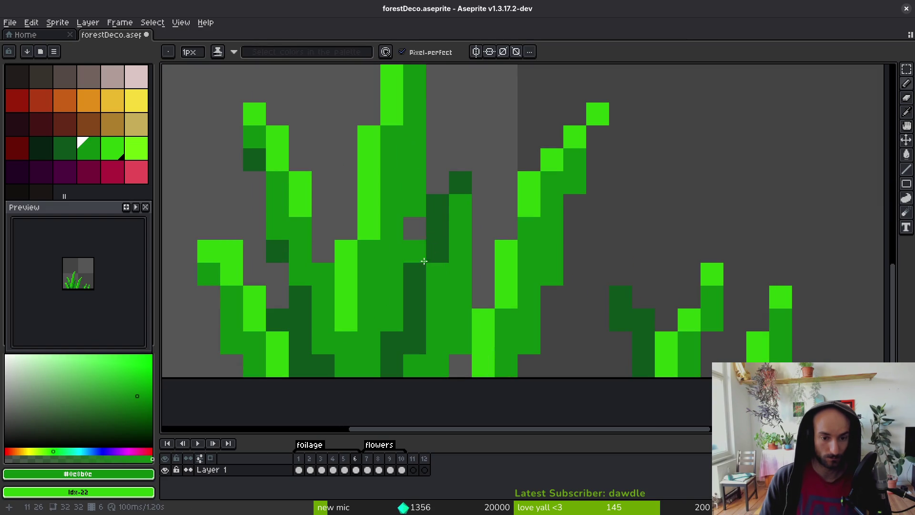
{"action": "key", "text": "g"}
{"action": "left_click", "coordinate": [437, 238], "text": "alt"}
{"action": "left_click", "coordinate": [445, 272]}
{"action": "left_click", "coordinate": [469, 204], "text": "alt"}
{"action": "key", "text": "b"}
{"action": "mouse_move", "coordinate": [469, 204]}
{"action": "left_mouse_down"}
{"action": "mouse_move", "coordinate": [483, 159]}
{"action": "mouse_move", "coordinate": [423, 318]}
{"action": "mouse_move", "coordinate": [391, 365]}
{"action": "left_mouse_up"}
Shade the middle blade's stem dark green and repaint a few pixels medium green.
{"action": "left_click", "coordinate": [480, 223], "text": "alt"}
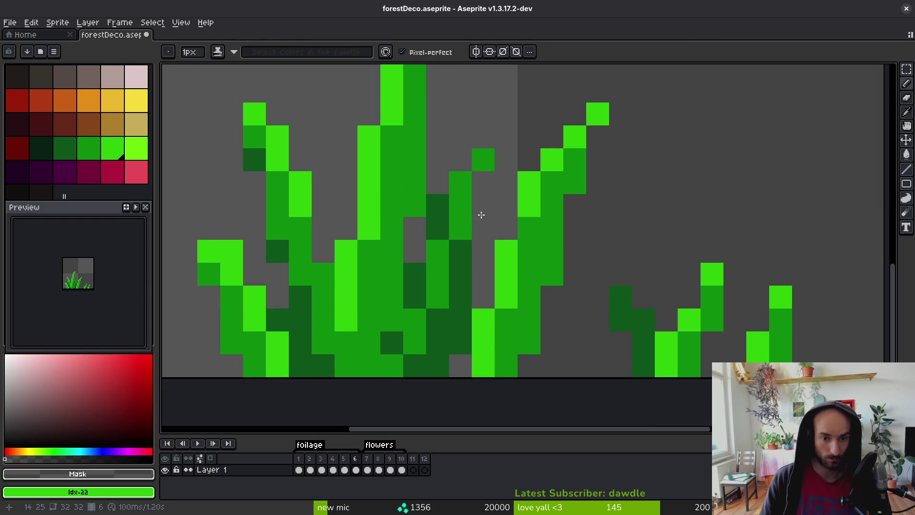
{"action": "left_click", "coordinate": [470, 245], "text": "alt"}
{"action": "left_click_drag", "start_coordinate": [484, 251], "coordinate": [484, 183]}
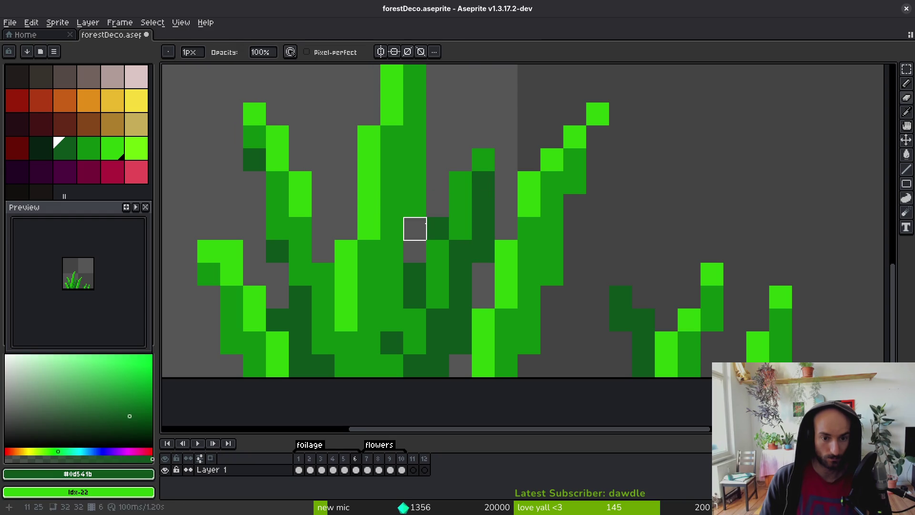
{"action": "scroll", "coordinate": [496, 329], "scroll_direction": "down", "scroll_amount": 8}
{"action": "scroll", "coordinate": [481, 325], "scroll_direction": "up", "scroll_amount": 8}
{"action": "left_click", "coordinate": [489, 267], "text": "alt"}
{"action": "mouse_move", "coordinate": [399, 286]}
{"action": "left_mouse_down"}
{"action": "mouse_move", "coordinate": [394, 306]}
{"action": "mouse_move", "coordinate": [376, 310]}
{"action": "left_mouse_up"}
{"action": "scroll", "coordinate": [530, 333], "scroll_direction": "down", "scroll_amount": 8}
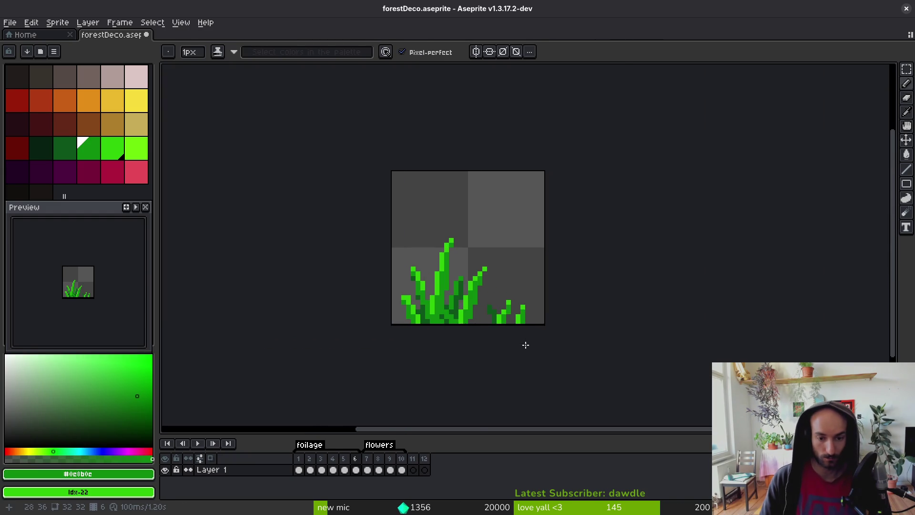
Paint a green column on the small right blades and undo a stray dark pixel.
{"action": "scroll", "coordinate": [524, 346], "scroll_direction": "up", "scroll_amount": 8}
{"action": "mouse_move", "coordinate": [335, 266]}
{"action": "left_mouse_down"}
{"action": "mouse_move", "coordinate": [332, 324]}
{"action": "mouse_move", "coordinate": [352, 319]}
{"action": "left_mouse_up"}
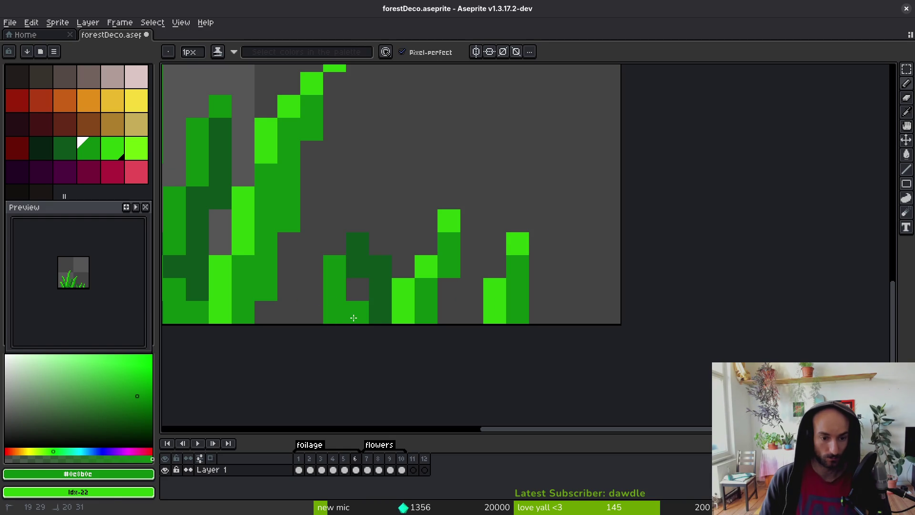
{"action": "left_click", "coordinate": [380, 262], "text": "alt"}
{"action": "left_click", "coordinate": [456, 281]}
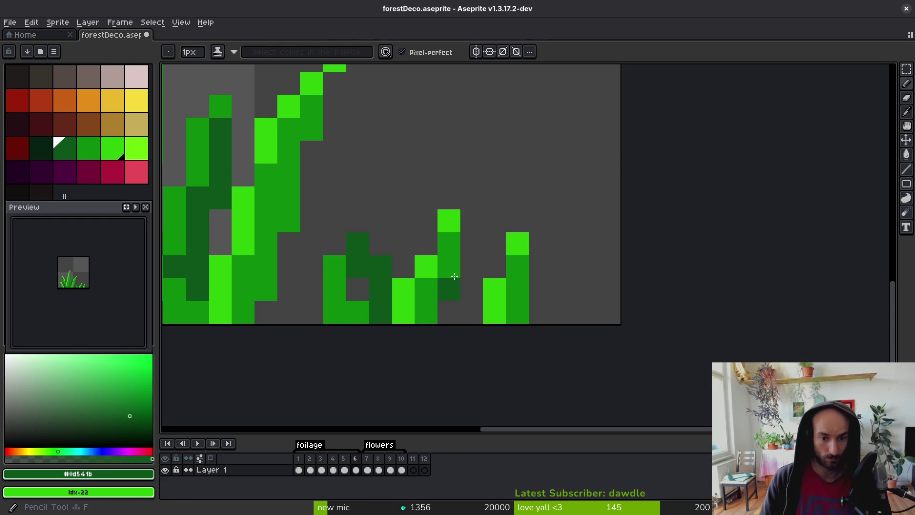
{"action": "key", "text": "ctrl+z"}
{"action": "left_click", "coordinate": [425, 266], "text": "alt"}
Extend the small blade upward in bright green, toning some pixels down to mid green.
{"action": "left_click", "coordinate": [404, 267]}
{"action": "left_click_drag", "start_coordinate": [471, 175], "coordinate": [426, 244]}
{"action": "left_click", "coordinate": [445, 242], "text": "alt"}
{"action": "left_click", "coordinate": [470, 199]}
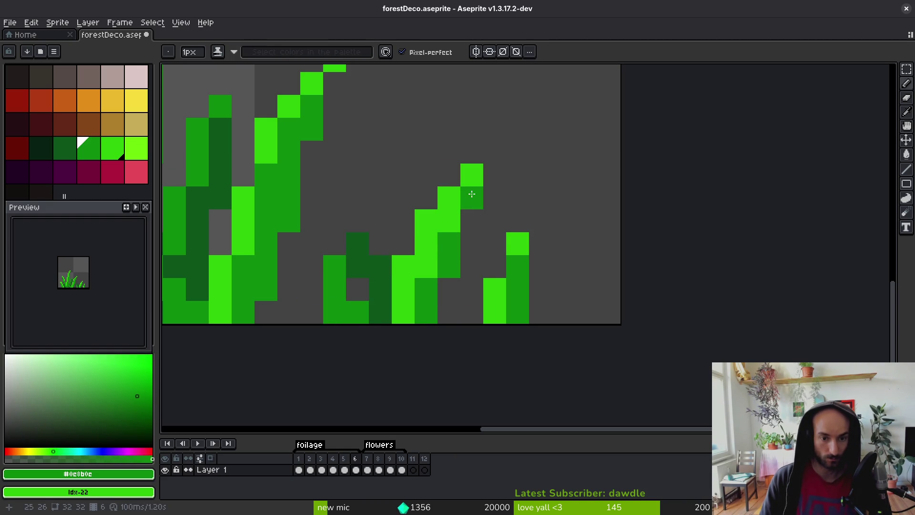
{"action": "left_click", "coordinate": [449, 220]}
{"action": "left_click", "coordinate": [426, 266]}
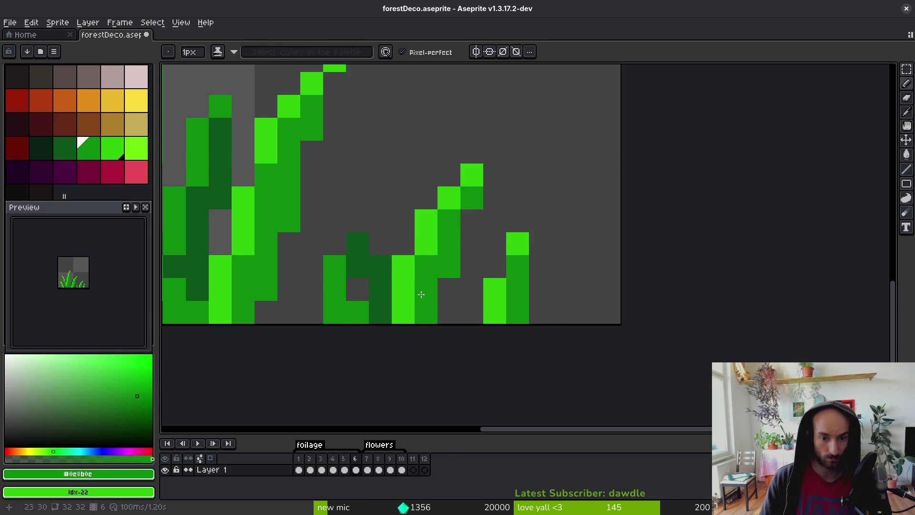
Draw a new bright diagonal blade with a mid-green body, erasing its tip and edge pixels.
{"action": "left_click", "coordinate": [525, 241], "text": "alt"}
{"action": "left_click", "coordinate": [449, 311]}
{"action": "left_click_drag", "start_coordinate": [471, 289], "coordinate": [541, 243]}
{"action": "left_click", "coordinate": [518, 267], "text": "alt"}
{"action": "left_click", "coordinate": [536, 264]}
{"action": "left_click_drag", "start_coordinate": [472, 312], "coordinate": [502, 296]}
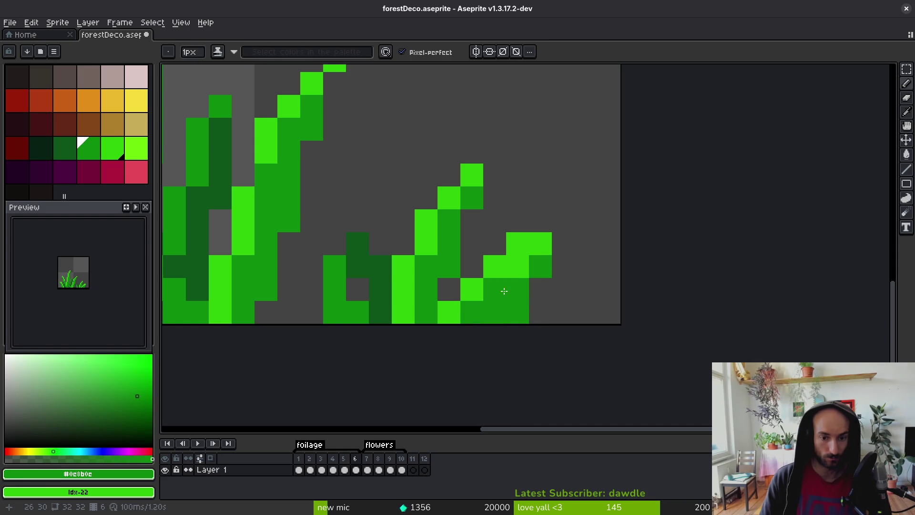
{"action": "key", "text": "e"}
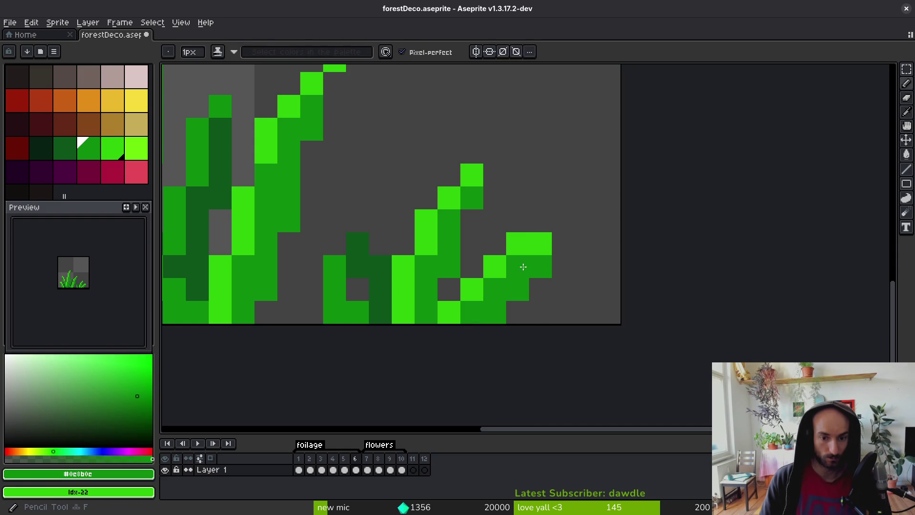
{"action": "left_click_drag", "start_coordinate": [517, 290], "coordinate": [539, 260]}
{"action": "left_click", "coordinate": [540, 244]}
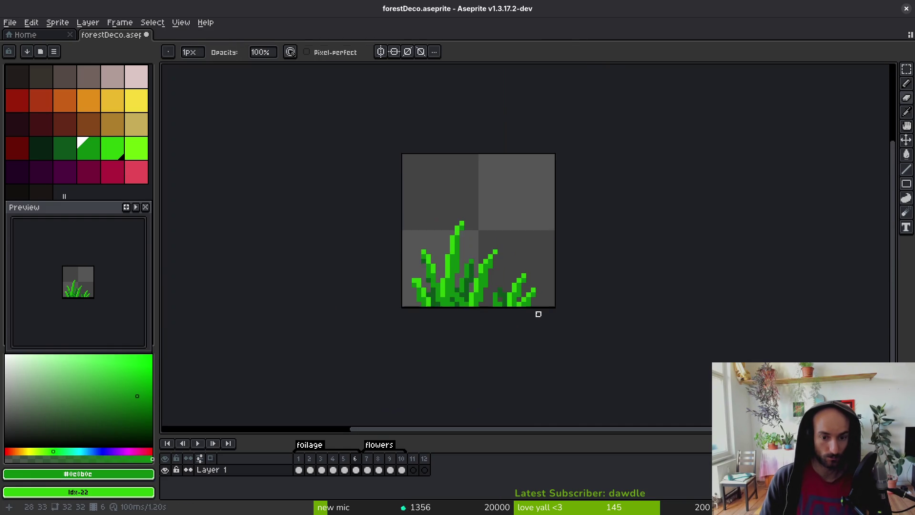
Add bright-green highlights on the right blades and darken two of their pixels.
{"action": "scroll", "coordinate": [533, 307], "scroll_direction": "down", "scroll_amount": 5}
{"action": "scroll", "coordinate": [513, 310], "scroll_direction": "up", "scroll_amount": 3}
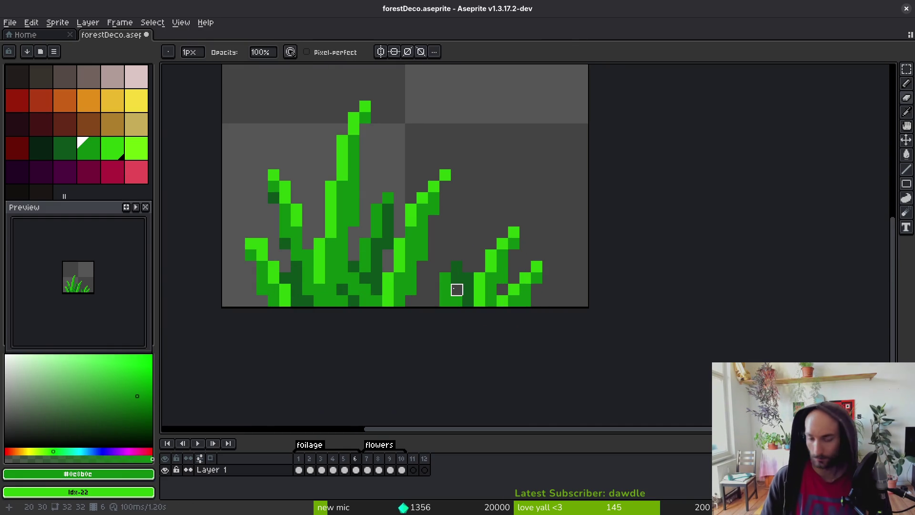
{"action": "scroll", "coordinate": [472, 276], "scroll_direction": "up", "scroll_amount": 2}
{"action": "left_click", "coordinate": [493, 264], "text": "alt"}
{"action": "left_click_drag", "start_coordinate": [436, 295], "coordinate": [391, 226]}
{"action": "left_click_drag", "start_coordinate": [437, 318], "coordinate": [403, 291]}
{"action": "left_click", "coordinate": [404, 290], "text": "alt"}
{"action": "left_click", "coordinate": [391, 249]}
{"action": "left_click", "coordinate": [437, 295]}
Paint dark-green shading pixels on the lower blades, returning one pixel to mid green.
{"action": "scroll", "coordinate": [428, 314], "scroll_direction": "down", "scroll_amount": 5}
{"action": "scroll", "coordinate": [427, 314], "scroll_direction": "up", "scroll_amount": 5}
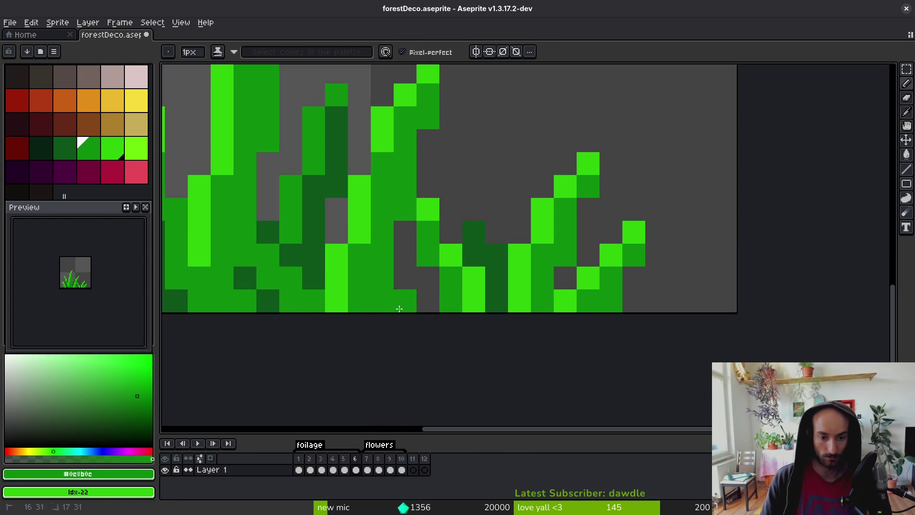
{"action": "left_click", "coordinate": [486, 249], "text": "alt"}
{"action": "left_click", "coordinate": [381, 255]}
{"action": "left_click_drag", "start_coordinate": [402, 276], "coordinate": [405, 301]}
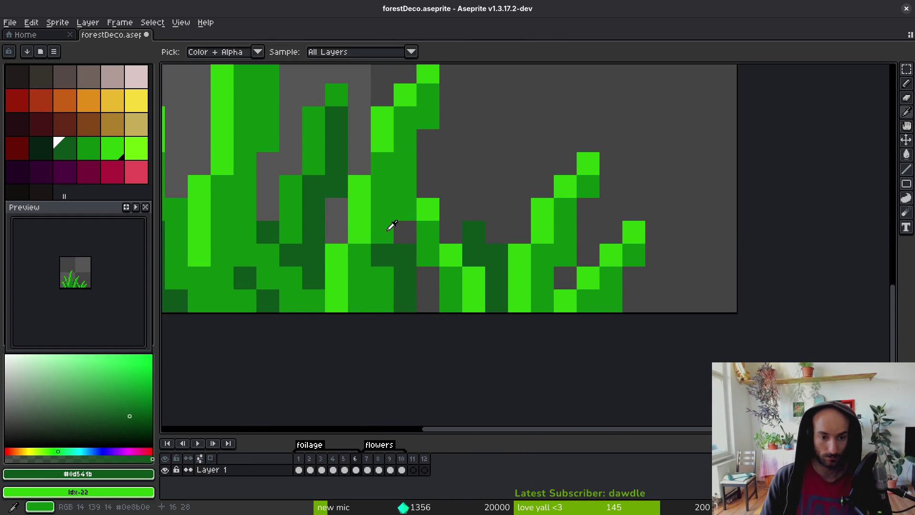
{"action": "left_click", "coordinate": [392, 235], "text": "alt"}
{"action": "left_click", "coordinate": [383, 255]}
{"action": "left_click", "coordinate": [413, 272], "text": "alt"}
{"action": "left_click", "coordinate": [381, 309]}
Save forestDeco.aseprite and step forward to the flower frames.
{"action": "key", "text": "ctrl+s"}
{"action": "scroll", "coordinate": [423, 311], "scroll_direction": "down", "scroll_amount": 8}
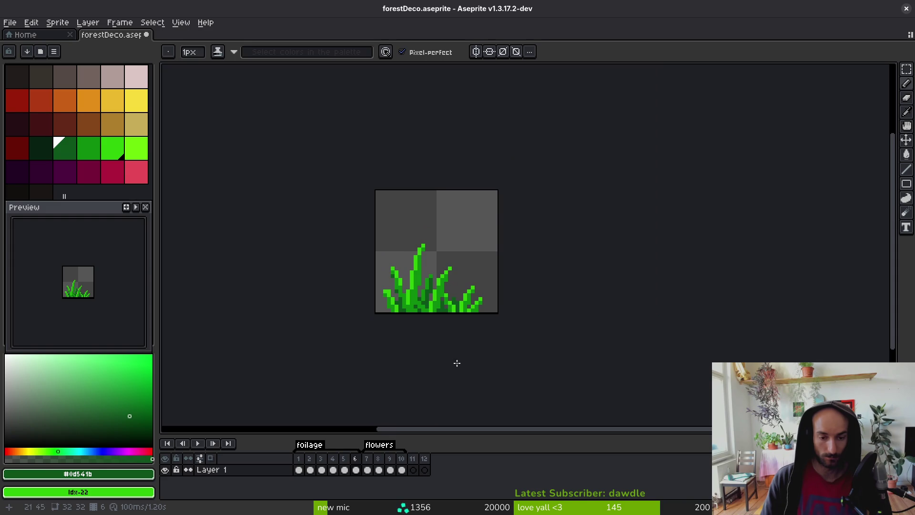
{"action": "scroll", "coordinate": [423, 314], "scroll_direction": "up", "scroll_amount": 1}
{"action": "scroll", "coordinate": [427, 322], "scroll_direction": "down", "scroll_amount": 2}
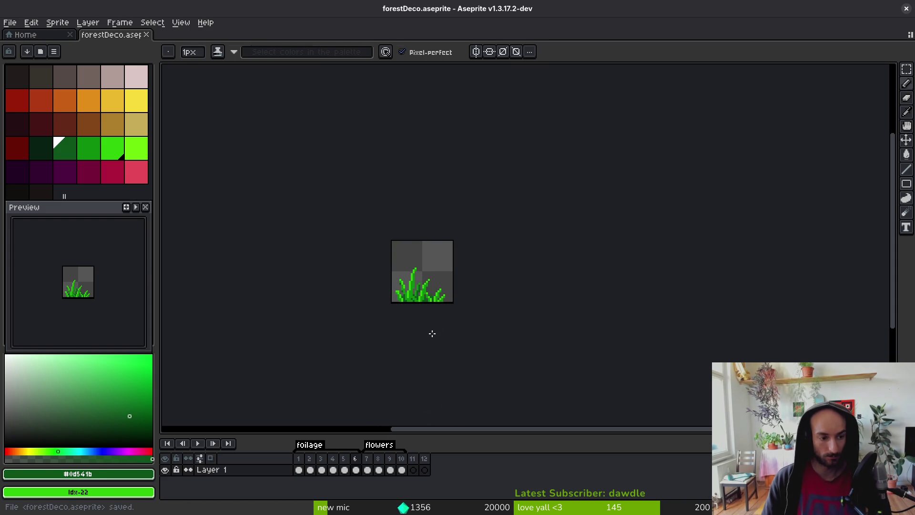
{"action": "key", "text": "alt"}
{"action": "key", "text": "Right"}
{"action": "key", "text": "Right"}
{"action": "key", "text": "Right"}
{"action": "key", "text": "Right"}
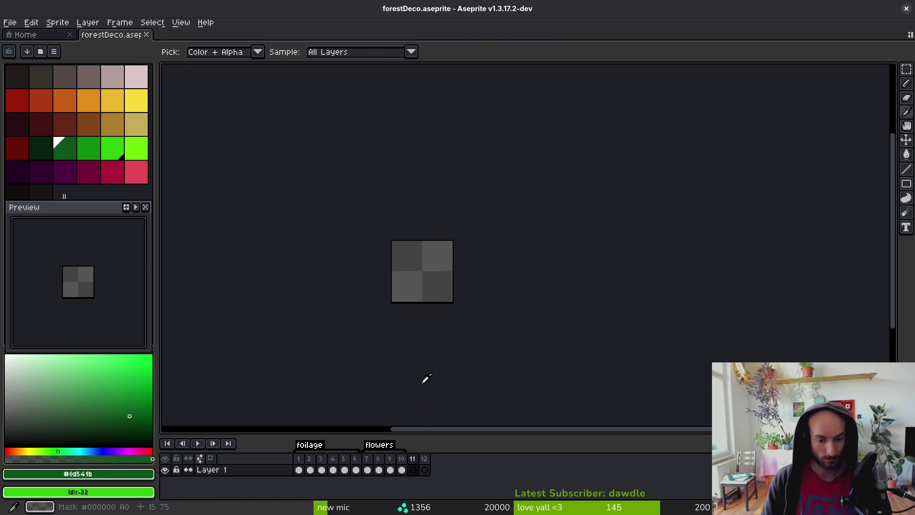
Select grass frames 1–6 and generate a sprite sheet from them.
{"action": "key", "text": "Left"}
{"action": "key", "text": "Left"}
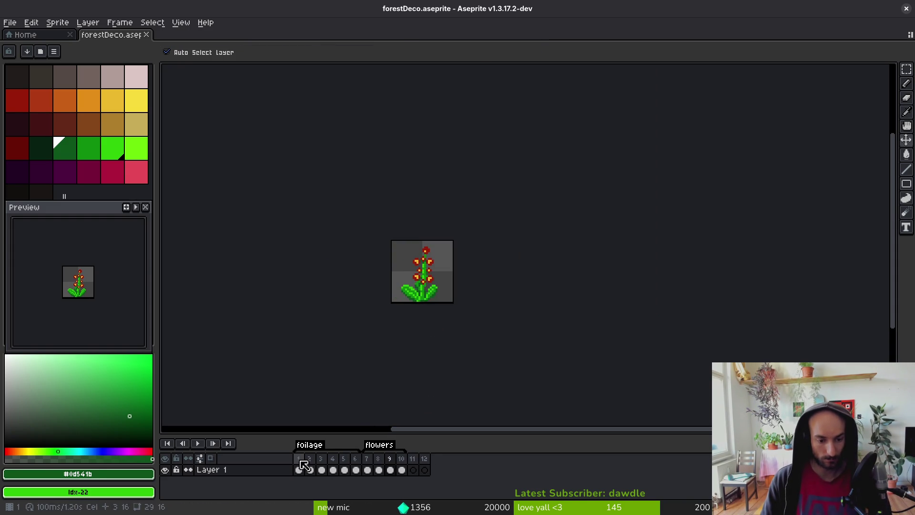
{"action": "left_click_drag", "start_coordinate": [298, 470], "coordinate": [356, 470]}
{"action": "key", "text": "ctrl+e"}
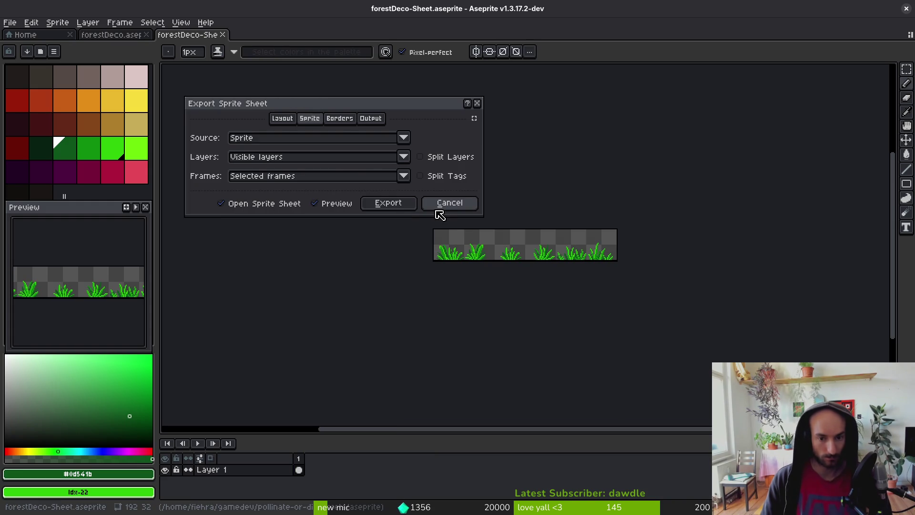
{"action": "left_click", "coordinate": [411, 207]}
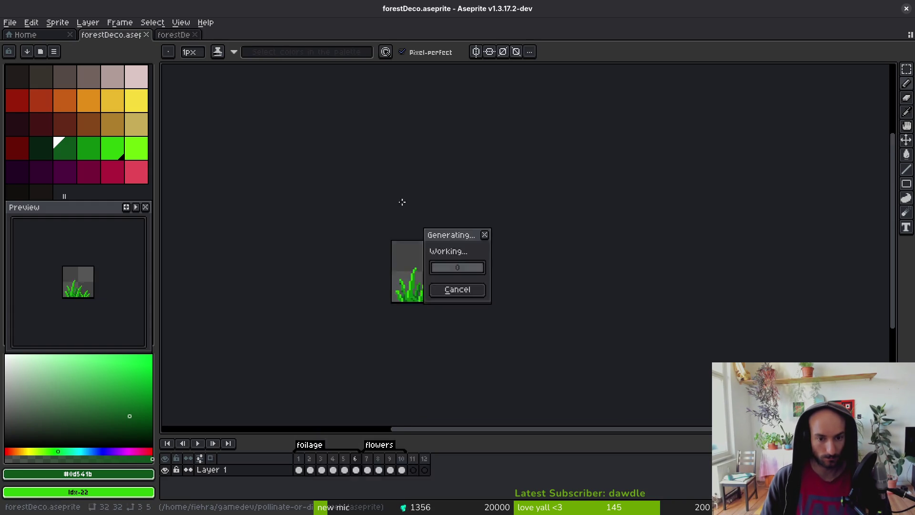
Export the grass sheet as forestGras.png in art/environment, then return to forestDeco.
{"action": "left_click", "coordinate": [230, 42]}
{"action": "left_click", "coordinate": [243, 55]}
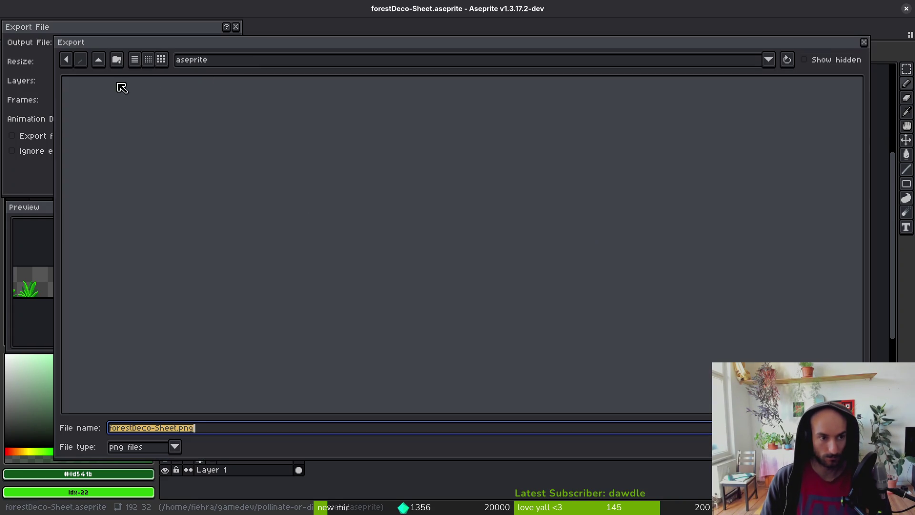
{"action": "double_click", "coordinate": [98, 98]}
{"action": "double_click", "coordinate": [447, 114]}
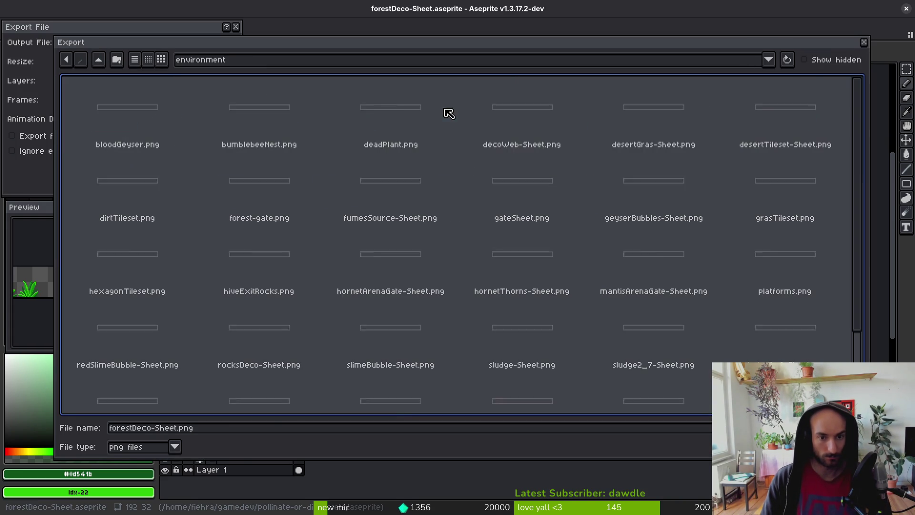
{"action": "left_click", "coordinate": [120, 427]}
{"action": "key", "text": "BackSpace"}
{"action": "type", "text": "Gras"}
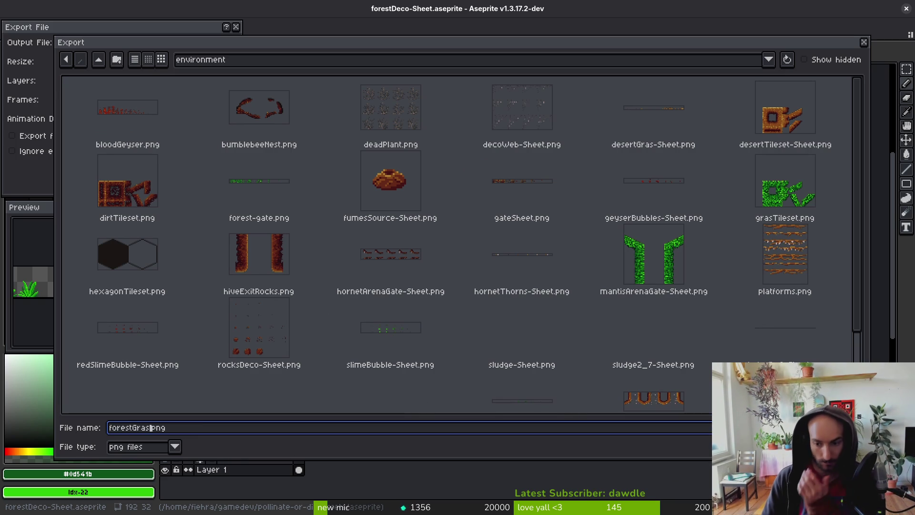
{"action": "key", "text": "Return"}
{"action": "left_click", "coordinate": [164, 169]}
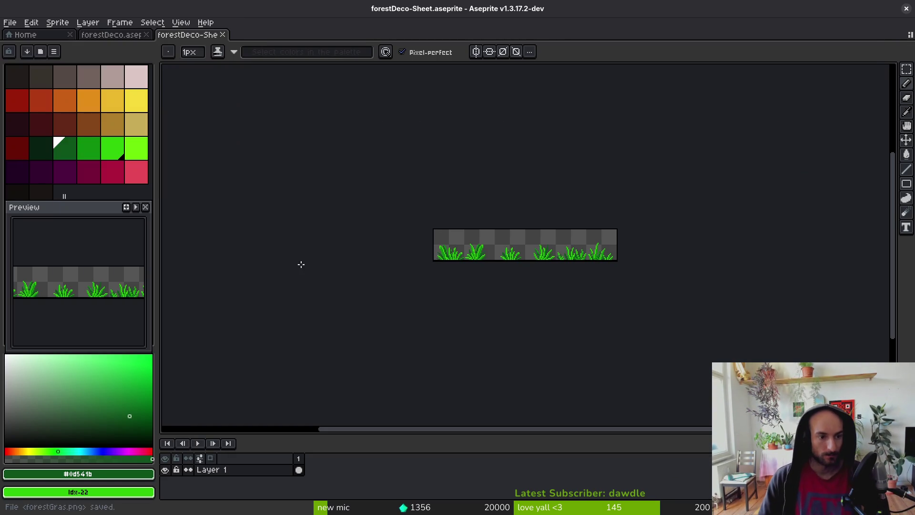
{"action": "left_click", "coordinate": [109, 35]}
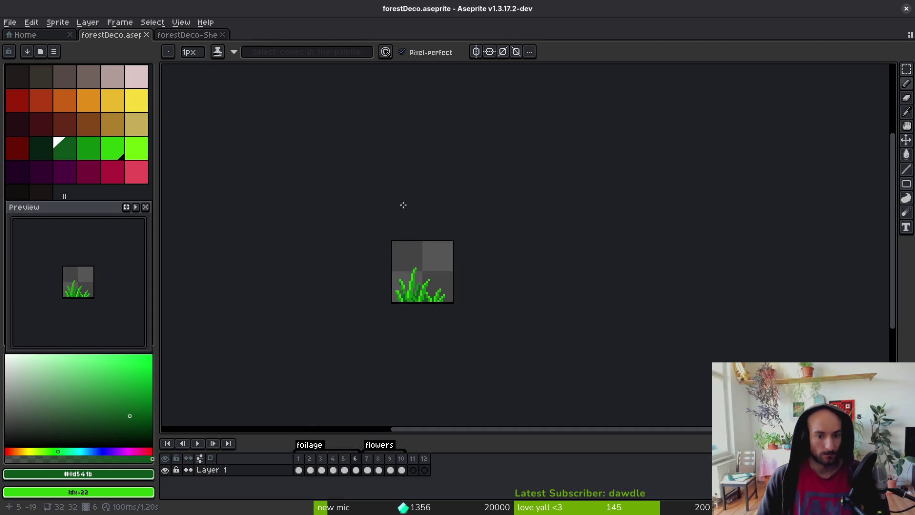
Close the grass sheet and generate a sprite sheet from flower frames 7–10.
{"action": "middle_click", "coordinate": [172, 35]}
{"action": "left_click_drag", "start_coordinate": [372, 460], "coordinate": [402, 458]}
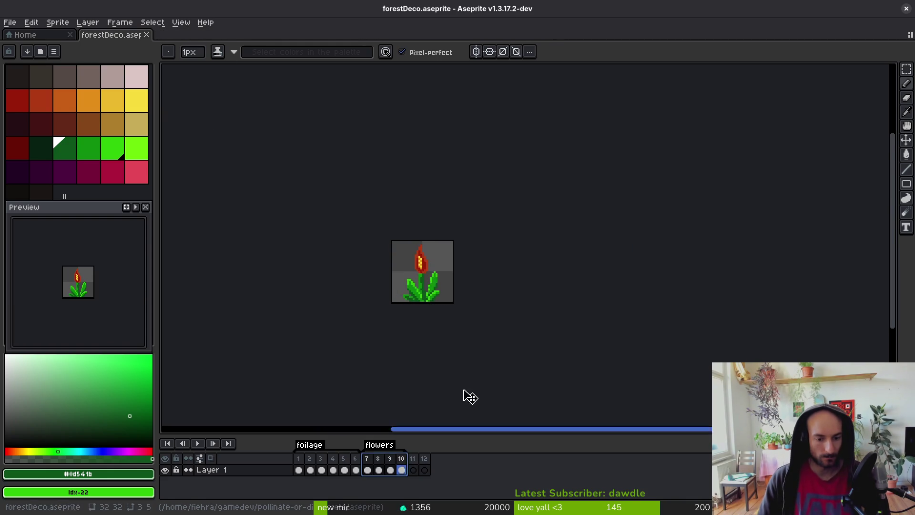
{"action": "key", "text": "ctrl+e"}
{"action": "left_click", "coordinate": [400, 205]}
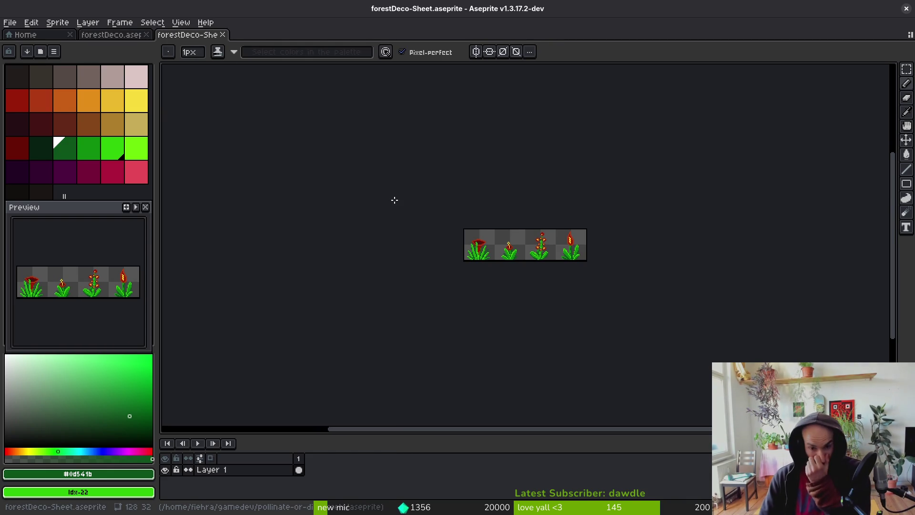
Export the flower sheet as forestFlowers.png in the art/environment folder.
{"action": "key", "text": "ctrl+shift+e"}
{"action": "left_click", "coordinate": [231, 42]}
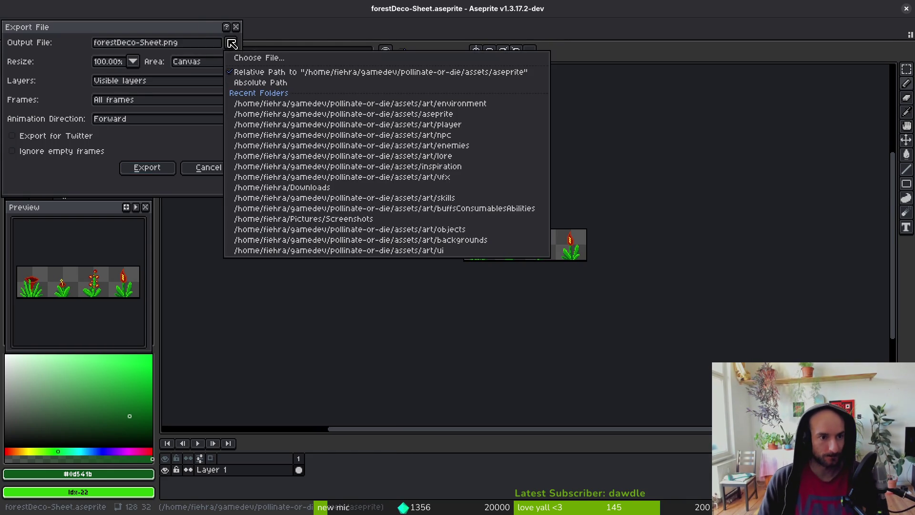
{"action": "left_click", "coordinate": [252, 58]}
{"action": "left_click", "coordinate": [99, 59]}
{"action": "double_click", "coordinate": [93, 105]}
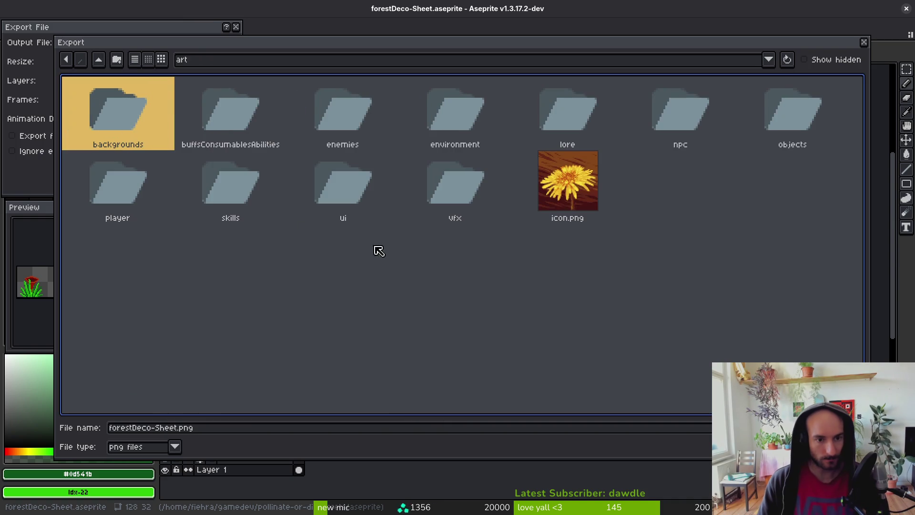
{"action": "left_click", "coordinate": [446, 90]}
{"action": "double_click", "coordinate": [446, 90]}
{"action": "left_click_drag", "start_coordinate": [179, 428], "coordinate": [60, 417]}
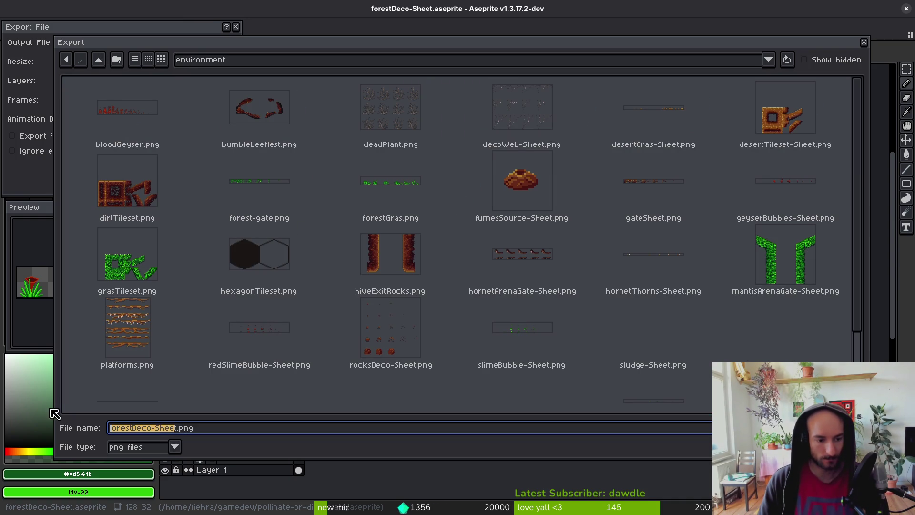
{"action": "type", "text": "forest"}
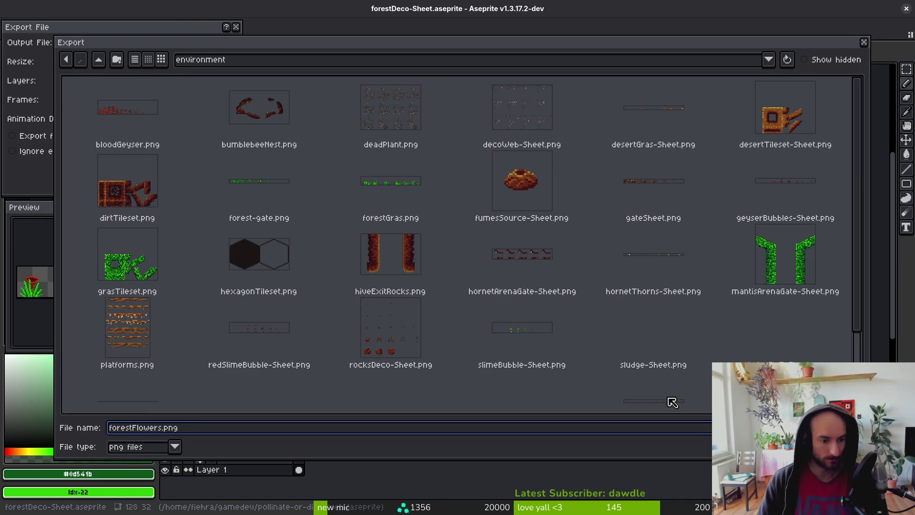
{"action": "key", "text": "Return"}
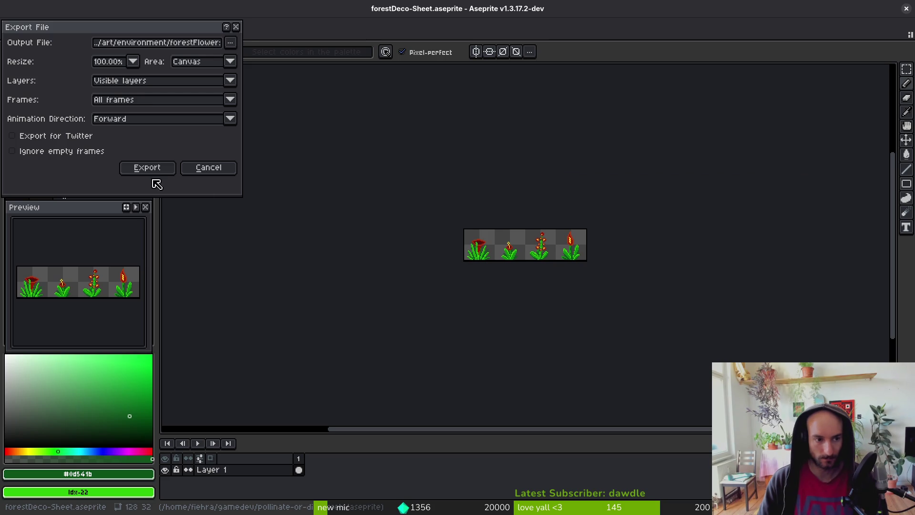
{"action": "left_click", "coordinate": [139, 168]}
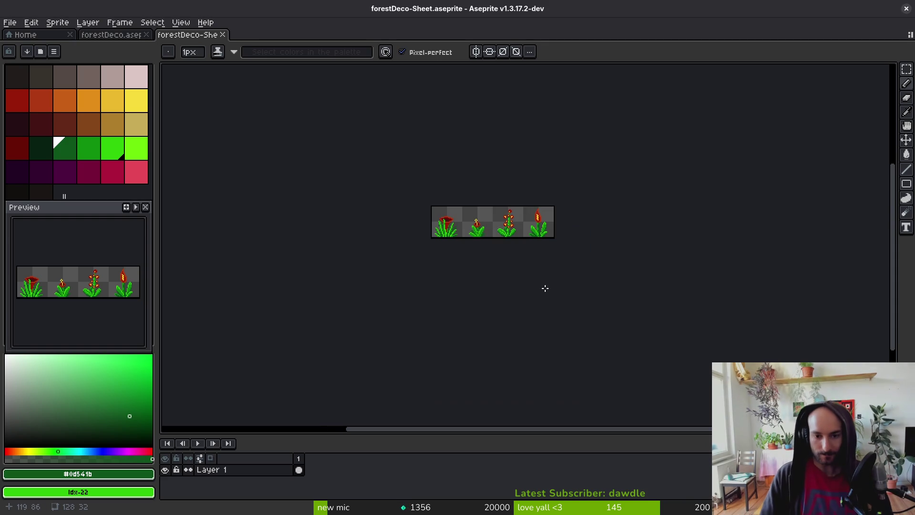
Close the flower sheet document and switch over to the Godot editor.
{"action": "key", "text": "ctrl+Tab"}
{"action": "key", "text": "i"}
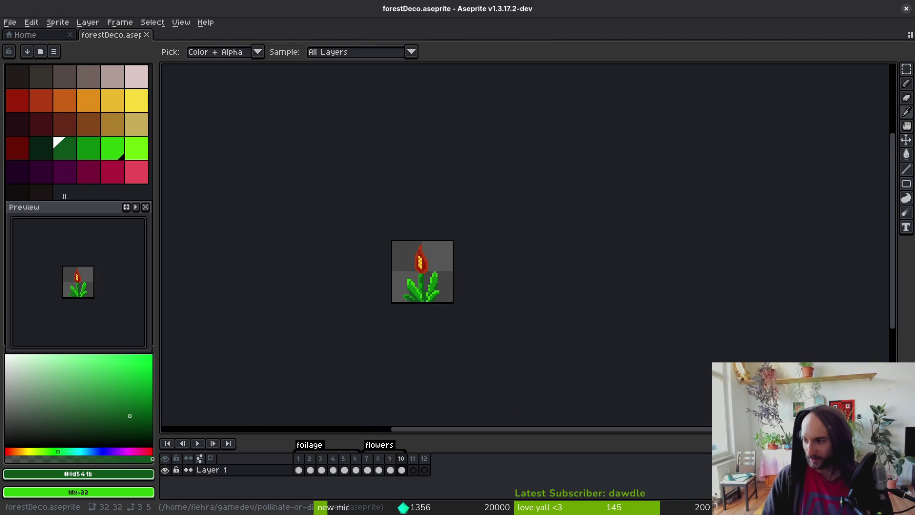
{"action": "key", "text": "alt+Tab"}
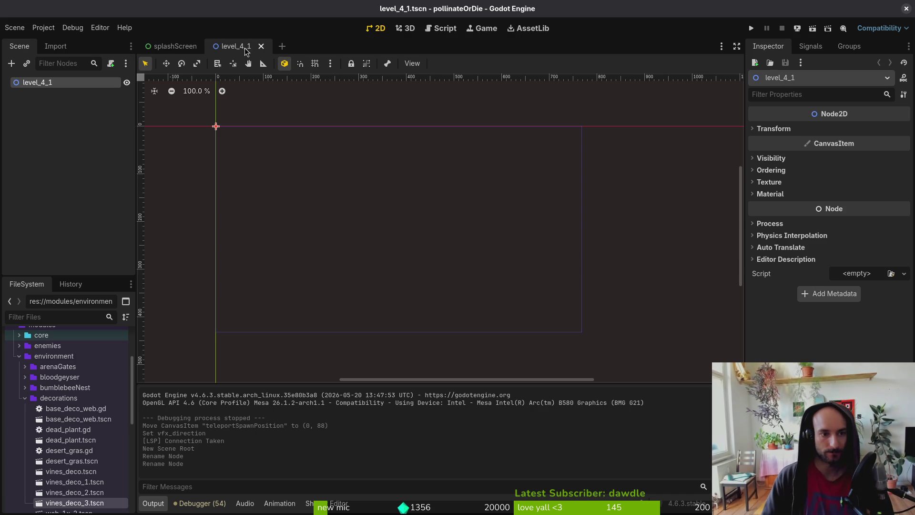
Close level_4_1 and start a new scene with a 2D root node.
{"action": "left_click", "coordinate": [261, 45]}
{"action": "left_click", "coordinate": [6, 29]}
{"action": "left_click", "coordinate": [25, 41]}
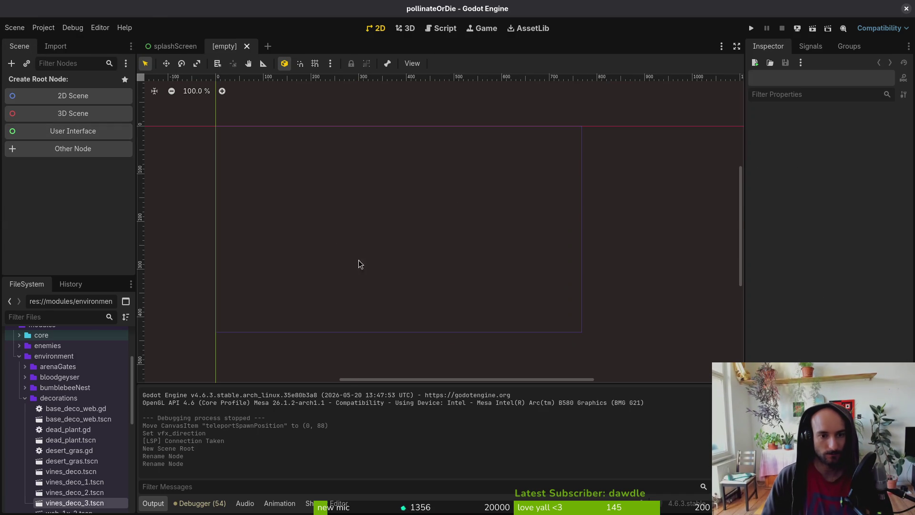
{"action": "left_click", "coordinate": [64, 96]}
Rename the Node2D root to forestFoliage.
{"action": "double_click", "coordinate": [67, 87]}
{"action": "type", "text": "d"}
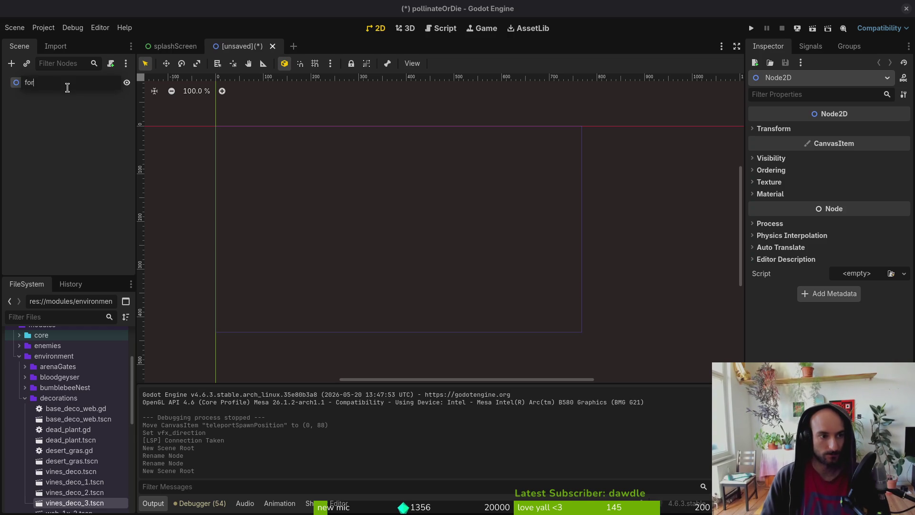
{"action": "key", "text": "Return"}
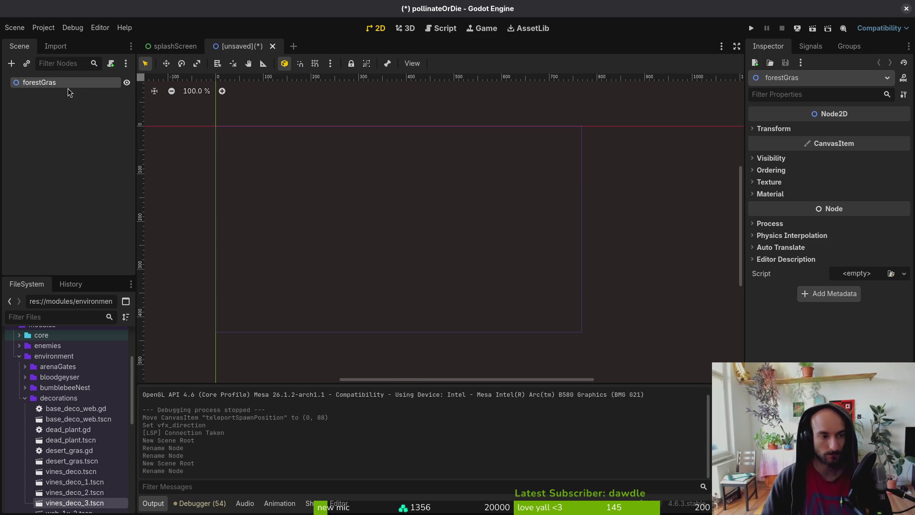
{"action": "double_click", "coordinate": [74, 83]}
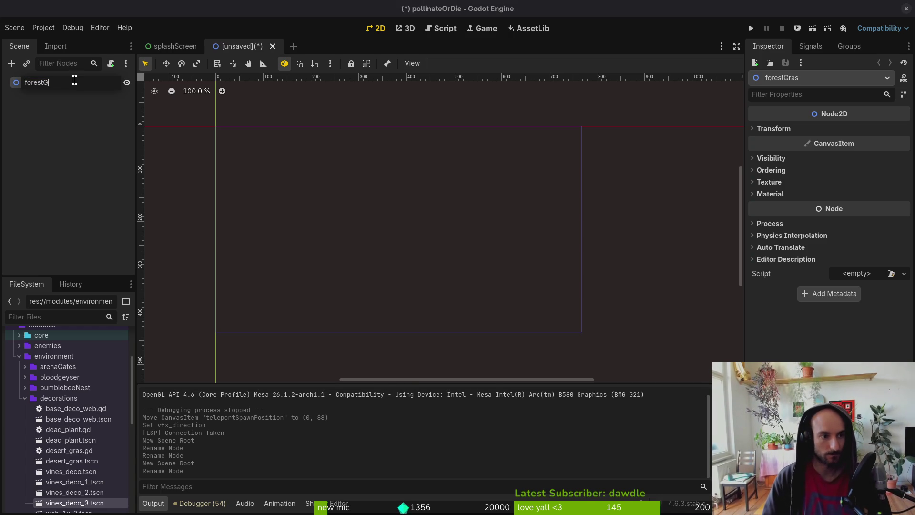
{"action": "type", "text": "Foilage"}
{"action": "key", "text": "Return"}
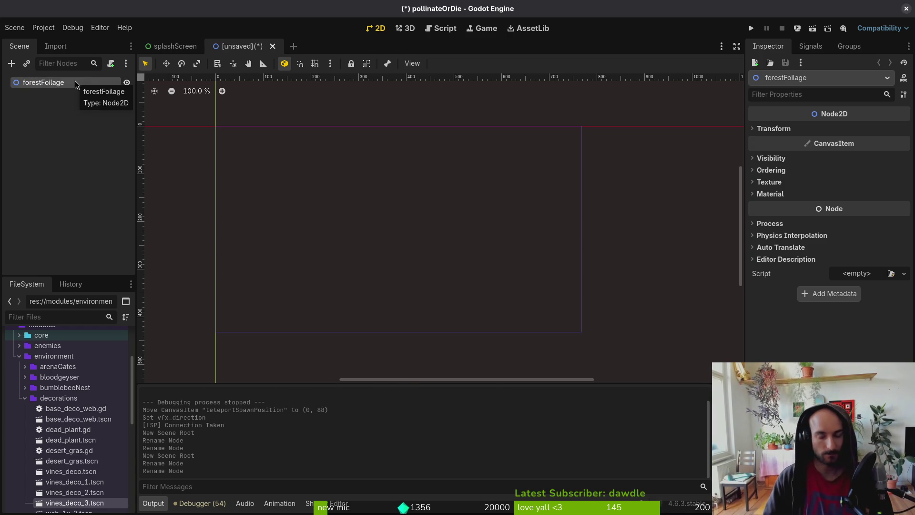